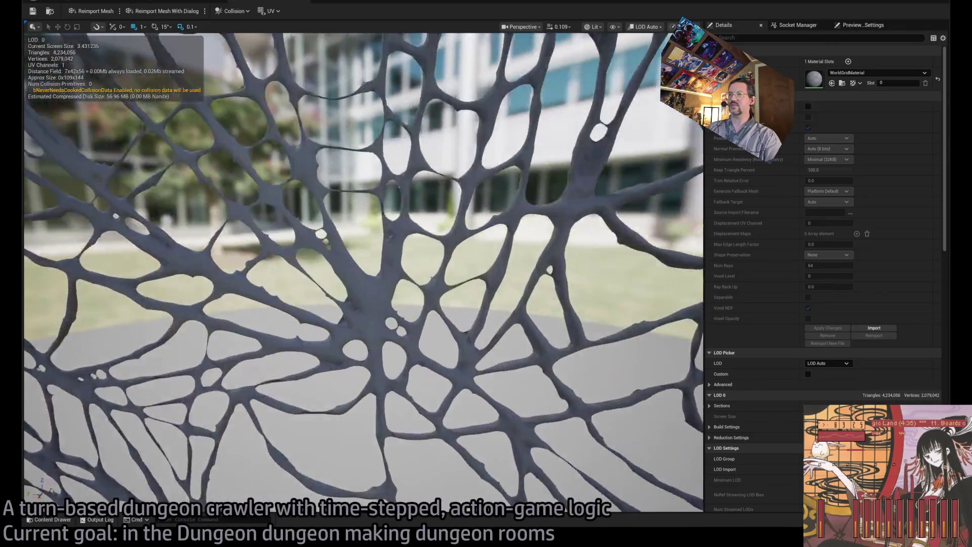
Orbit and zoom the lighter cobweb mesh's viewport to inspect its strands up close
mouse_move(416, 199)
mouse_down()
mouse_move(395, 199)
mouse_move(417, 199)
mouse_up()
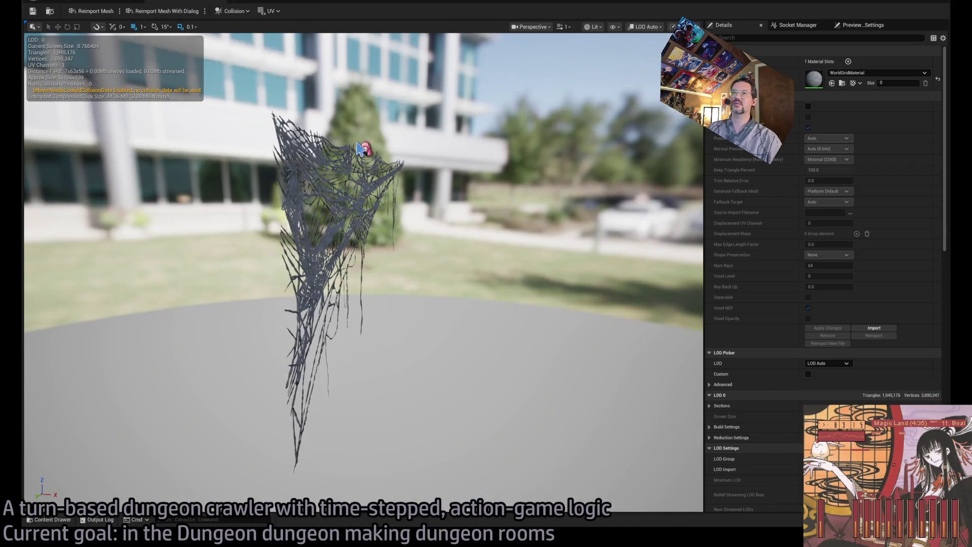
mouse_move(358, 147)
mouse_down()
mouse_move(421, 148)
mouse_move(364, 148)
mouse_up()
scroll(400, 147, down, 3)
scroll(410, 147, down, 1)
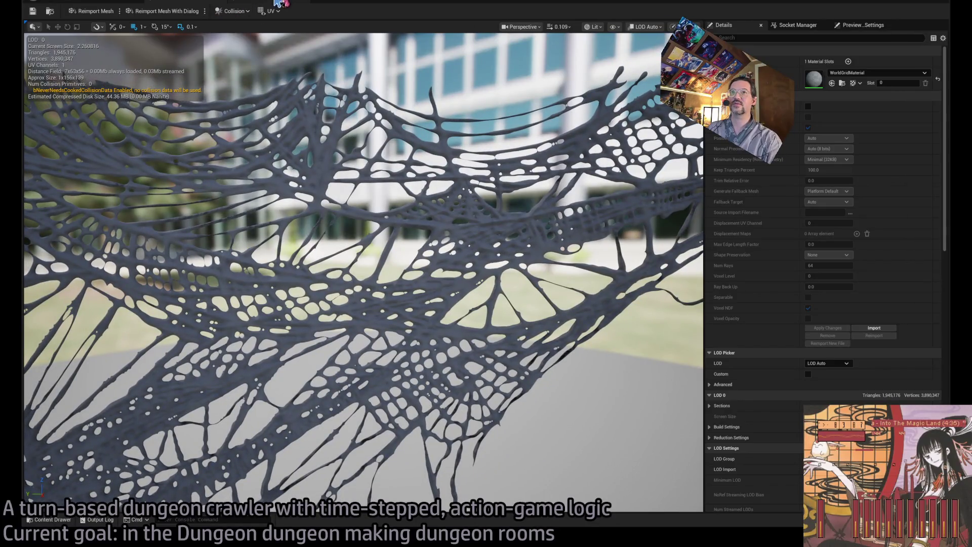
Compare against the denser 4.2-million-triangle web, return to the 1,945,176-triangle mesh, and enable Nanite
click(277, 3)
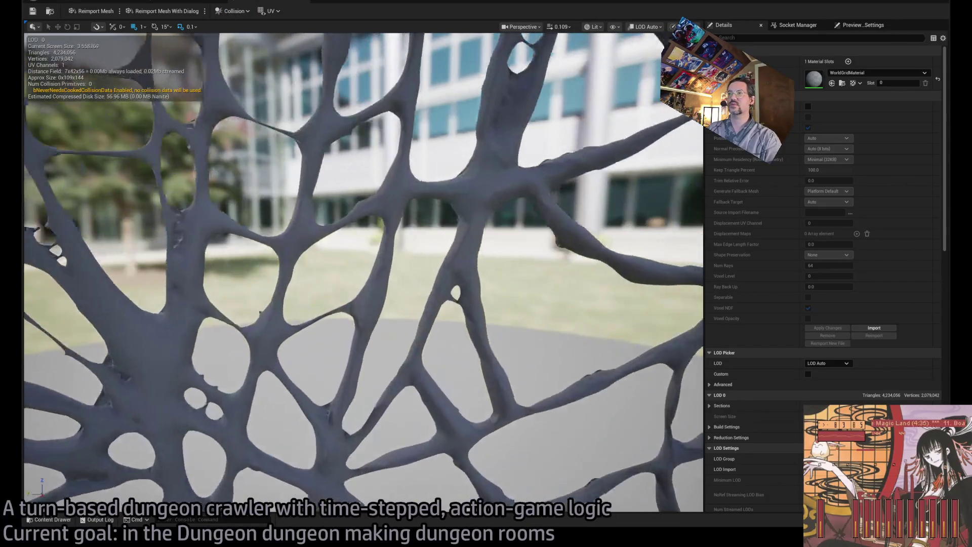
drag(364, 273, 369, 274)
click(199, 2)
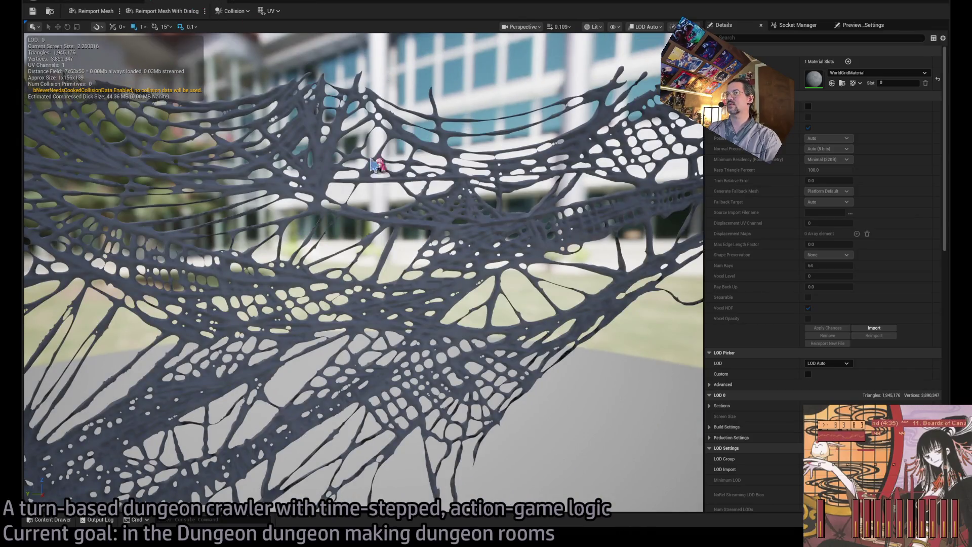
mouse_move(61, 64)
mouse_down()
mouse_move(202, 152)
mouse_move(354, 202)
mouse_up()
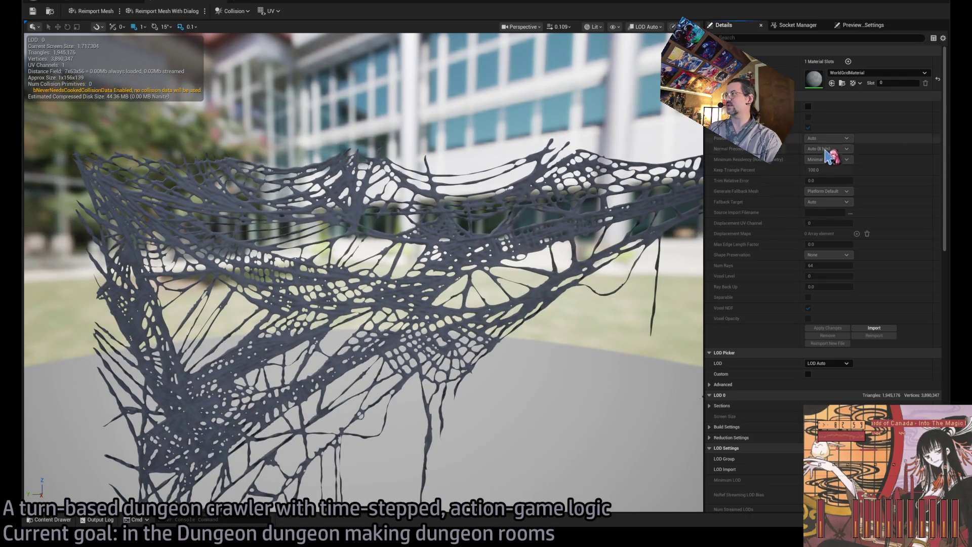
click(808, 107)
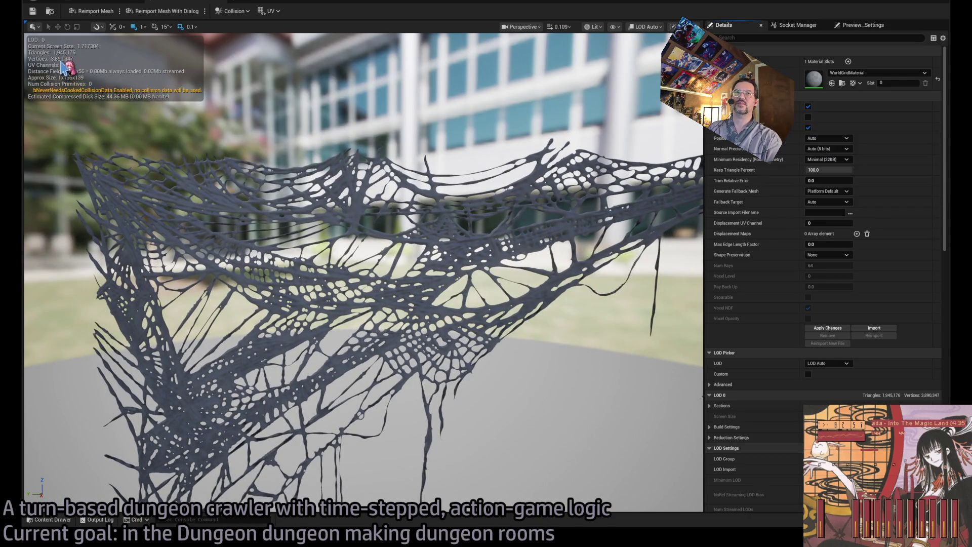
Set Keep Triangle Percent to 9.999999, apply the Nanite changes, and switch to the browser
click(829, 170)
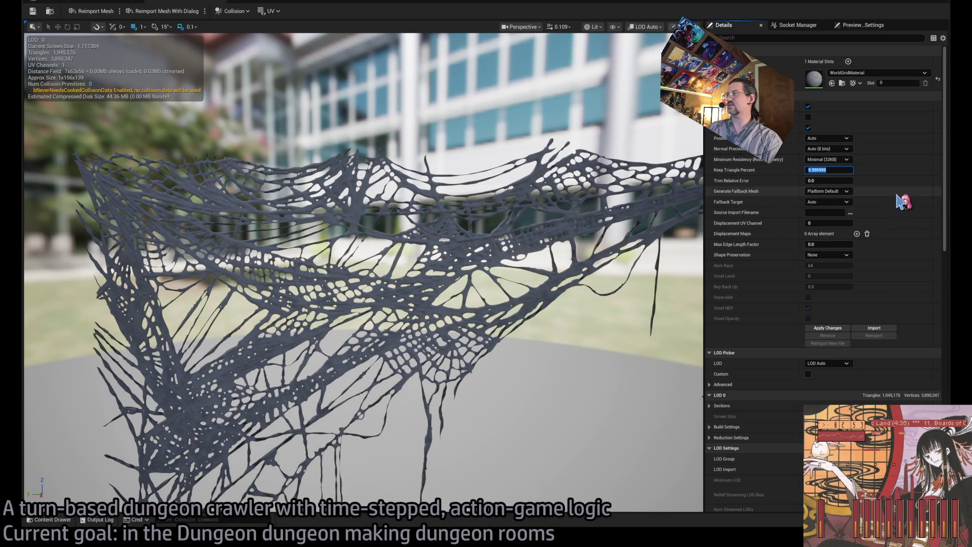
click(839, 327)
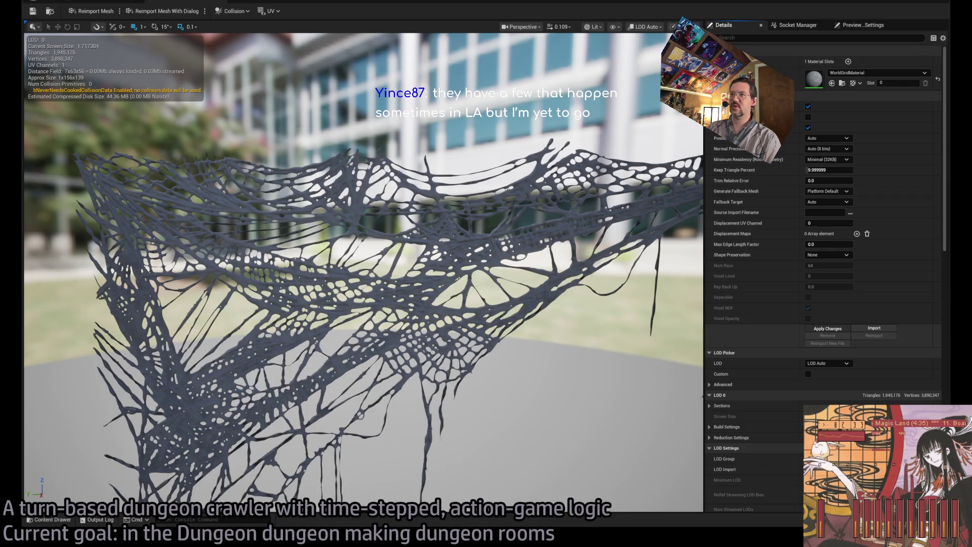
key(alt+Tab)
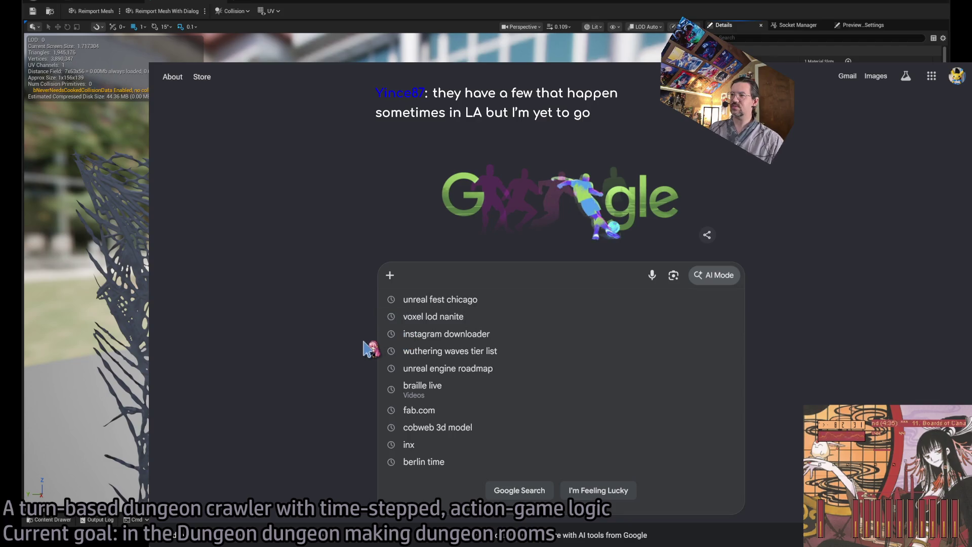
Search Google for 'los angeles indie game dev meetup'
click(295, 331)
click(405, 275)
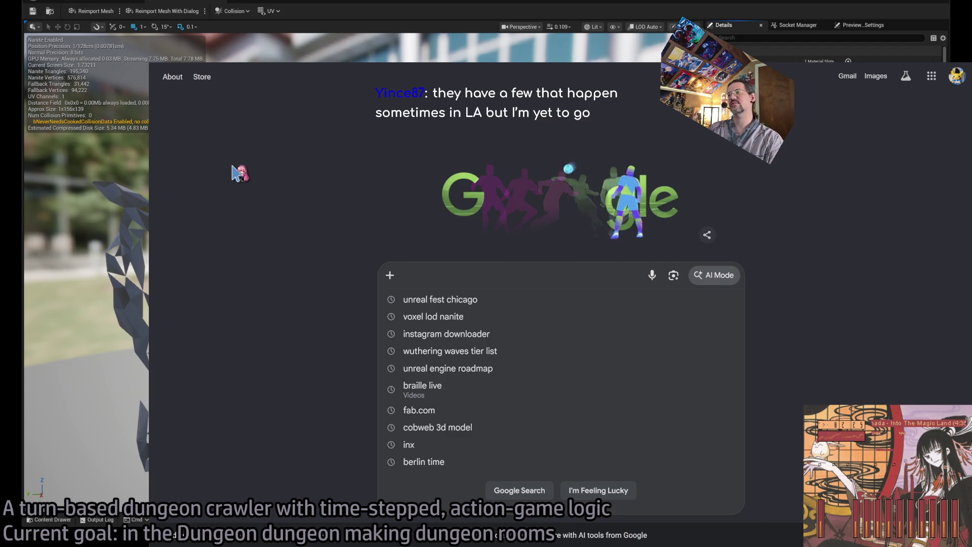
text(los angeles)
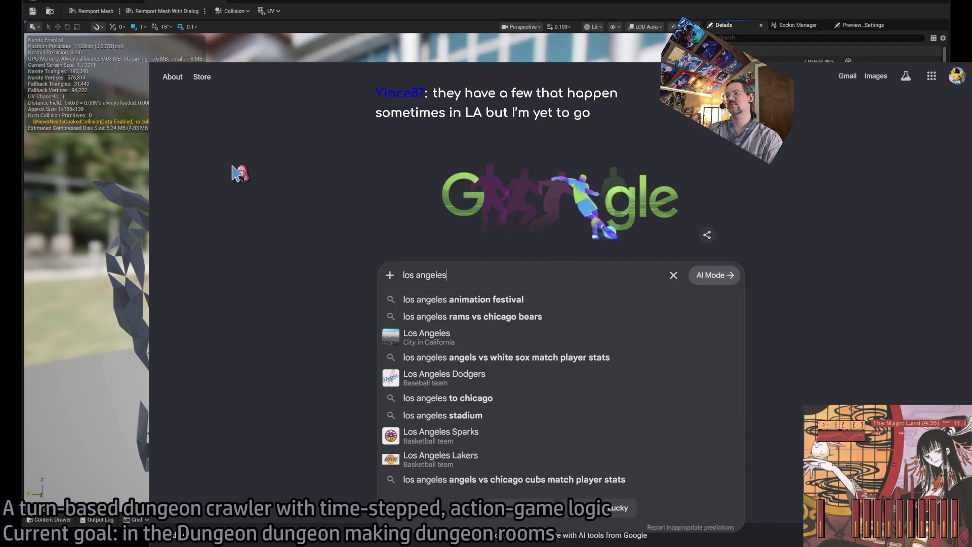
text( indie dev)
key(BackSpace)
key(BackSpace)
key(BackSpace)
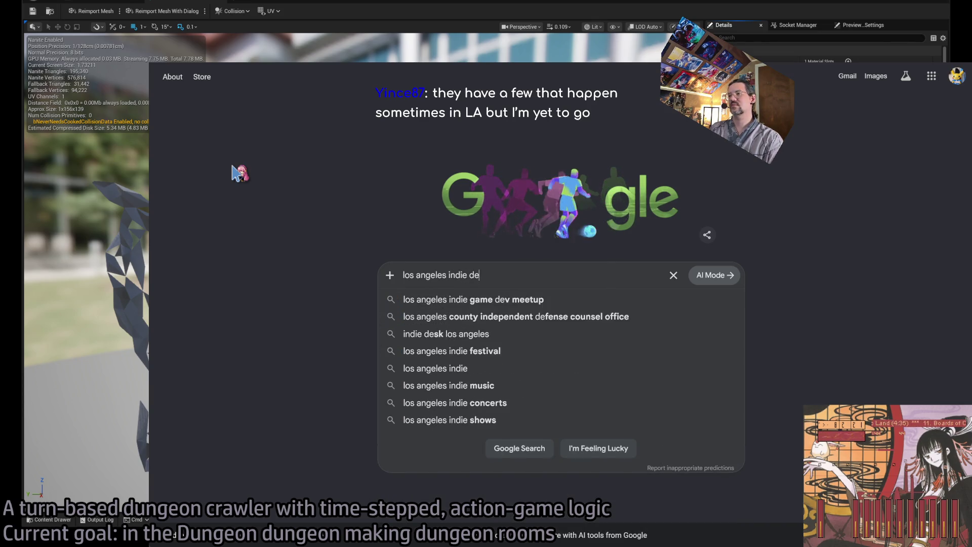
text(game dev meetup)
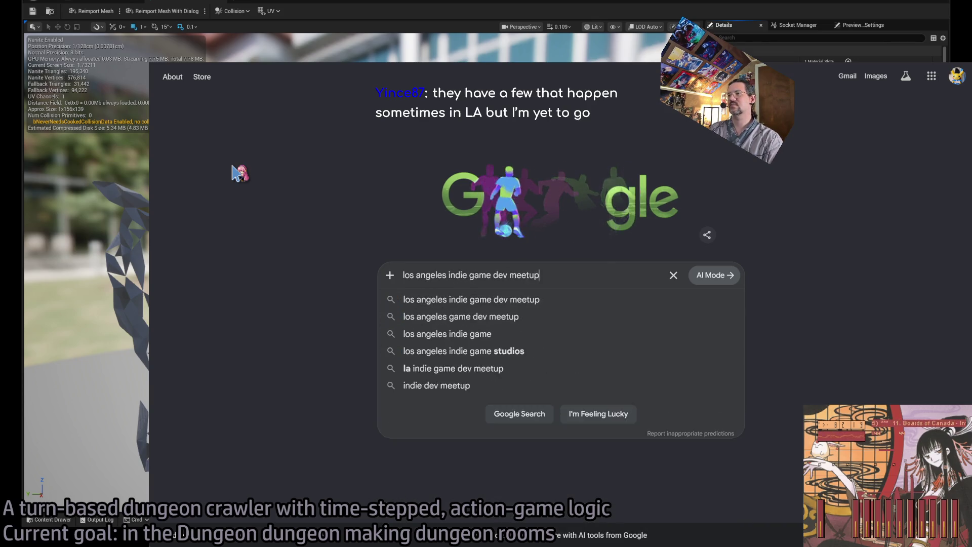
key(Return)
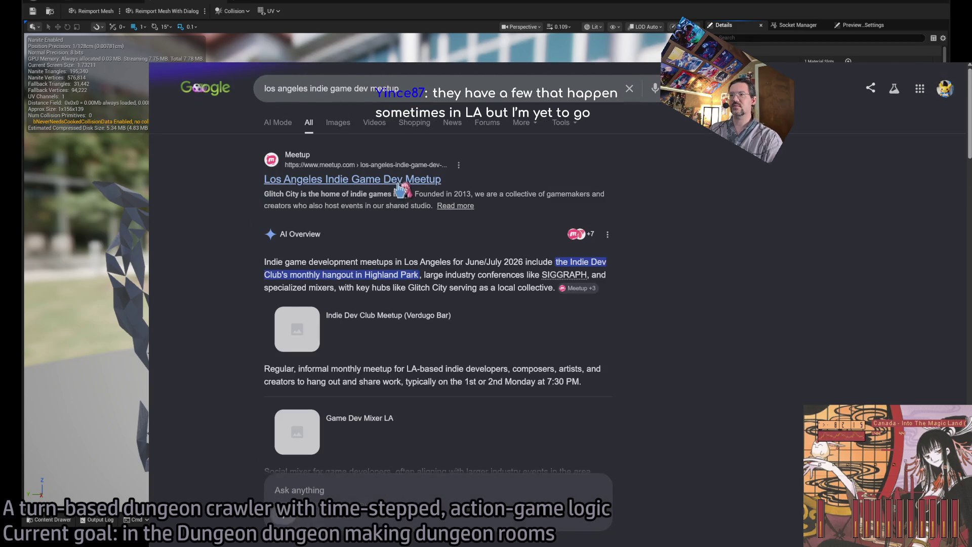
Scroll the search results and move to the Los Angeles Indie Game Dev Meetup group page
scroll(257, 248, down, 15)
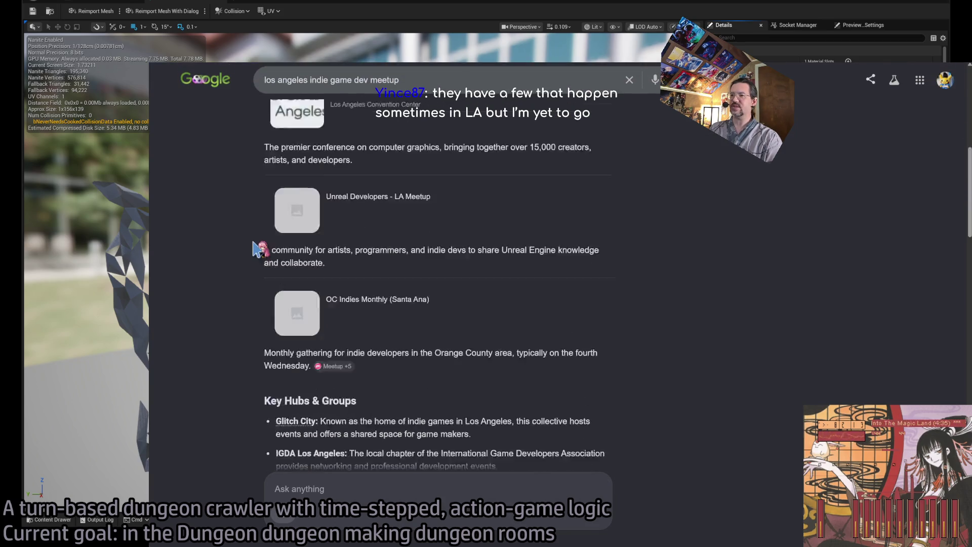
scroll(257, 248, down, 3)
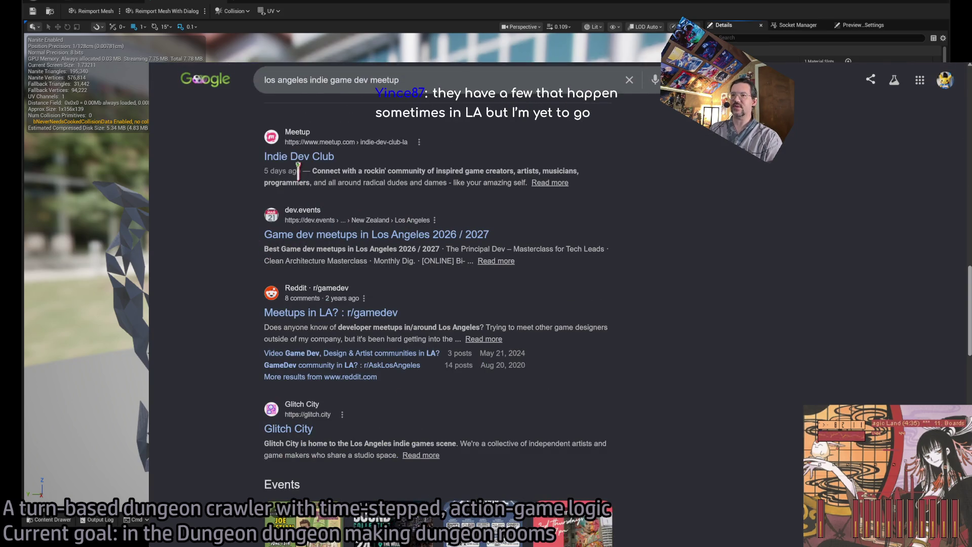
key(alt+Right)
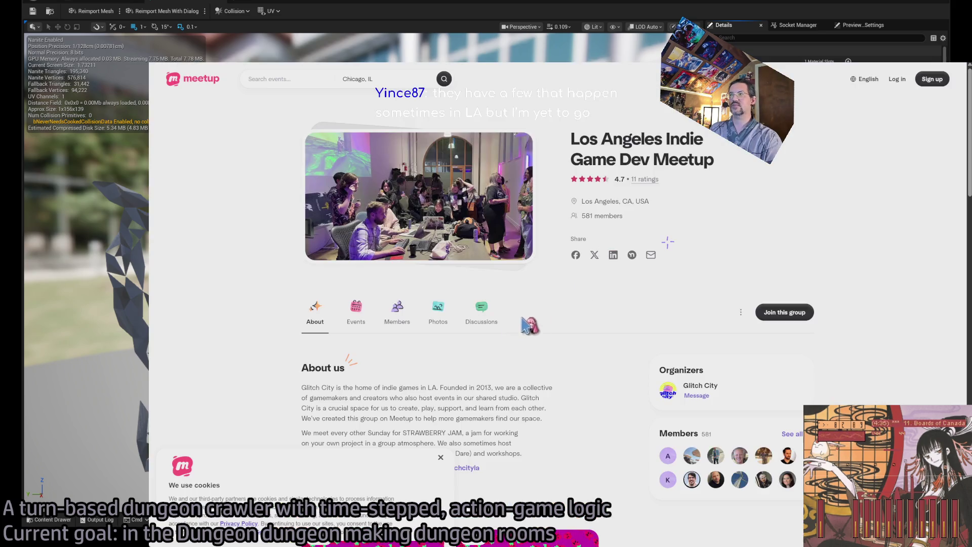
Scroll through the Los Angeles Indie Game Dev Meetup group page
scroll(559, 315, down, 5)
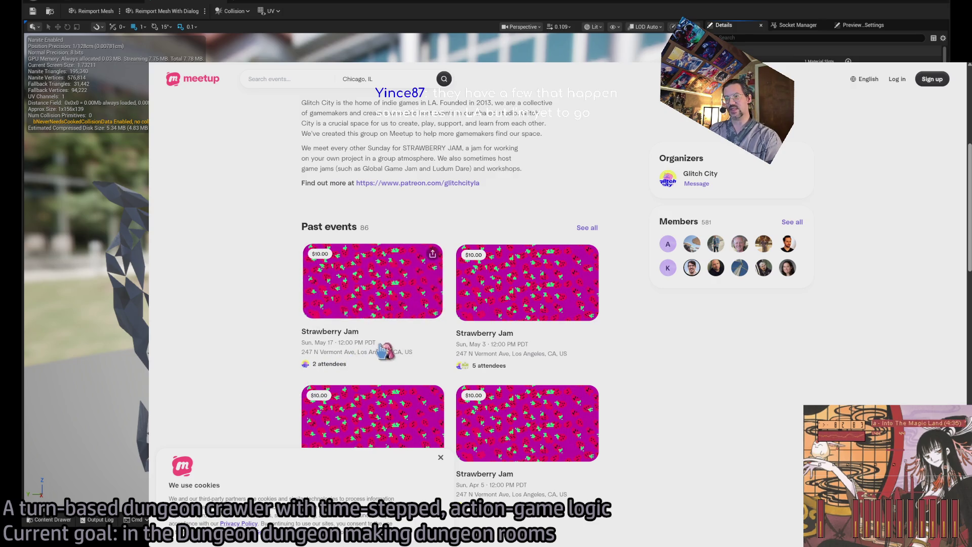
scroll(424, 318, down, 3)
scroll(418, 318, up, 4)
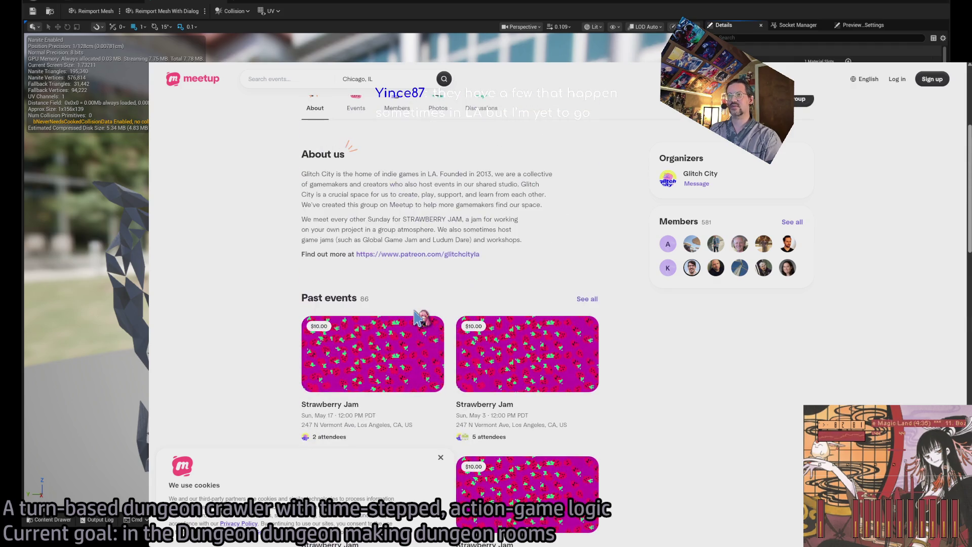
scroll(418, 318, up, 3)
scroll(419, 318, down, 1)
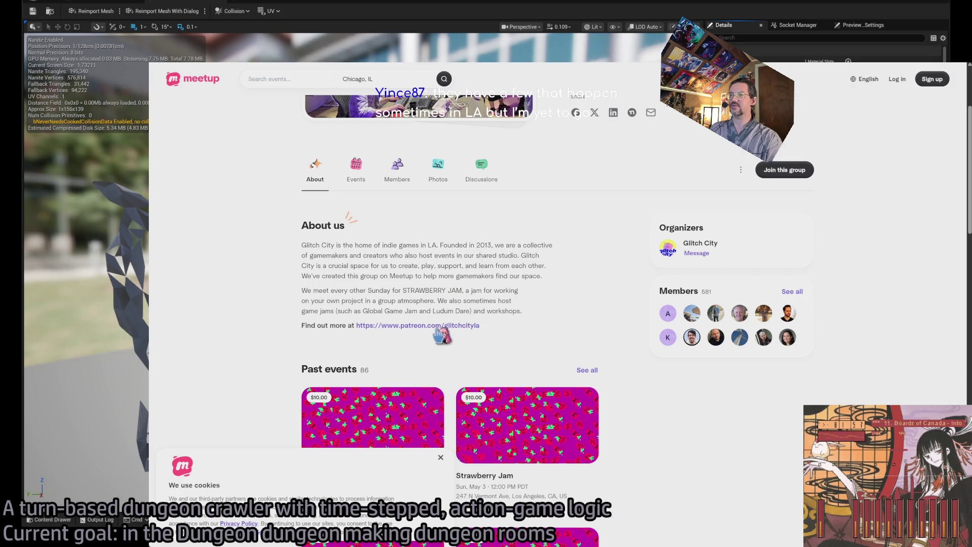
scroll(399, 325, down, 3)
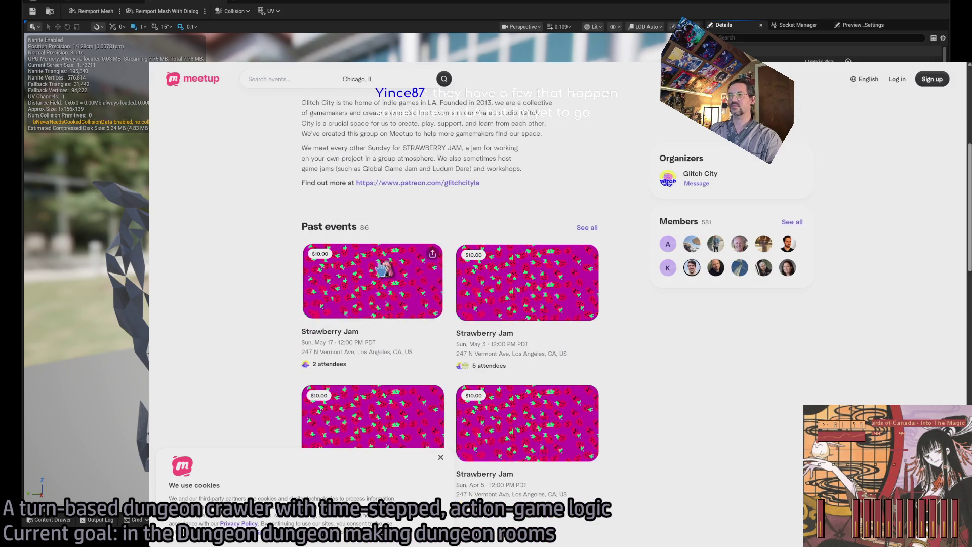
scroll(519, 201, up, 1)
Read the r/gamedev 'Meetups in LA?' thread, highlighting suggestions, and follow its meetup.com event link
key(ctrl+w)
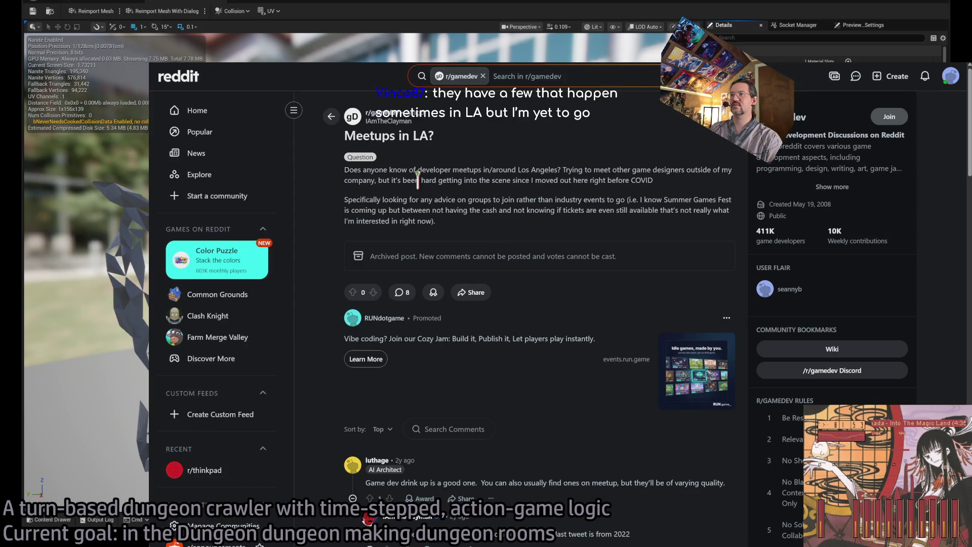
scroll(603, 311, down, 4)
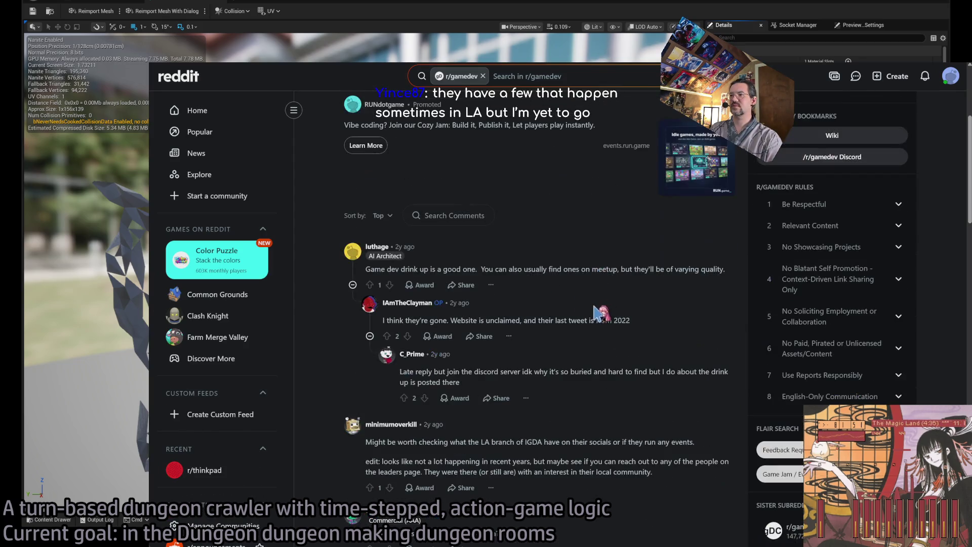
drag(375, 269, 444, 269)
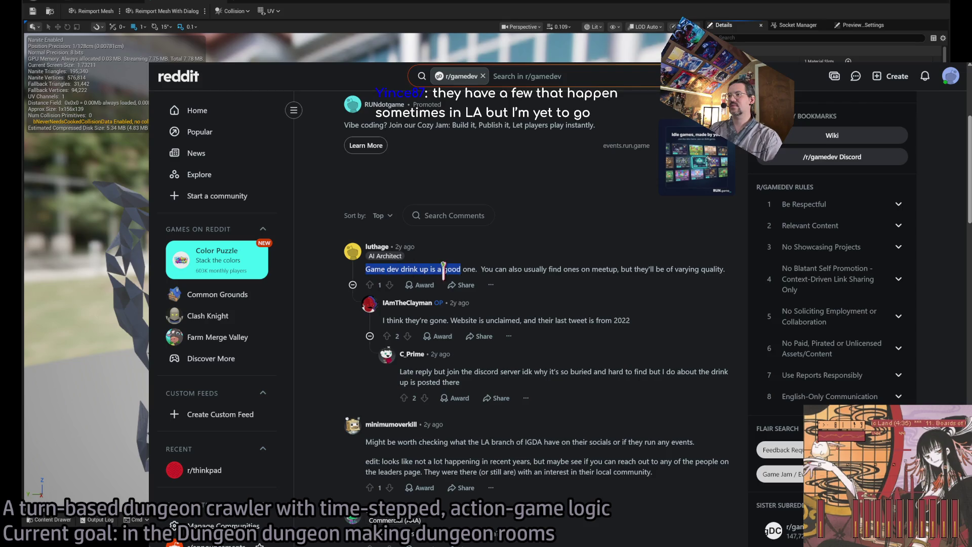
scroll(583, 290, down, 1)
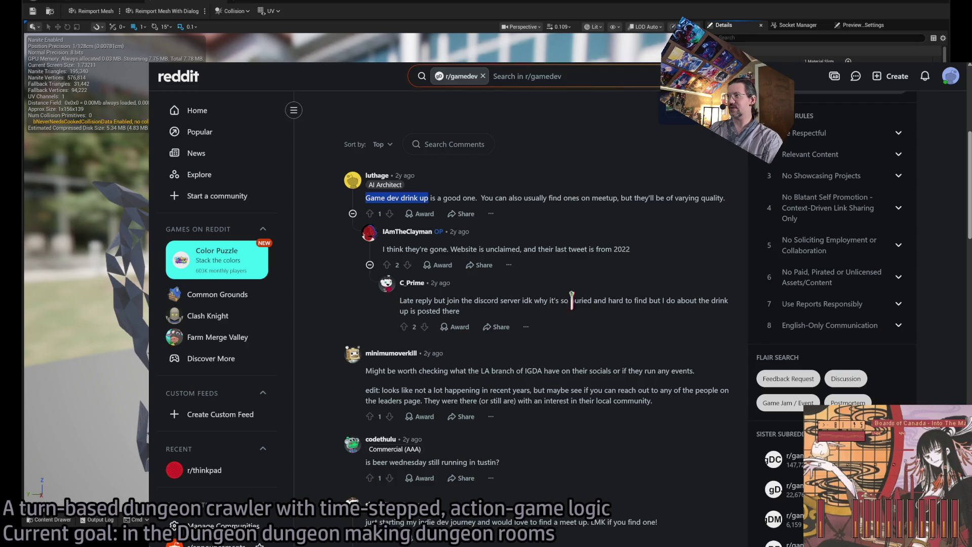
double_click(412, 249)
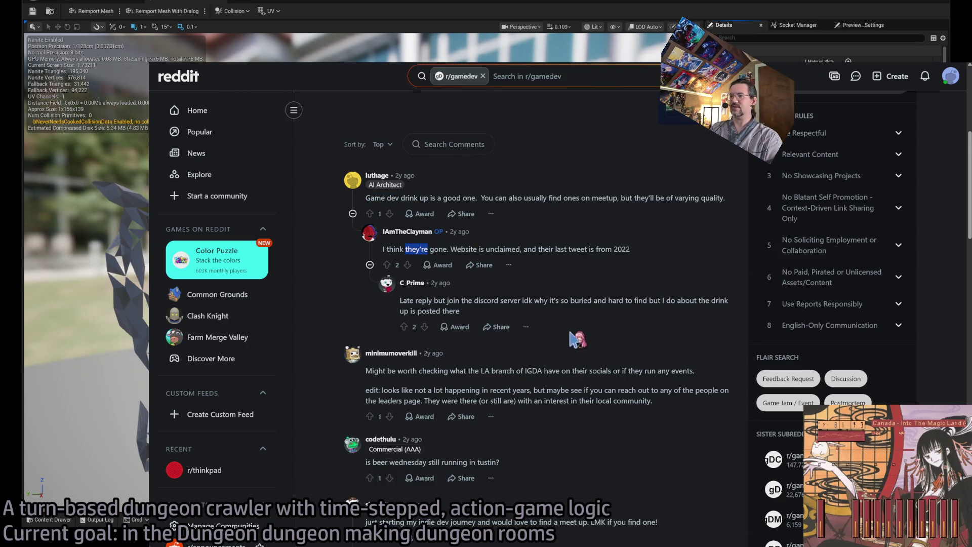
scroll(573, 332, down, 1)
triple_click(427, 299)
scroll(563, 334, down, 2)
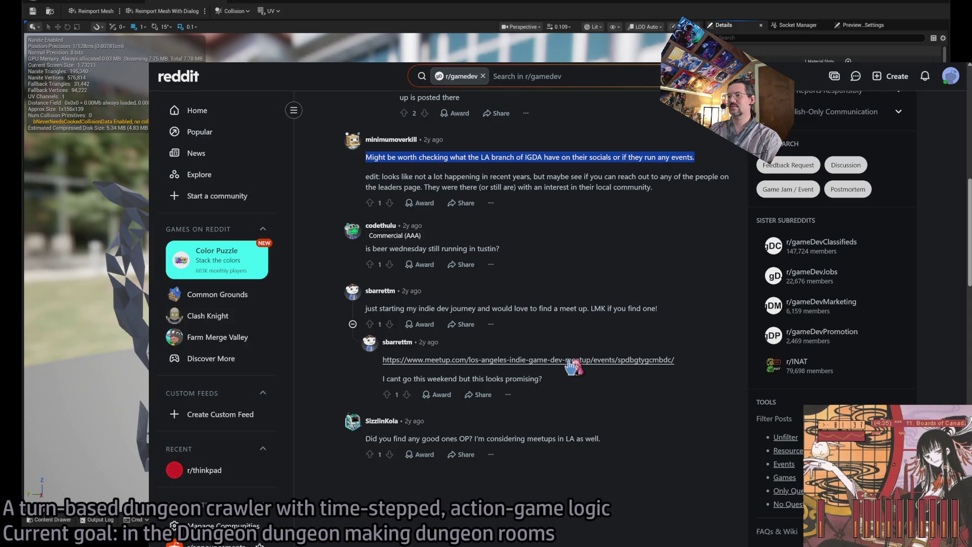
click(570, 361)
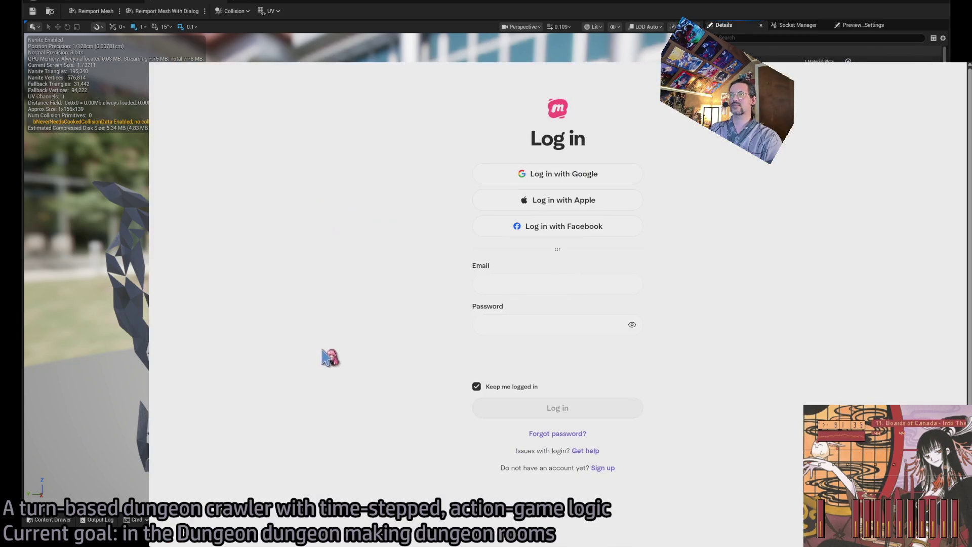
Return to the Google results, open the Glitch City website, and scroll its games list
key(alt+Left)
scroll(218, 380, down, 3)
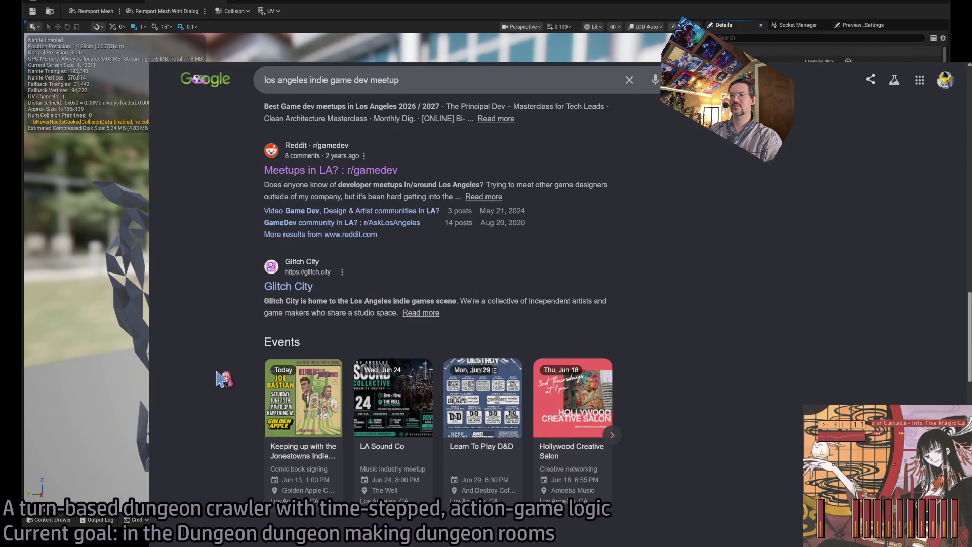
click(304, 287)
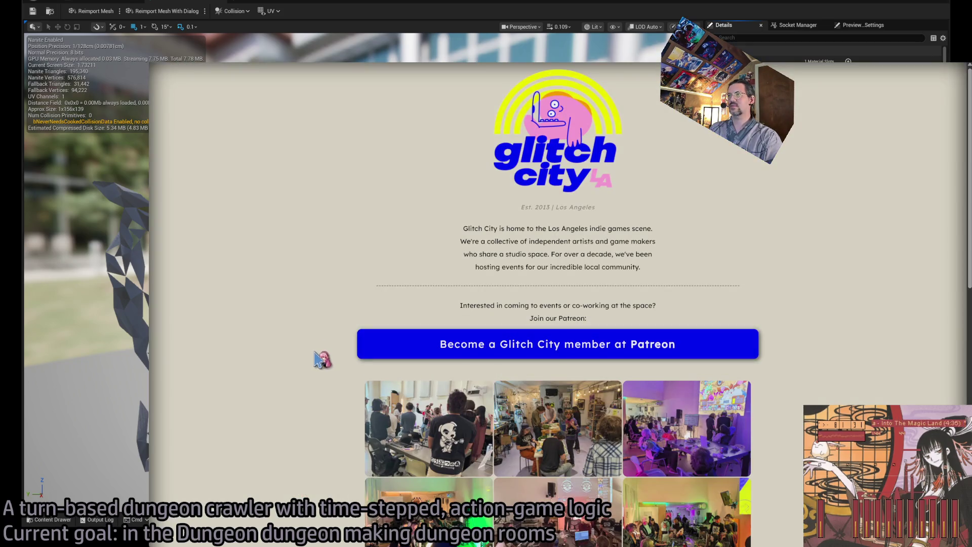
scroll(326, 341, down, 3)
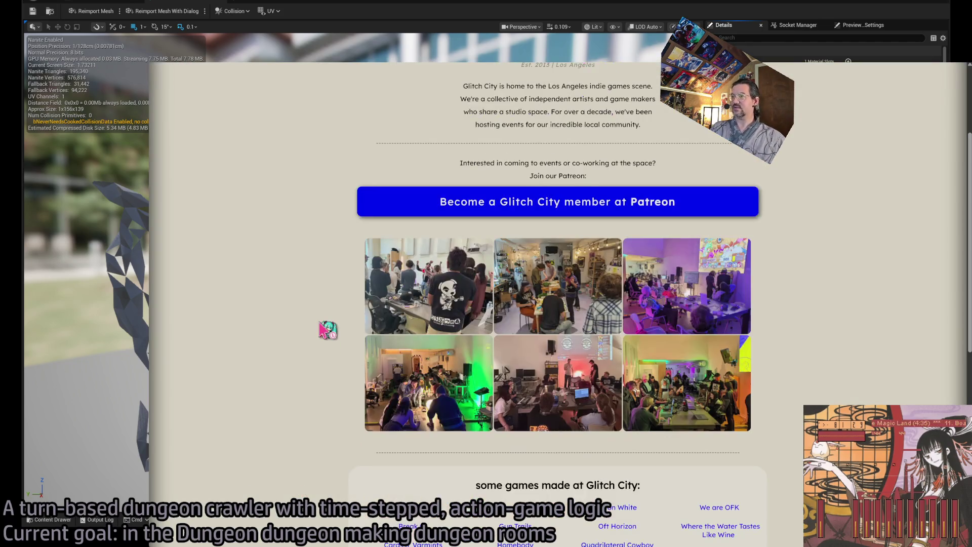
scroll(364, 319, down, 5)
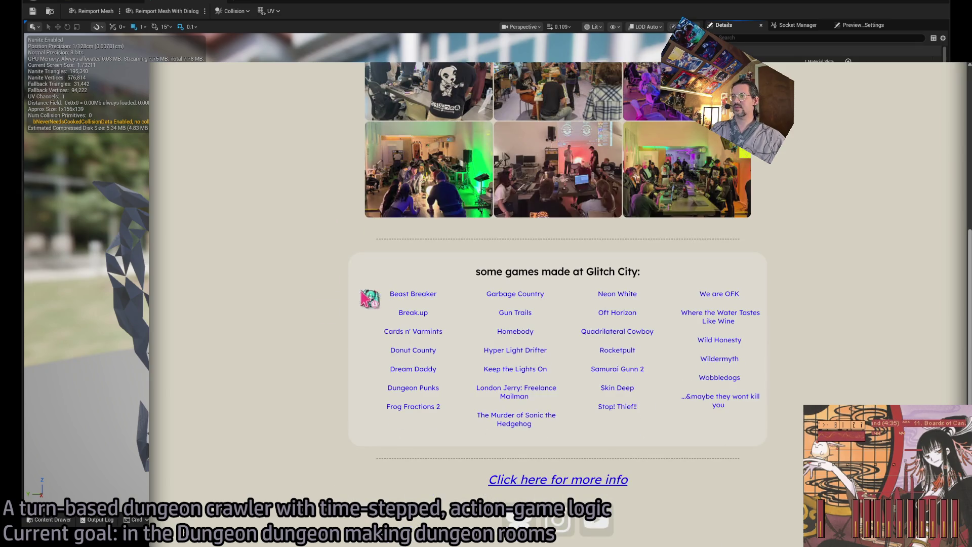
scroll(320, 374, down, 3)
scroll(320, 374, down, 1)
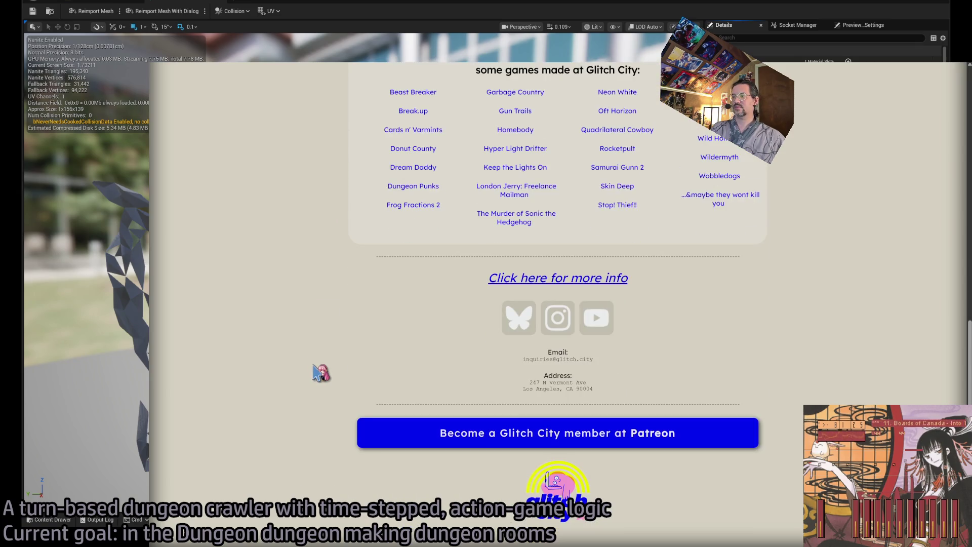
scroll(320, 375, up, 9)
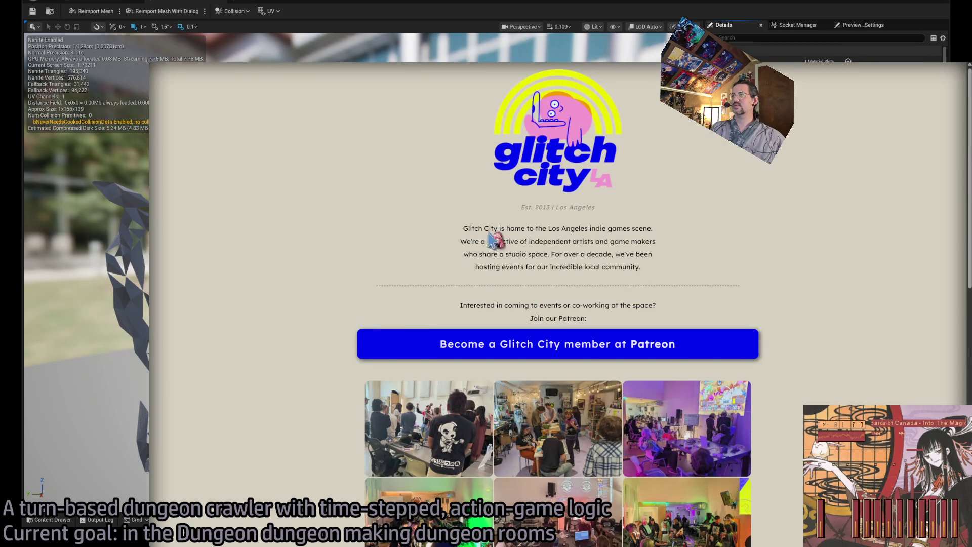
Select sentences of the Glitch City intro, then go to its Patreon membership page
mouse_move(464, 228)
mouse_down()
mouse_move(664, 238)
mouse_move(587, 229)
mouse_move(660, 236)
mouse_move(516, 242)
mouse_move(679, 242)
mouse_up()
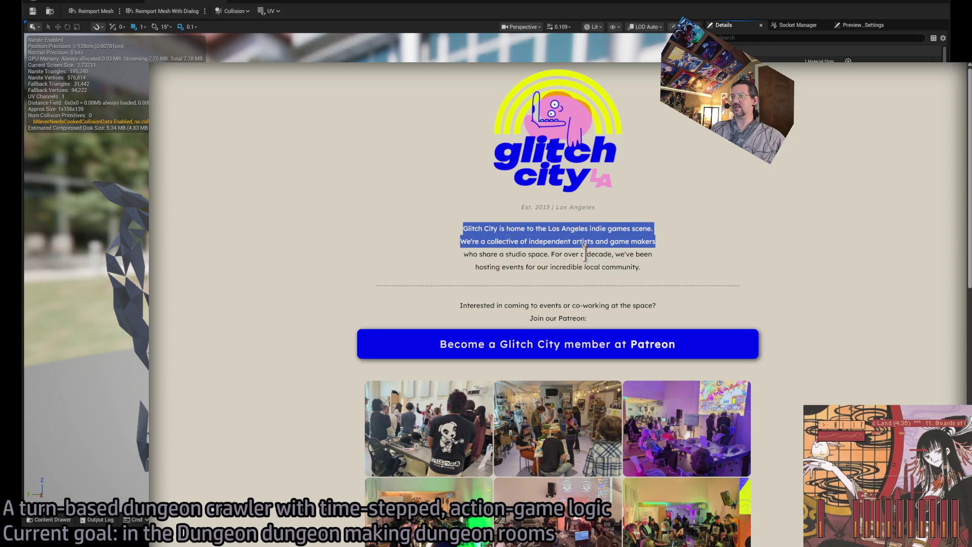
drag(551, 254, 649, 265)
click(643, 285)
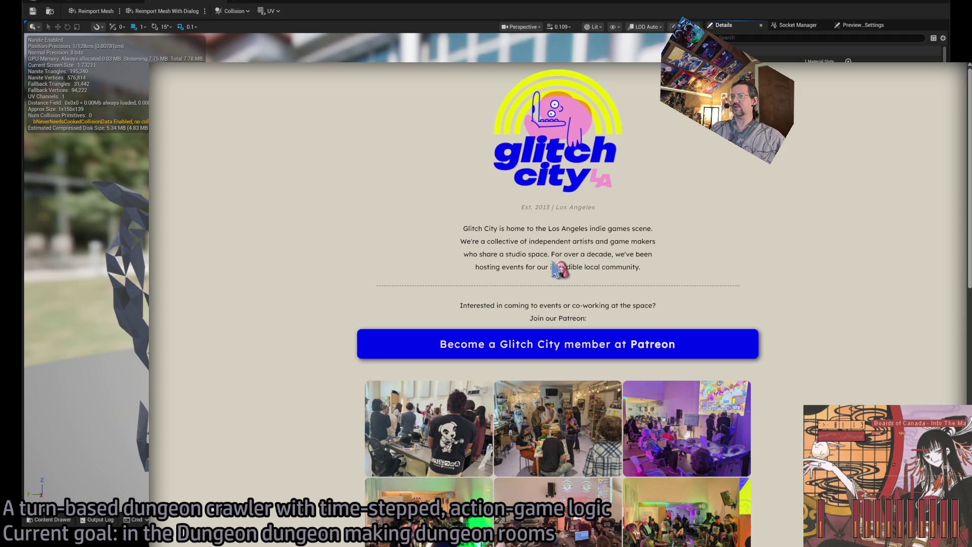
scroll(486, 259, down, 2)
click(536, 273)
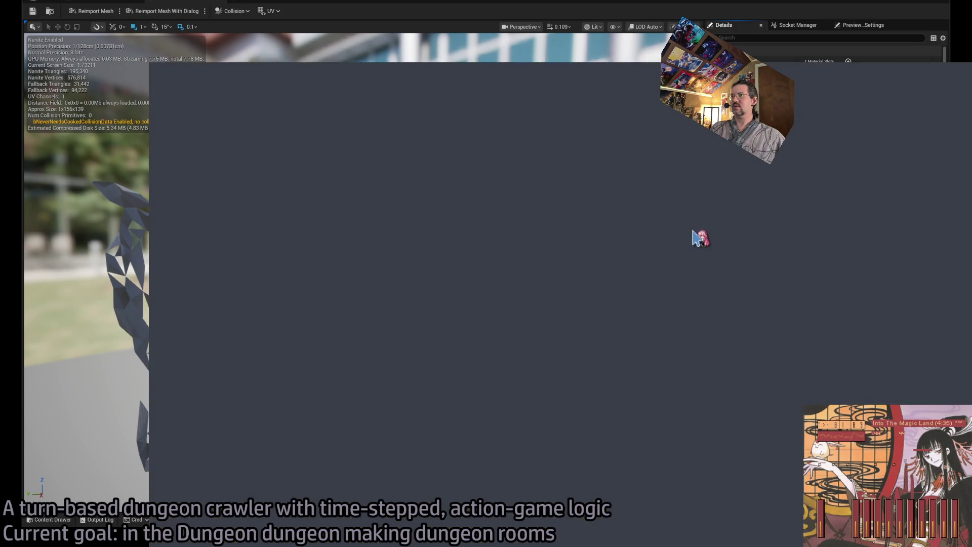
Scroll Glitch City's Patreon posts down to the BYOG #16 event
scroll(310, 260, down, 5)
scroll(310, 259, down, 5)
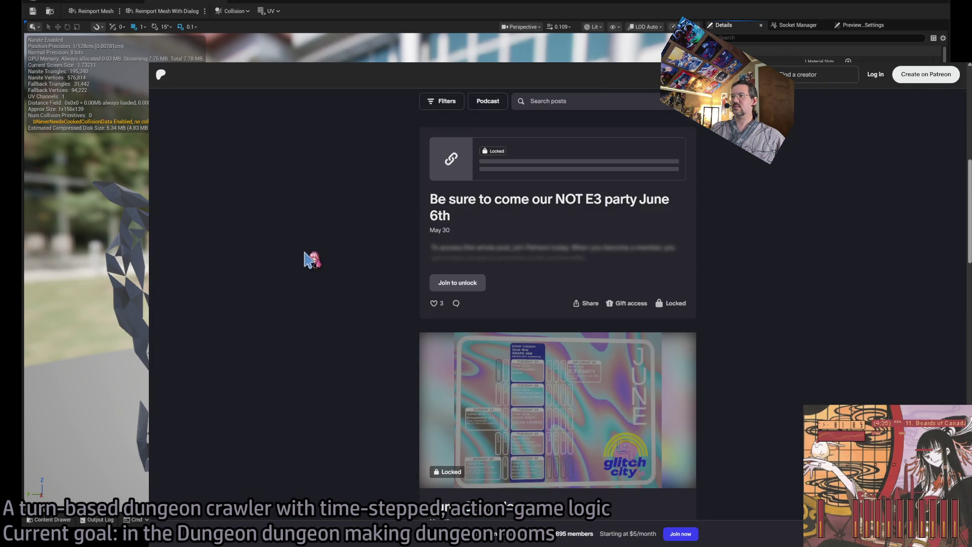
scroll(310, 259, down, 10)
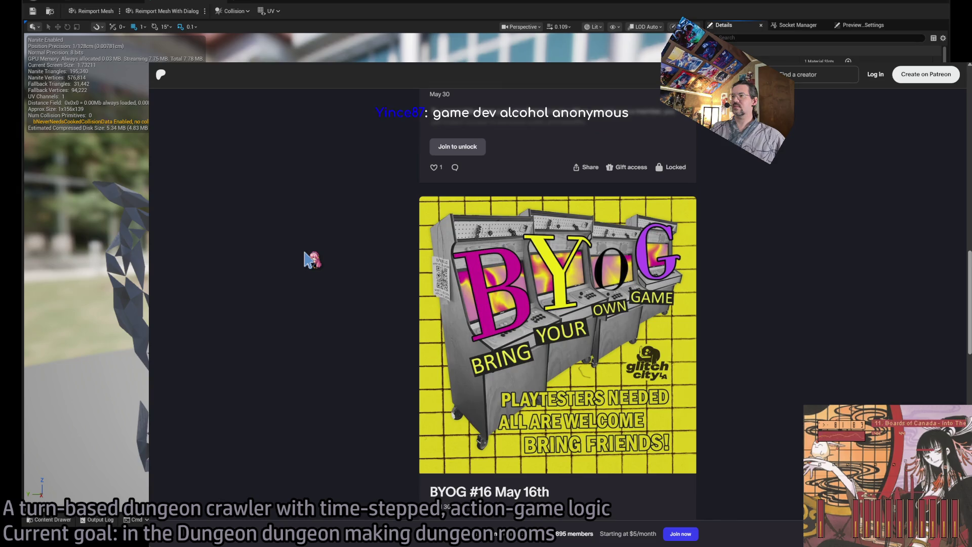
scroll(310, 260, down, 5)
scroll(310, 259, up, 5)
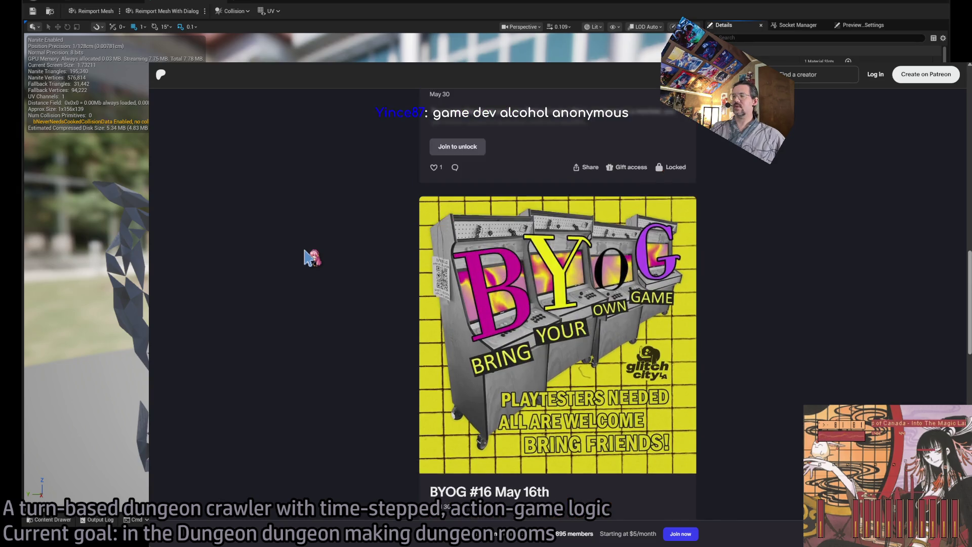
scroll(308, 255, down, 3)
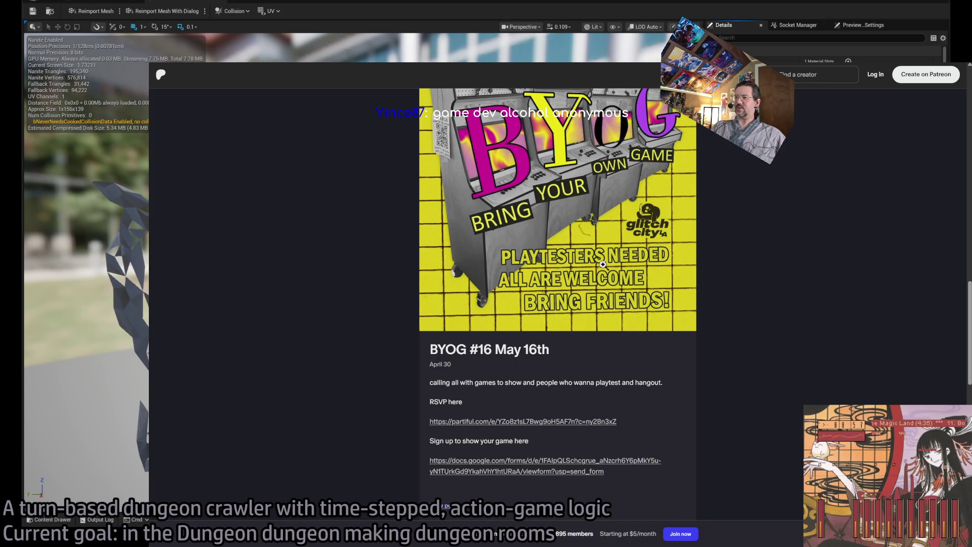
scroll(582, 307, up, 2)
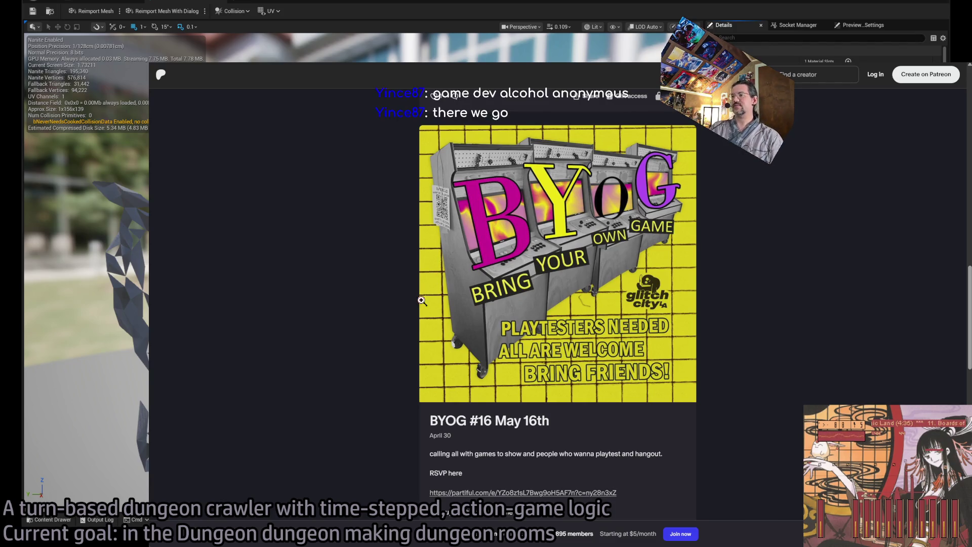
scroll(526, 308, down, 4)
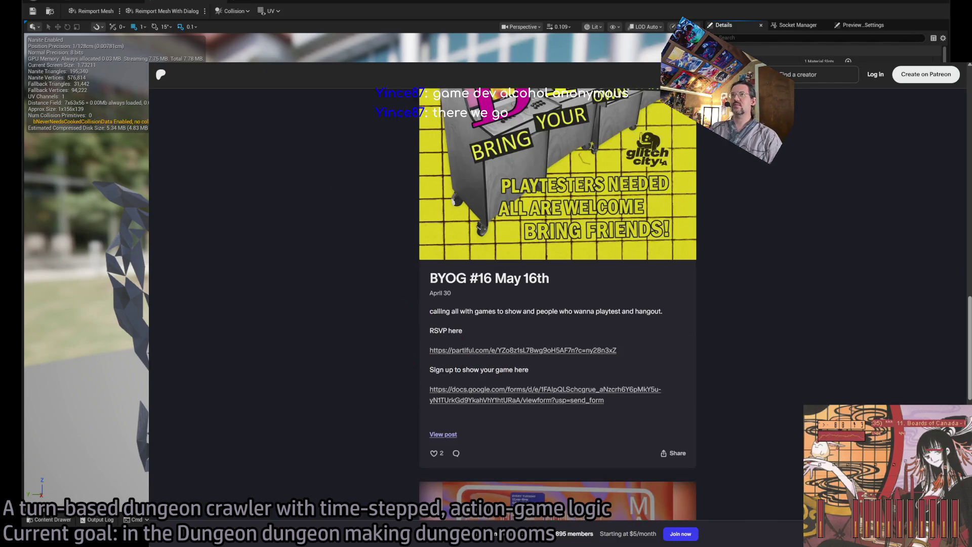
Go back to the Glitch City home page, leave the browser, and orbit the cobweb mesh
key(alt+Left)
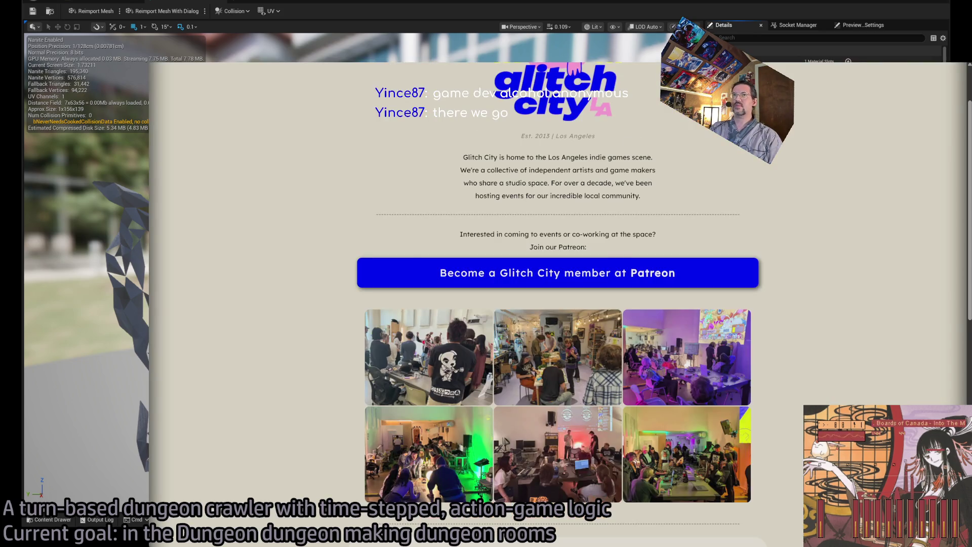
key(alt+Tab)
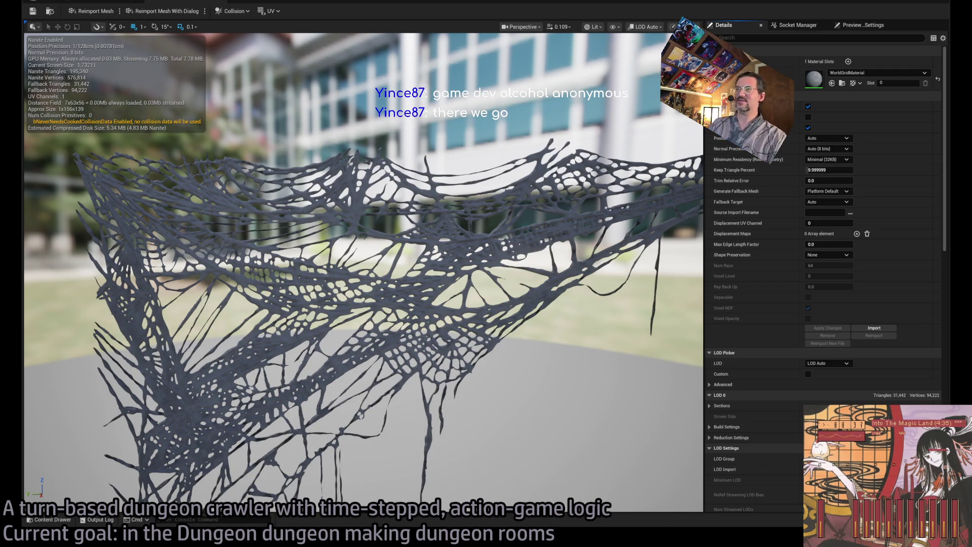
scroll(363, 272, up, 5)
scroll(363, 272, down, 5)
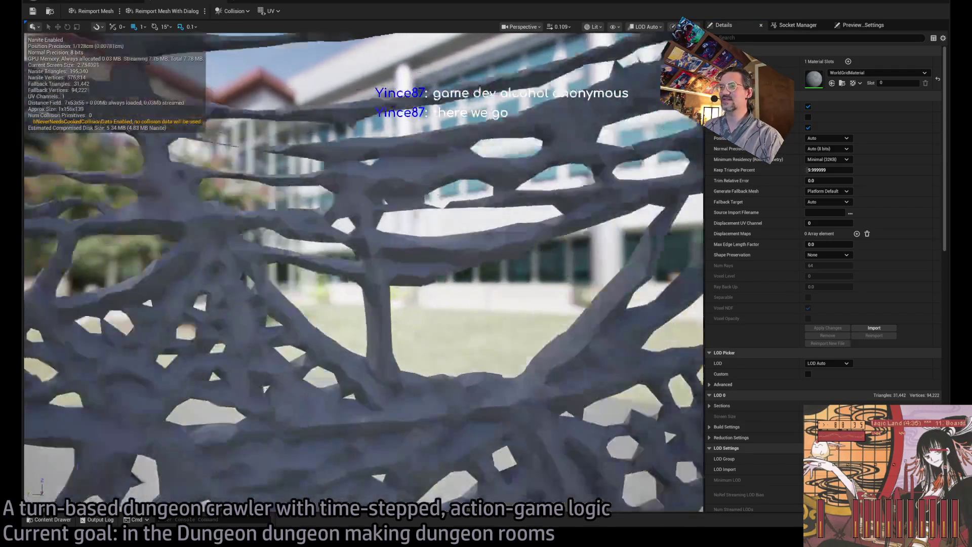
drag(363, 272, 362, 263)
drag(521, 251, 481, 241)
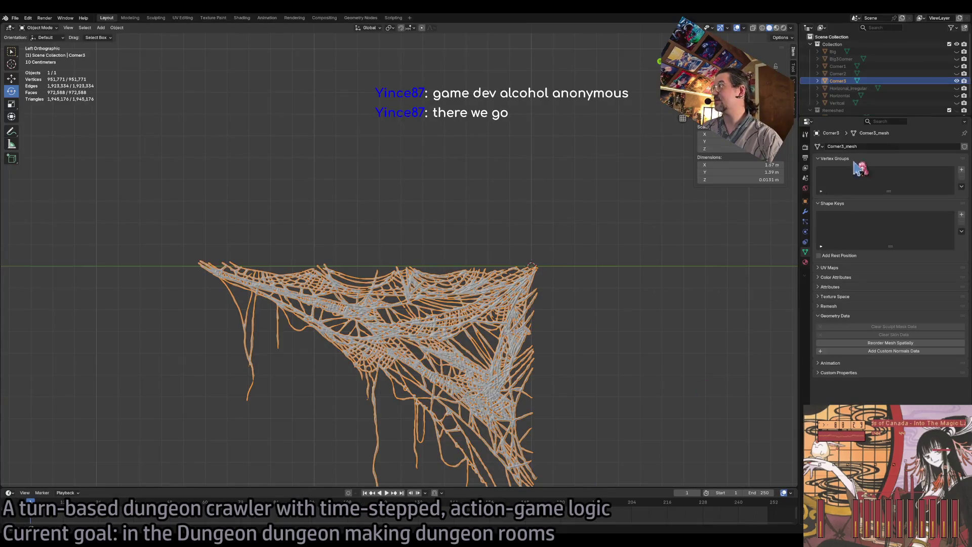
right_click(537, 304)
key(Escape)
scroll(443, 316, up, 1)
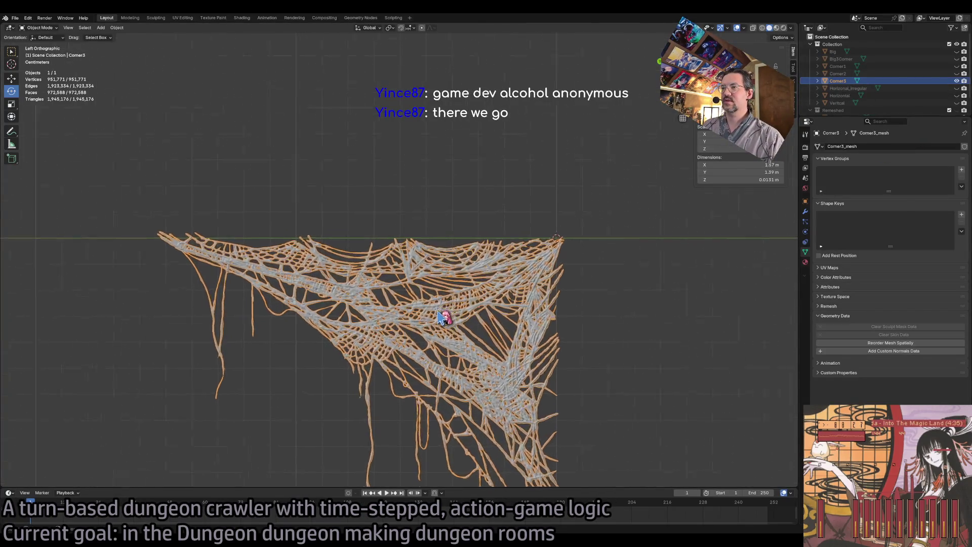
scroll(440, 317, up, 10)
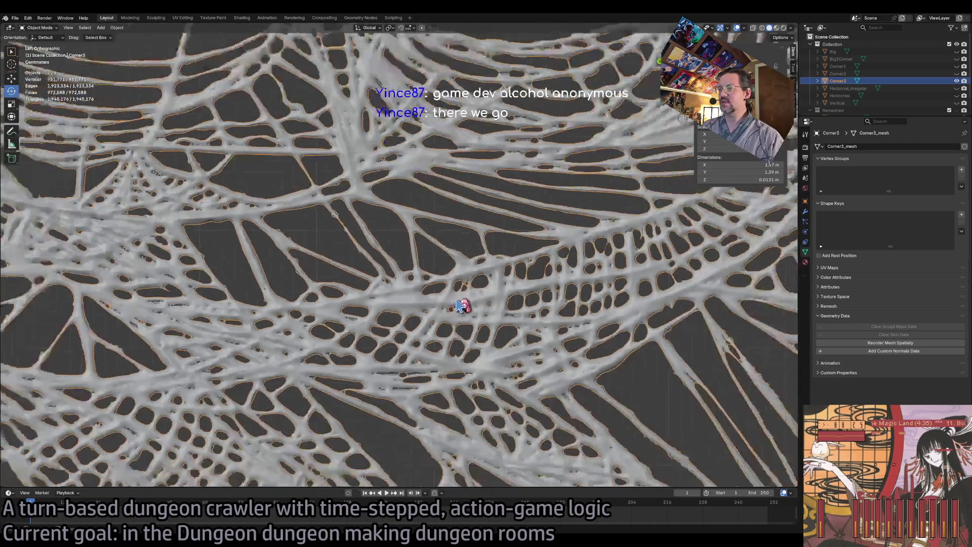
scroll(461, 306, down, 5)
click(15, 17)
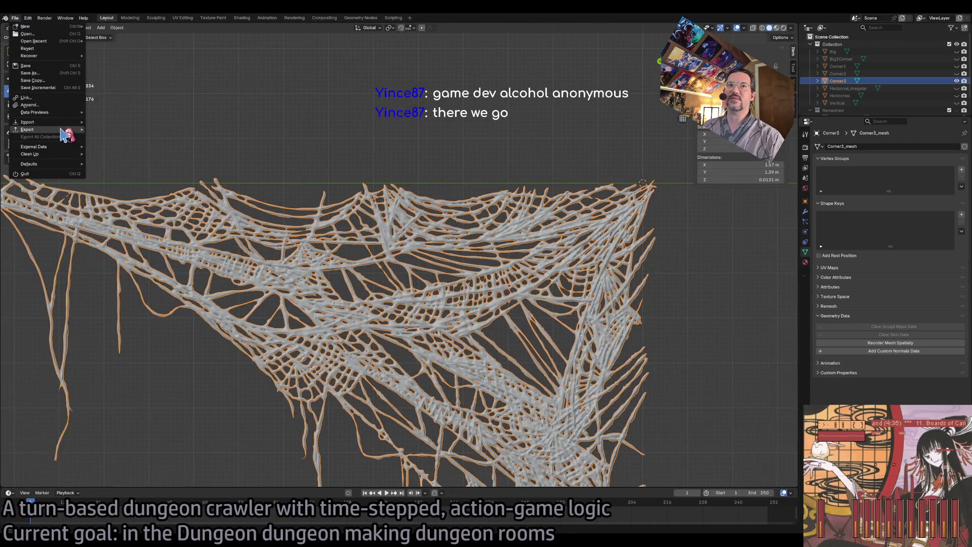
mouse_move(30, 129)
key(Escape)
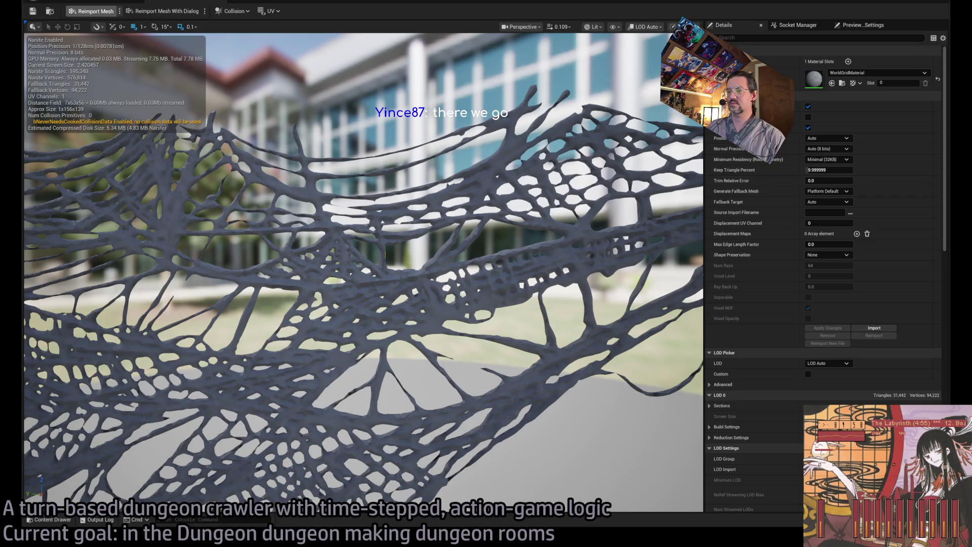
Undo the Nanite change, then re-test Nanite with Keep Triangle Percent 9.999999
key(ctrl+z)
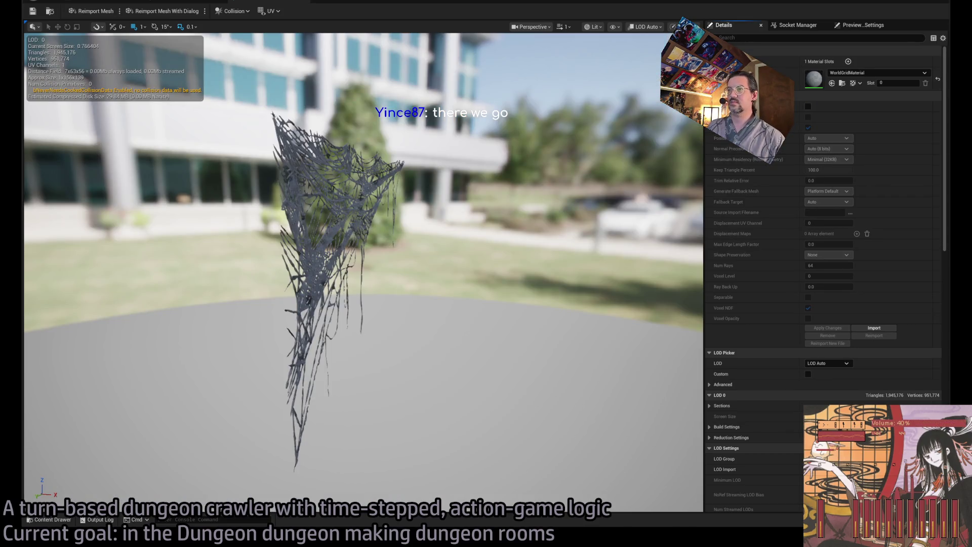
drag(355, 253, 241, 253)
scroll(364, 272, up, 10)
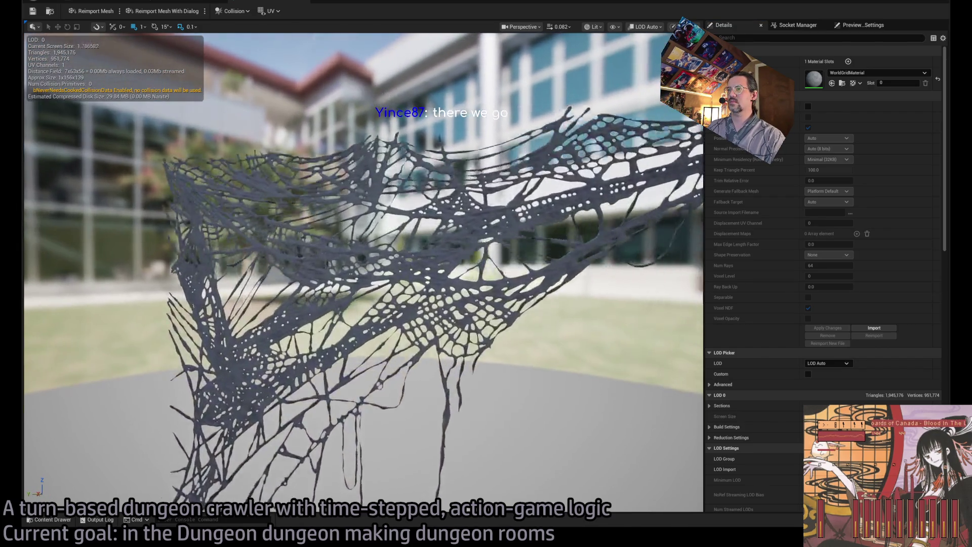
scroll(363, 272, up, 10)
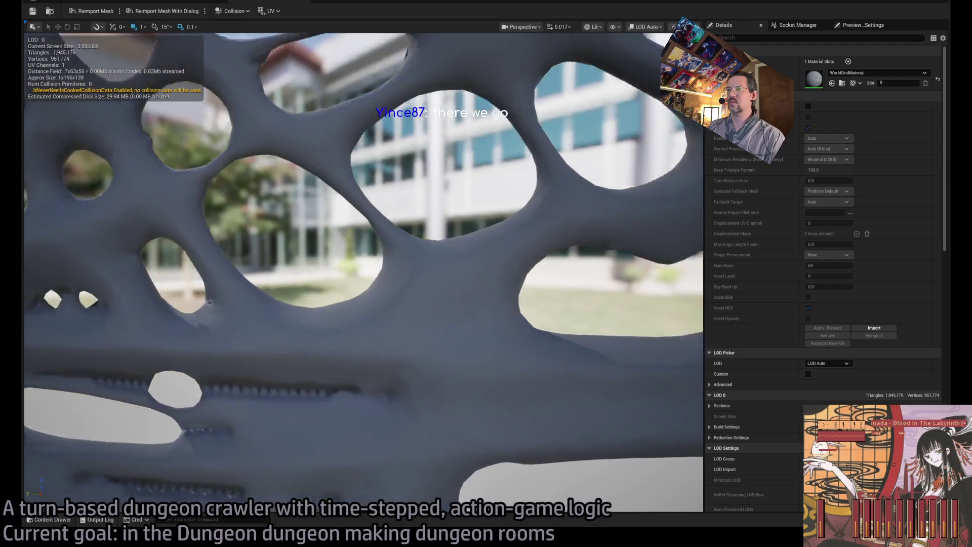
scroll(369, 196, down, 1)
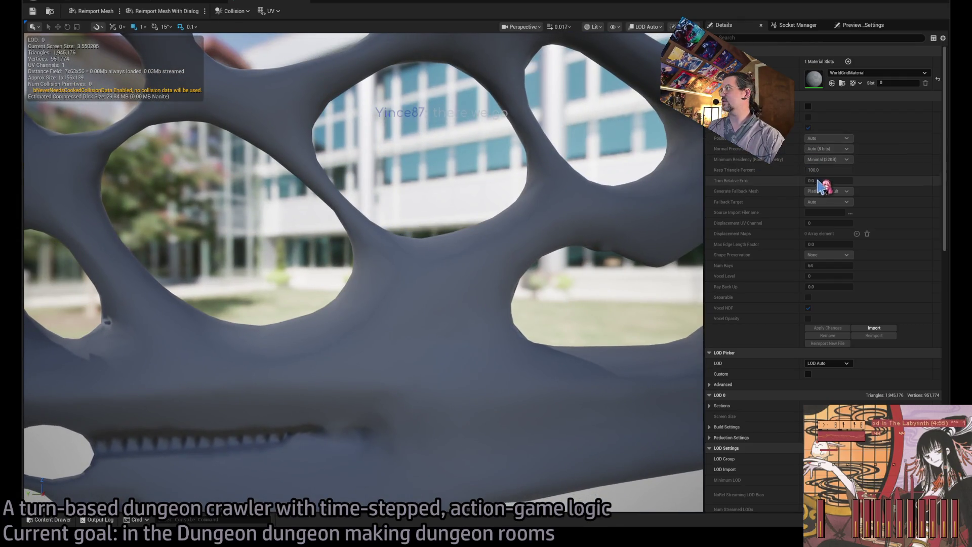
click(808, 107)
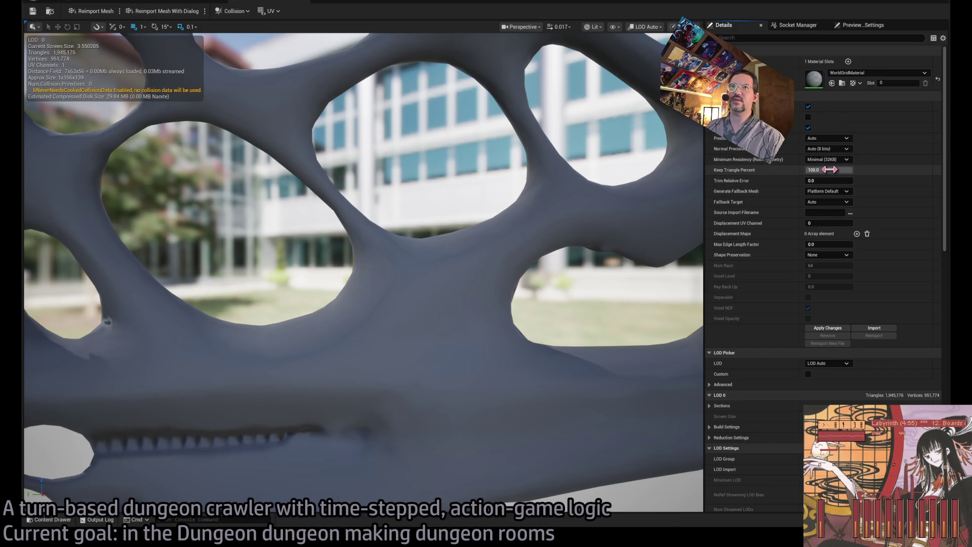
click(829, 170)
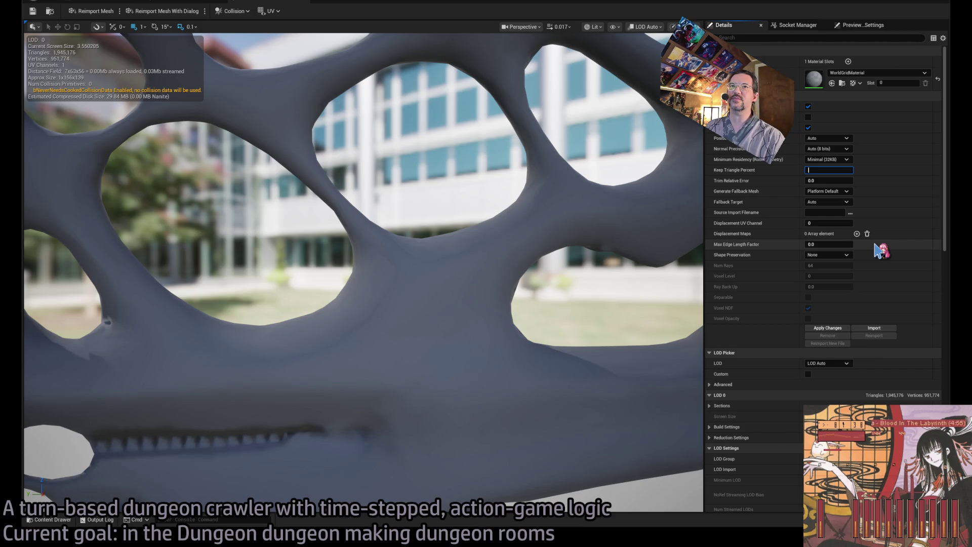
text(0.999999)
click(827, 328)
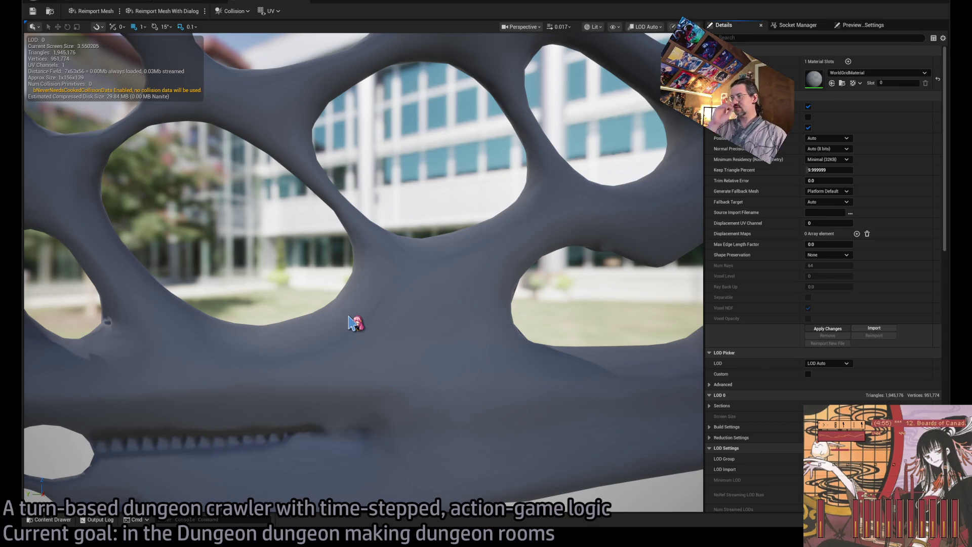
Revert the mesh to full detail and show the Cobwebs_MacDrab folder in the level editor's Content Drawer
key(ctrl+z)
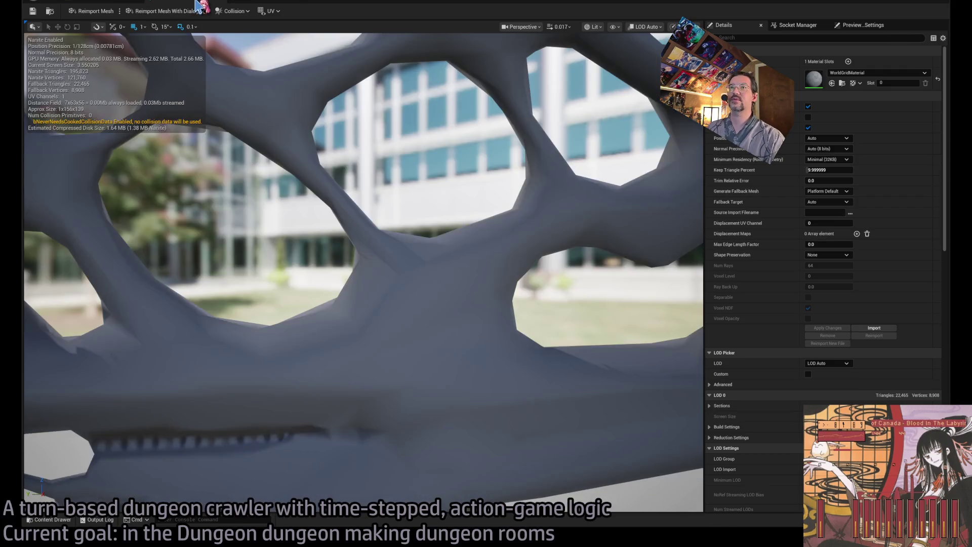
click(120, 5)
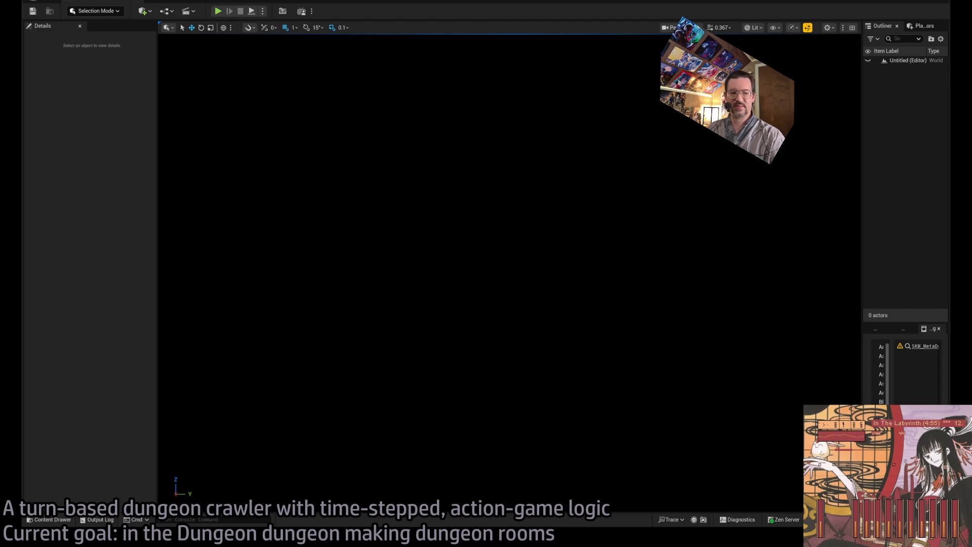
click(51, 520)
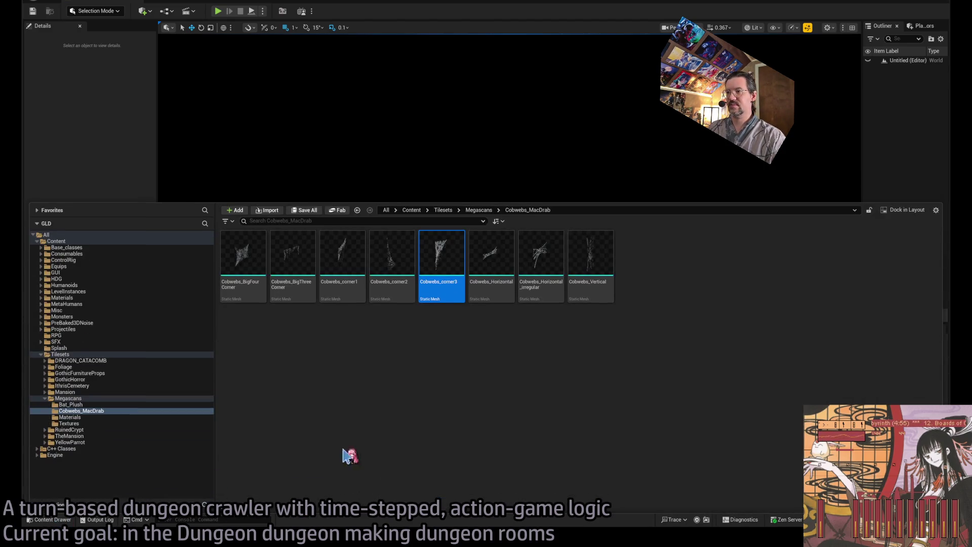
key(alt+Tab)
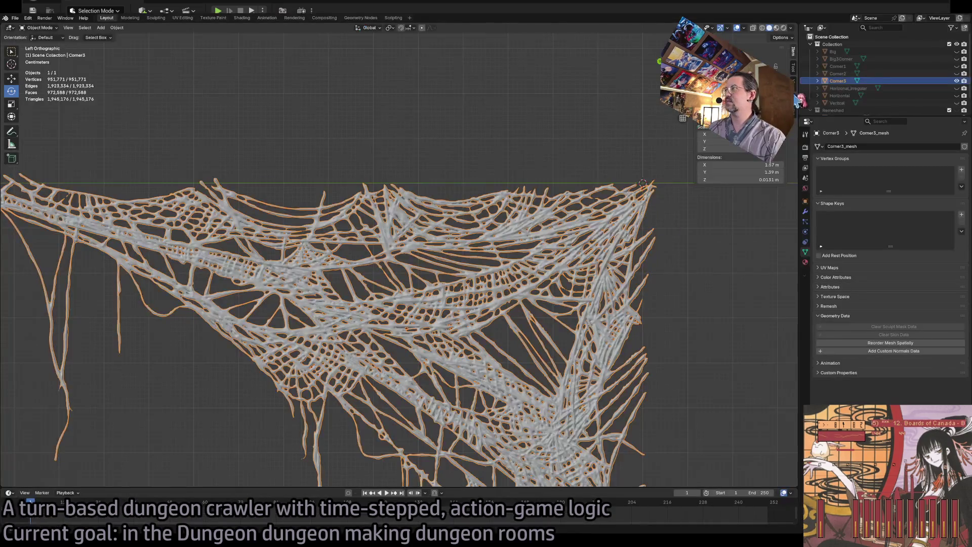
Hide the Corner3 cobweb, then show and select the Horizontal_irregular cobweb
click(956, 80)
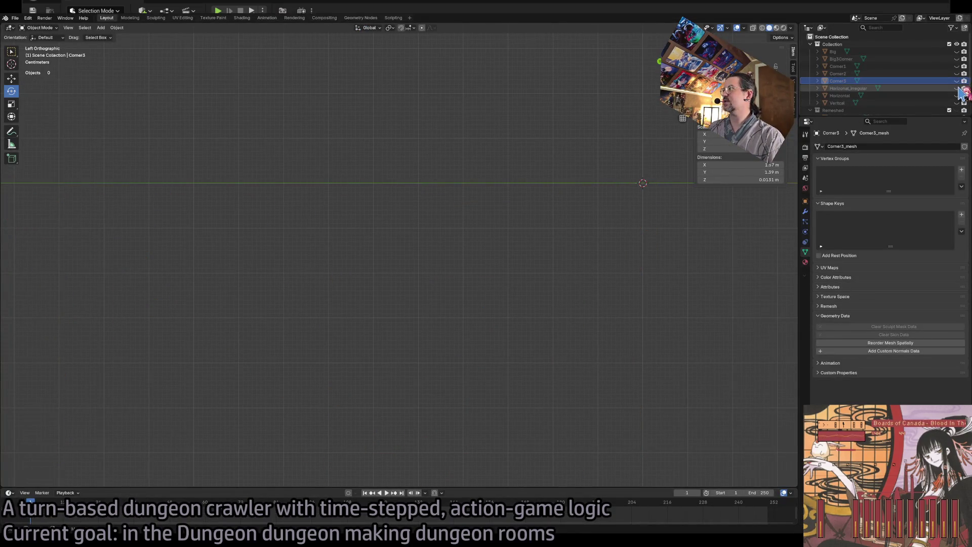
click(956, 88)
click(566, 215)
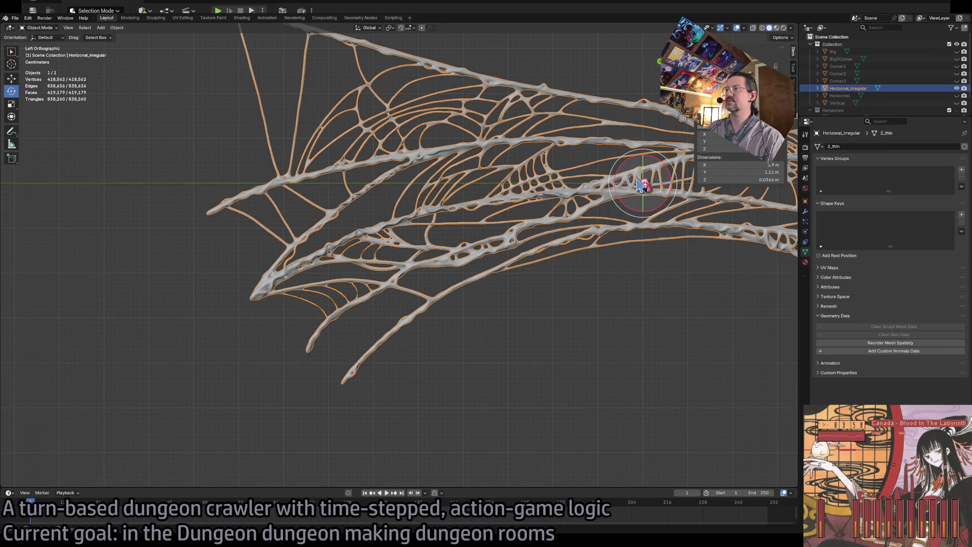
scroll(577, 172, up, 6)
scroll(579, 167, down, 6)
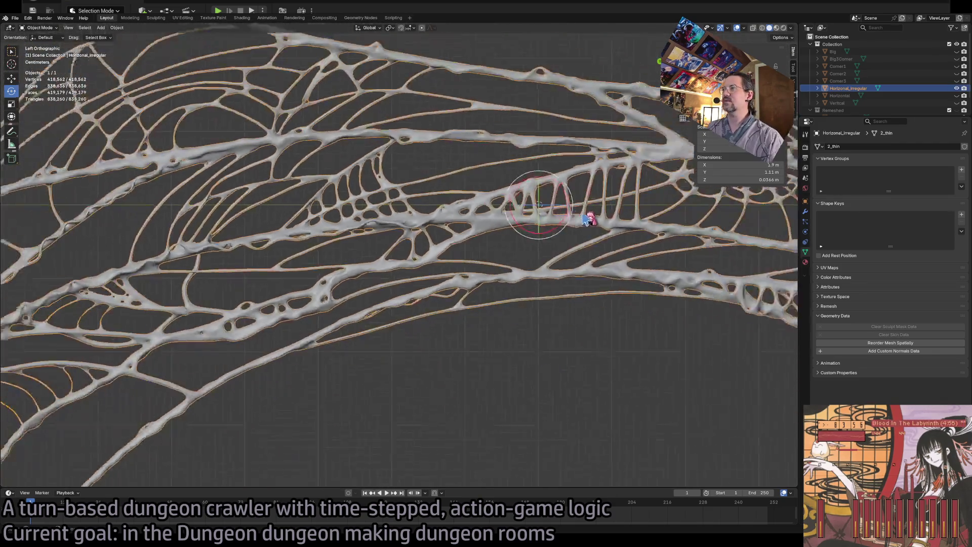
Smooth-shade all faces of the Horizontal_irregular web in Edit Mode
key(Tab)
key(a)
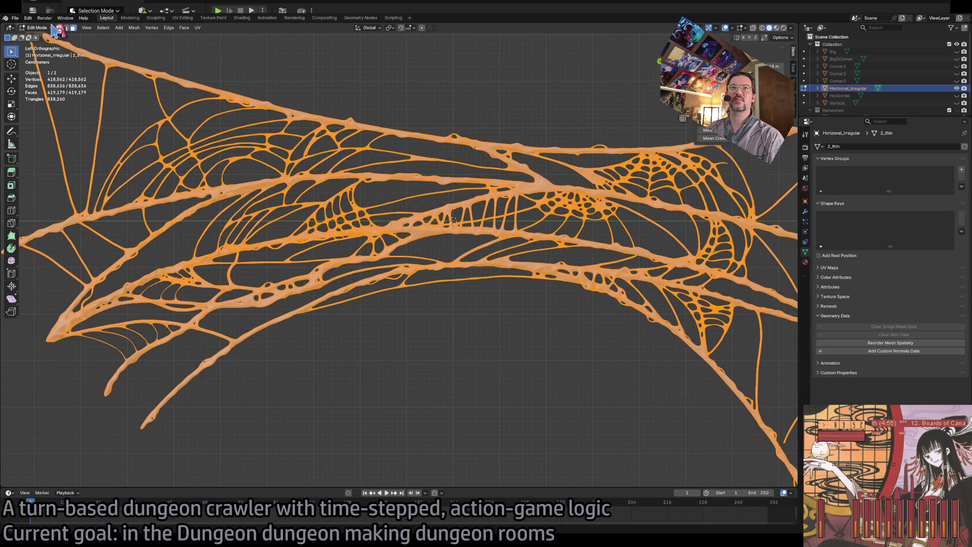
click(184, 28)
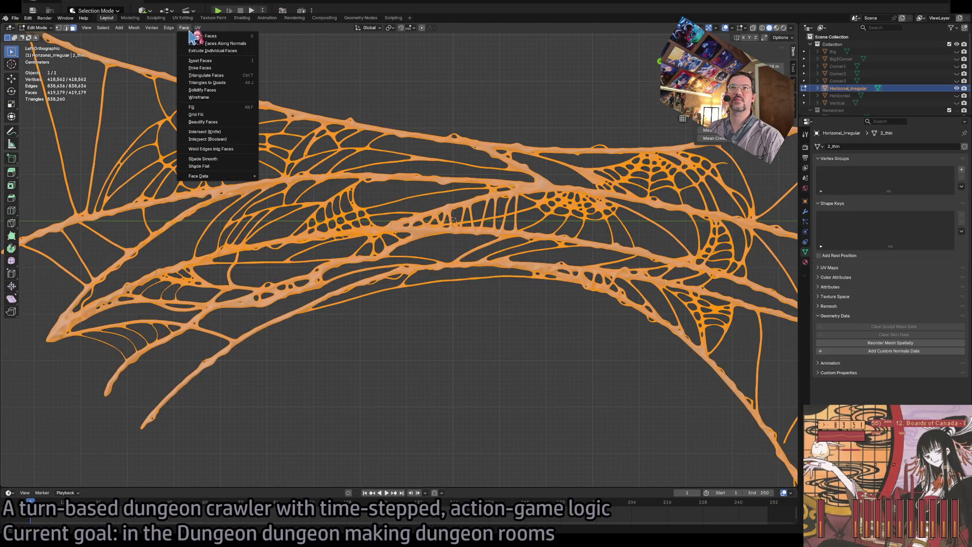
click(221, 159)
key(Tab)
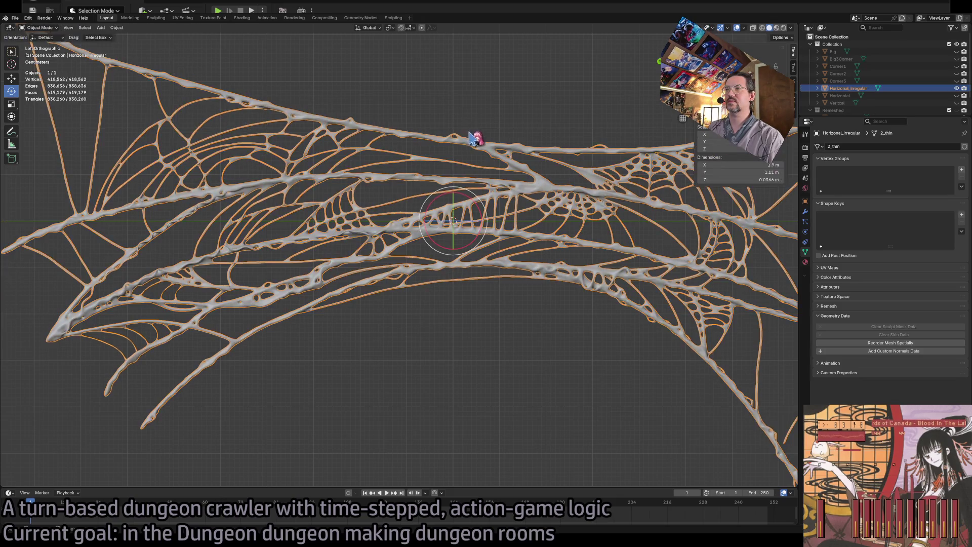
Export the Horizontal_irregular web from the File menu and hide it
click(16, 18)
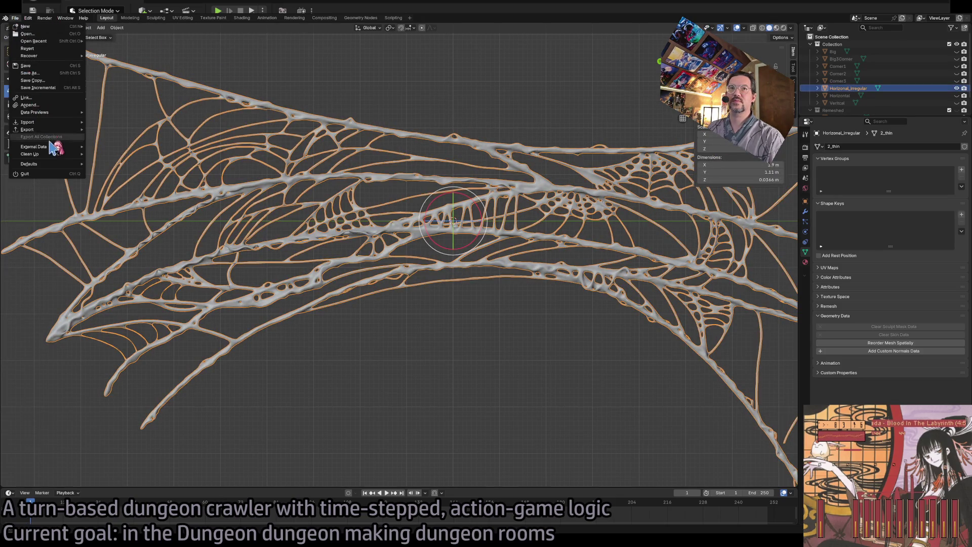
mouse_move(51, 130)
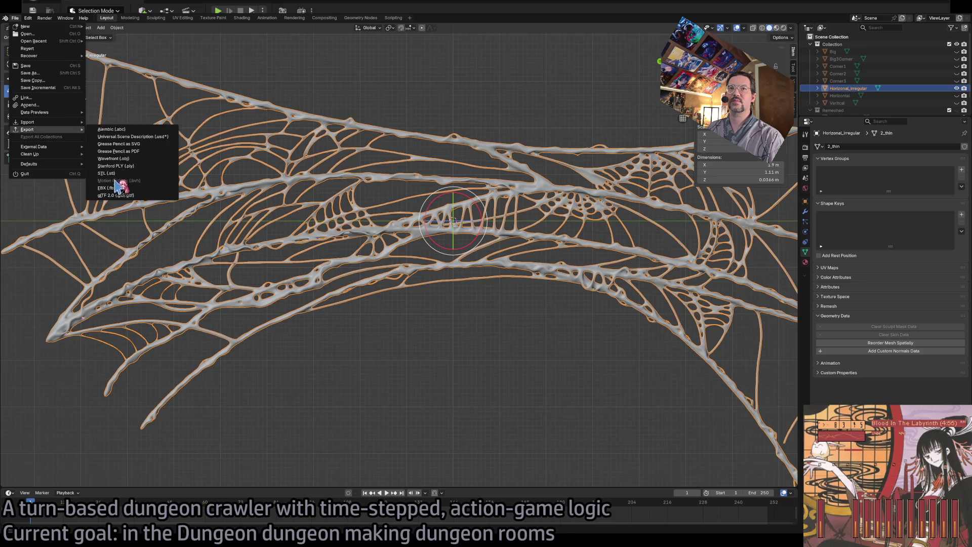
click(134, 144)
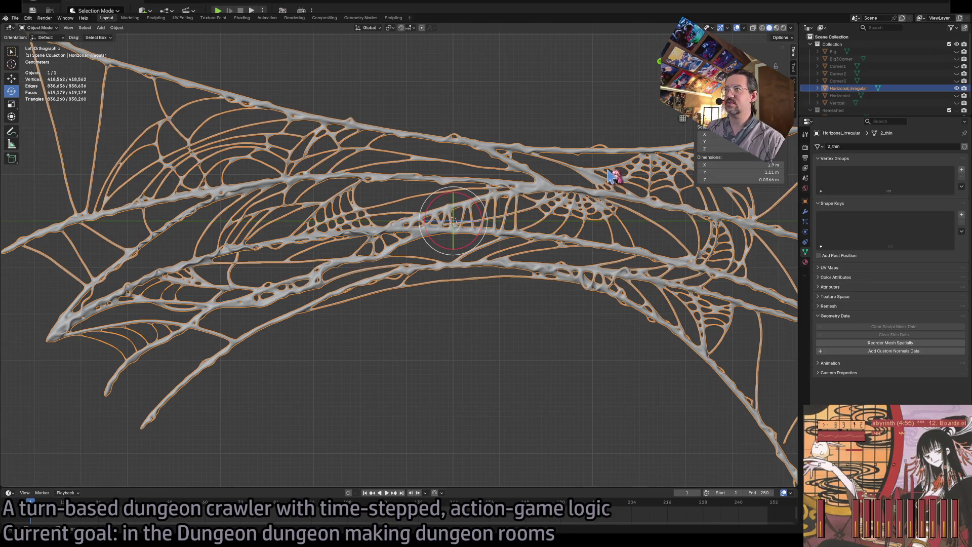
ctrl+click(957, 95)
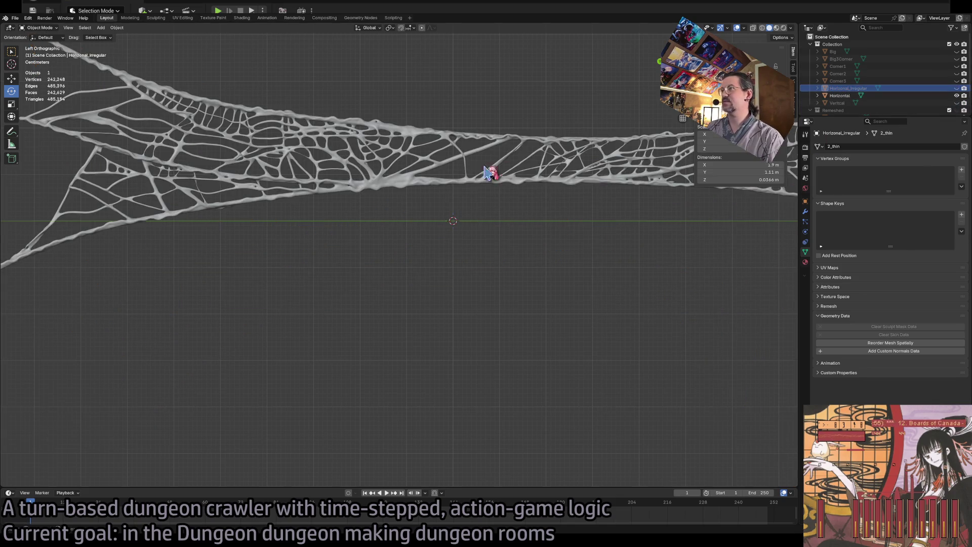
Show the Horizontal cobweb and smooth-shade all of its faces
click(472, 181)
key(Tab)
click(185, 27)
click(170, 28)
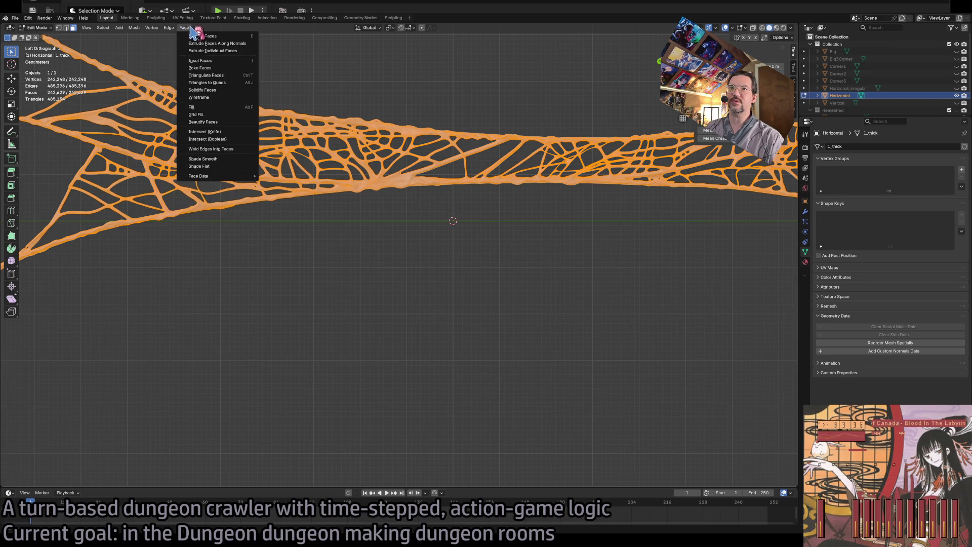
click(225, 159)
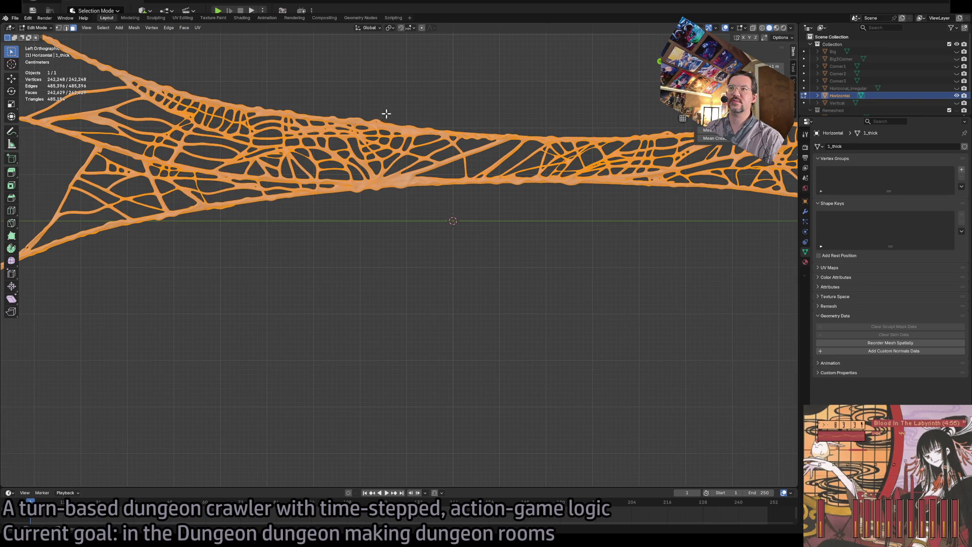
key(Tab)
Export the Horizontal cobweb from the File menu
click(15, 17)
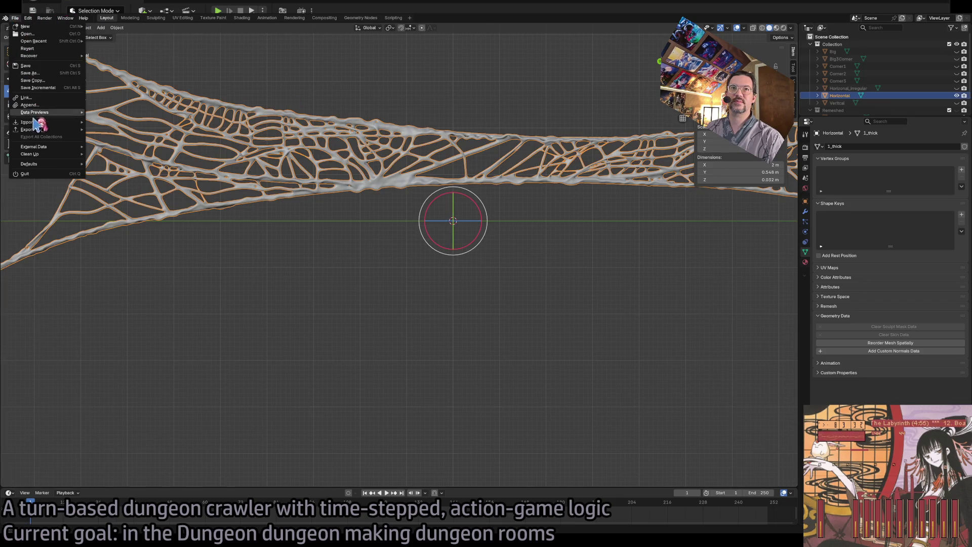
mouse_move(33, 123)
click(134, 190)
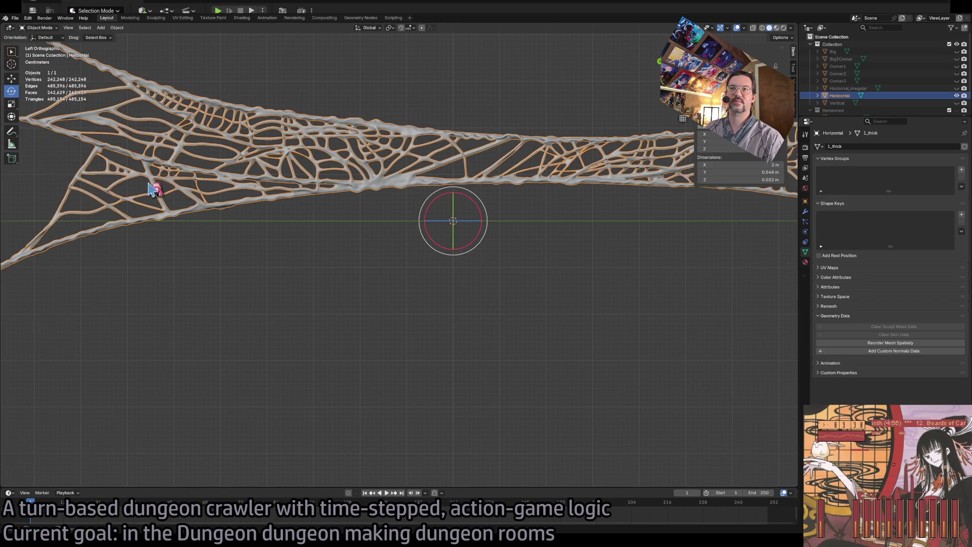
click(16, 18)
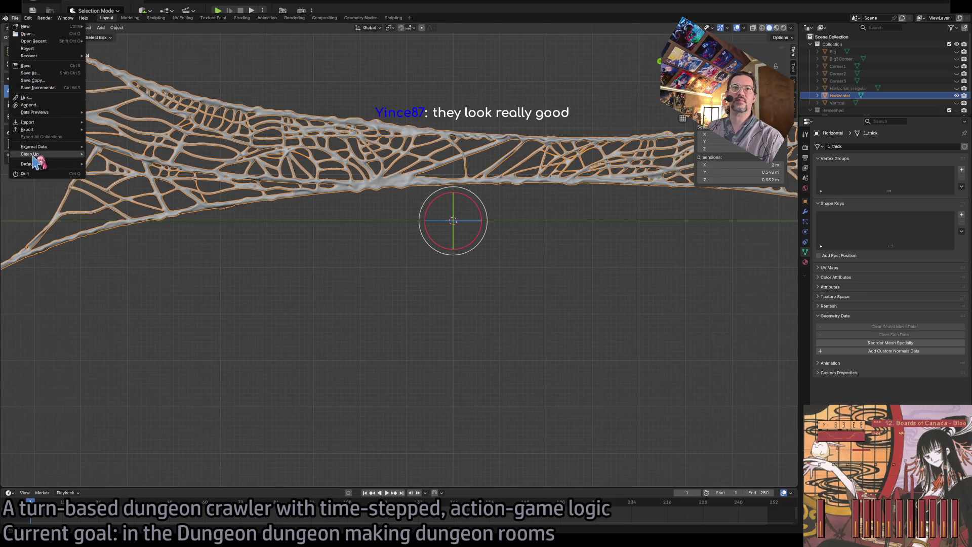
mouse_move(55, 129)
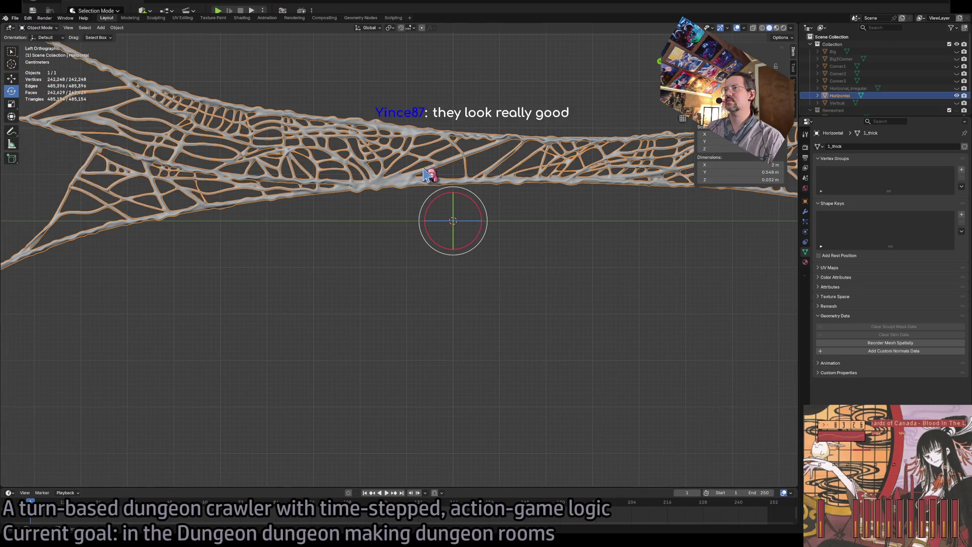
Hide the Horizontal web, then show and select the Vertical cobweb
click(956, 95)
click(957, 102)
click(603, 199)
scroll(552, 243, up, 5)
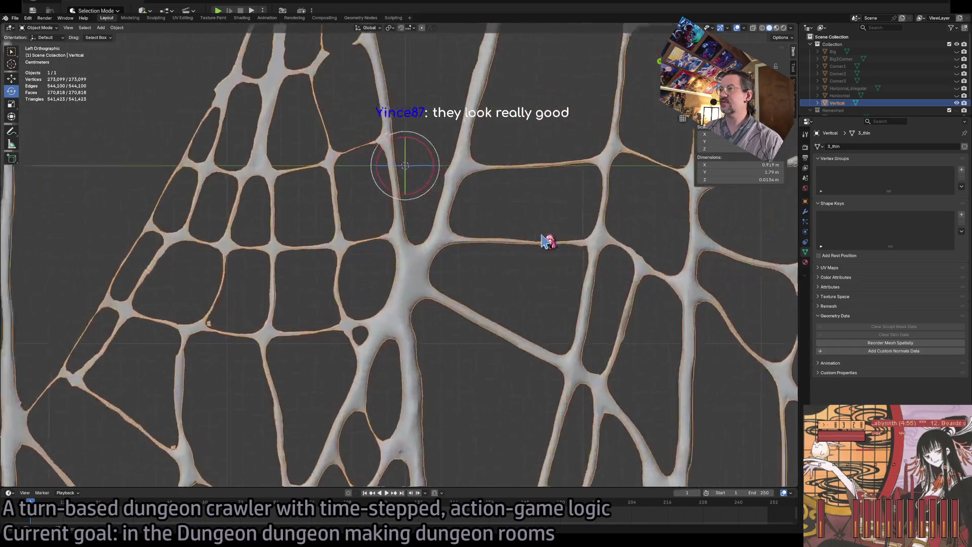
scroll(544, 242, down, 4)
Smooth-shade the Vertical web's geometry, reselect it, and return to Unreal
key(Tab)
key(alt+a)
key(a)
click(185, 28)
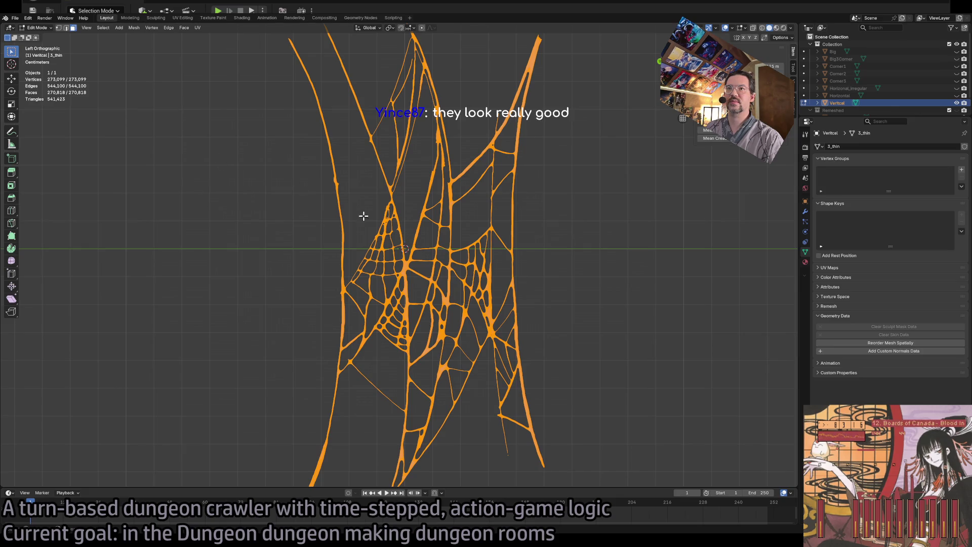
key(Tab)
key(alt+a)
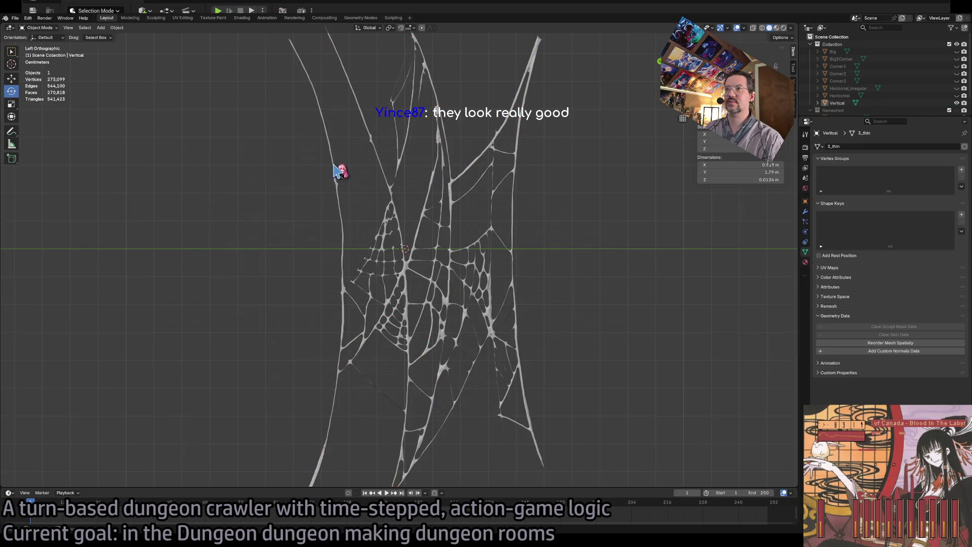
click(338, 170)
click(15, 18)
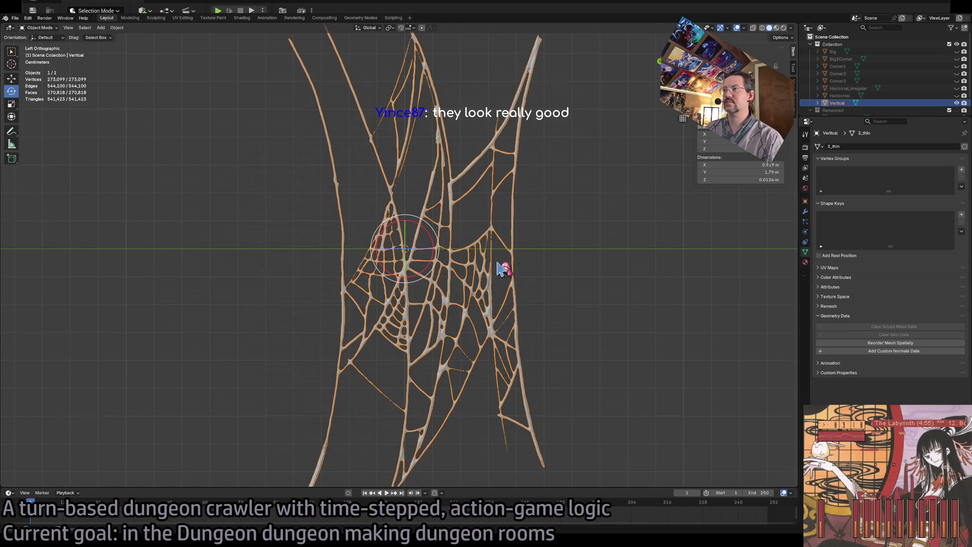
key(alt+Tab)
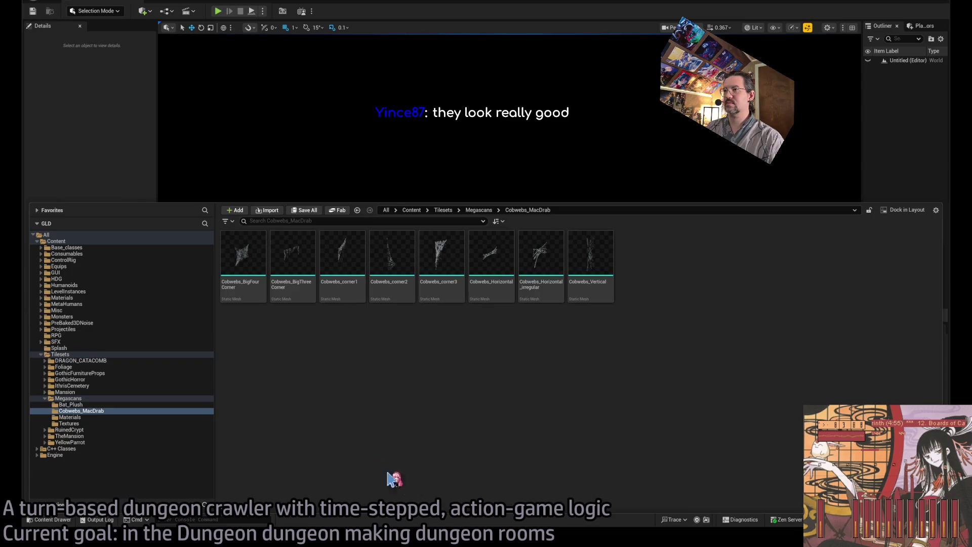
Select Cobwebs_Horizontal, Cobwebs_Horizontal_irregular and Cobwebs_Vertical together and open them for editing
click(499, 266)
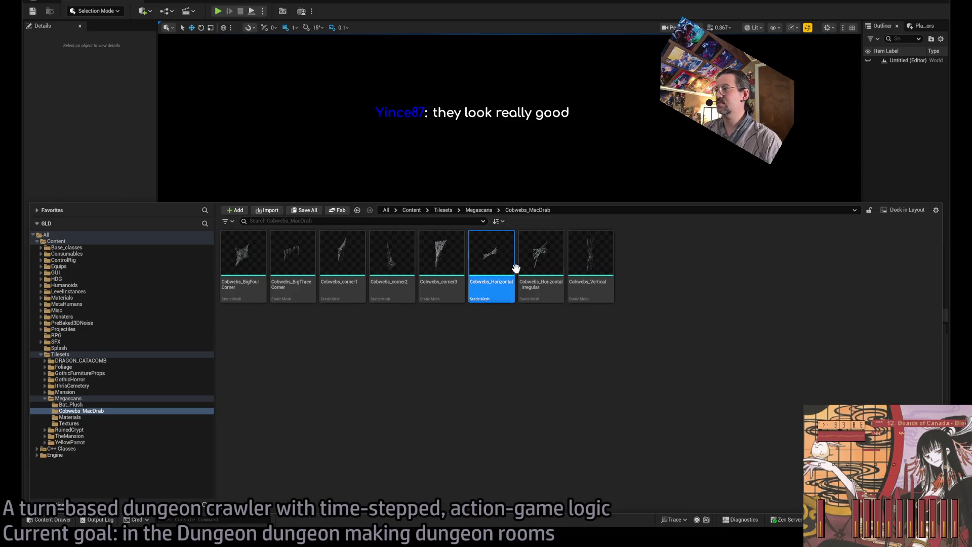
shift+click(590, 263)
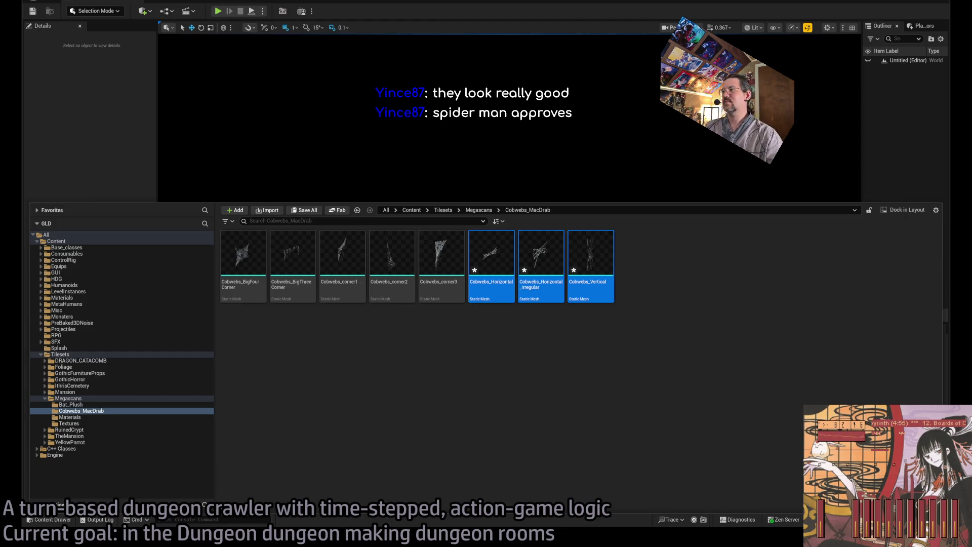
click(485, 264)
click(544, 258)
click(606, 264)
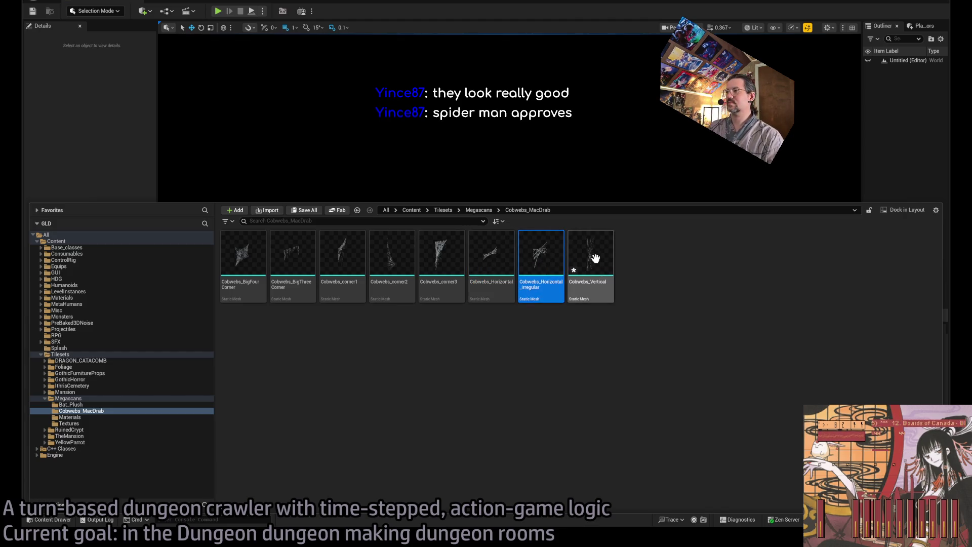
shift+click(491, 265)
double_click(495, 302)
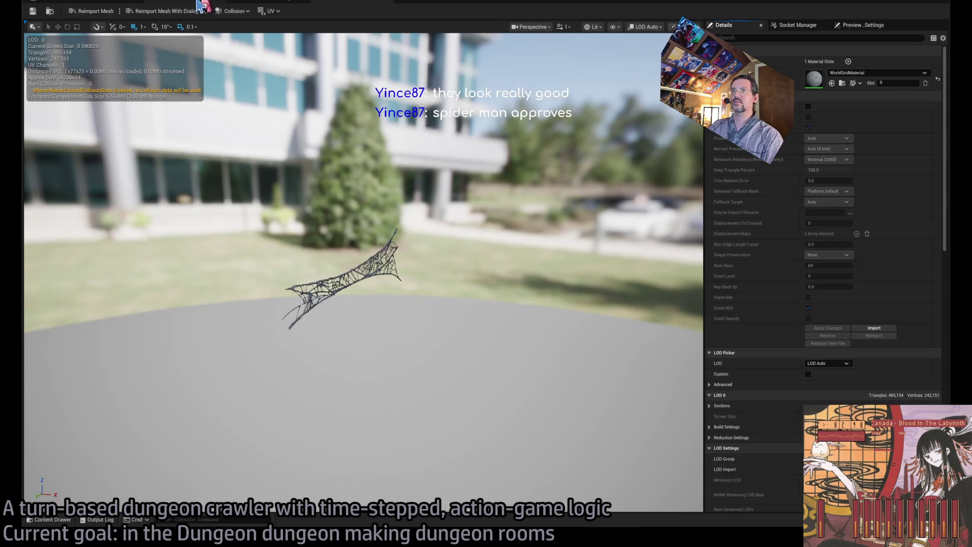
Enable Nanite on the Horizontal cobweb mesh with Keep Triangle Percent set to 20
drag(365, 272, 309, 278)
scroll(364, 274, up, 5)
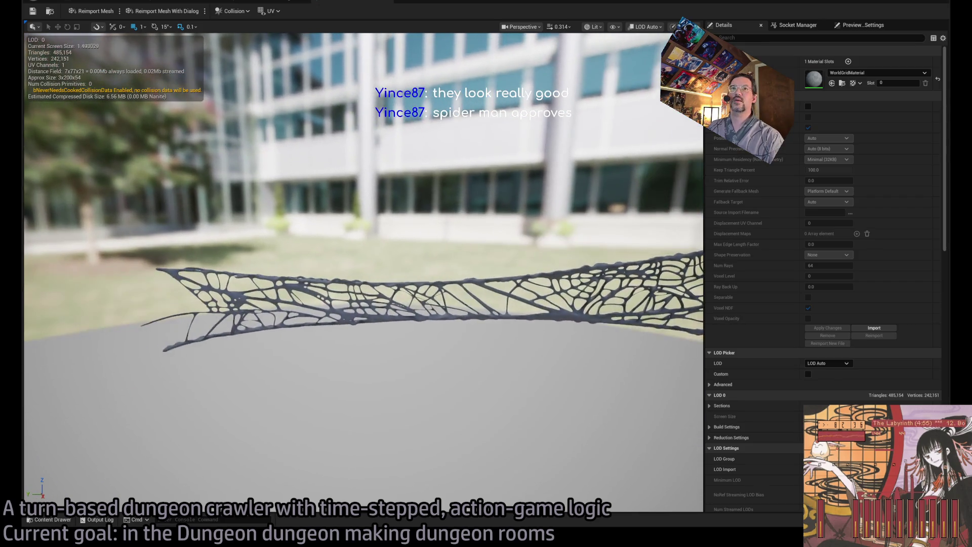
drag(355, 192, 333, 193)
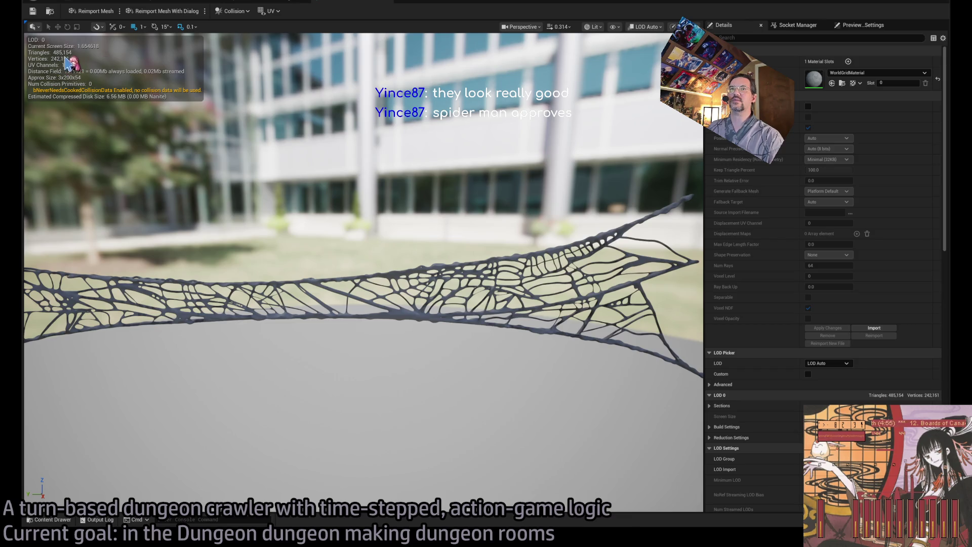
click(808, 106)
click(830, 170)
key(Return)
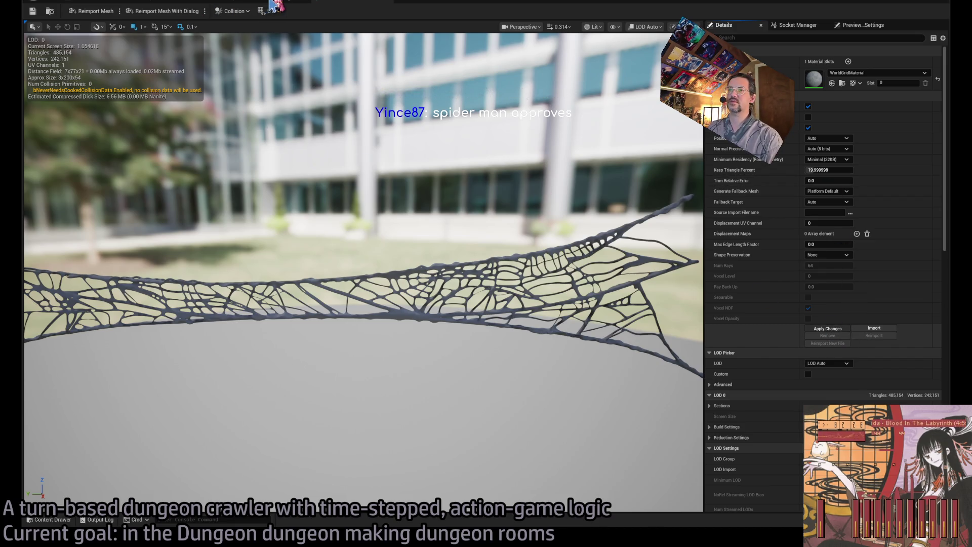
Enable Nanite on the second open cobweb mesh, adjust Trim Relative Error, and apply
click(271, 2)
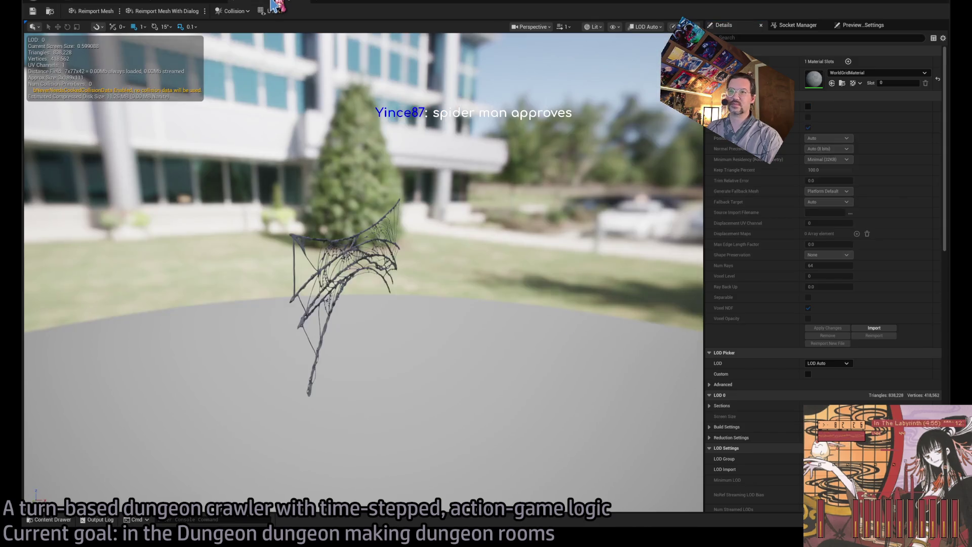
click(808, 106)
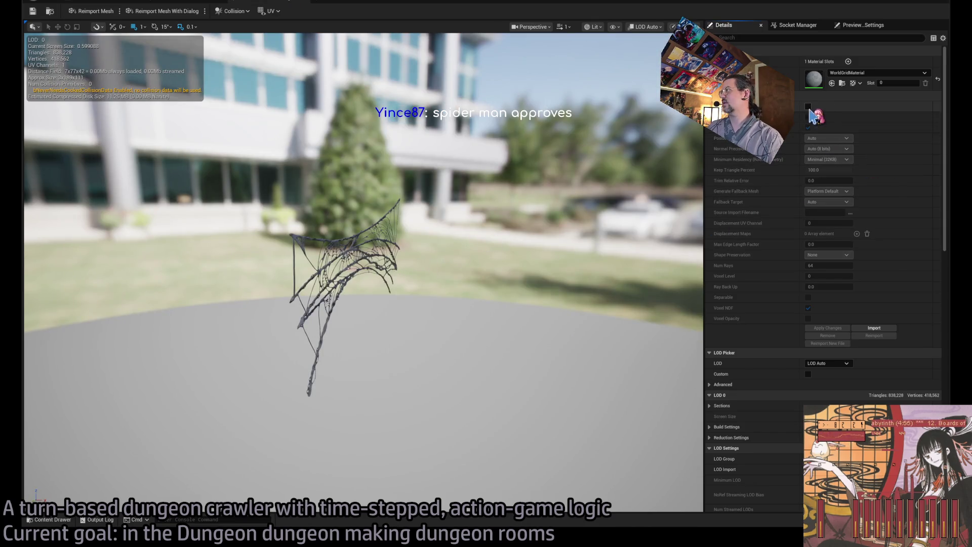
click(829, 180)
key(Return)
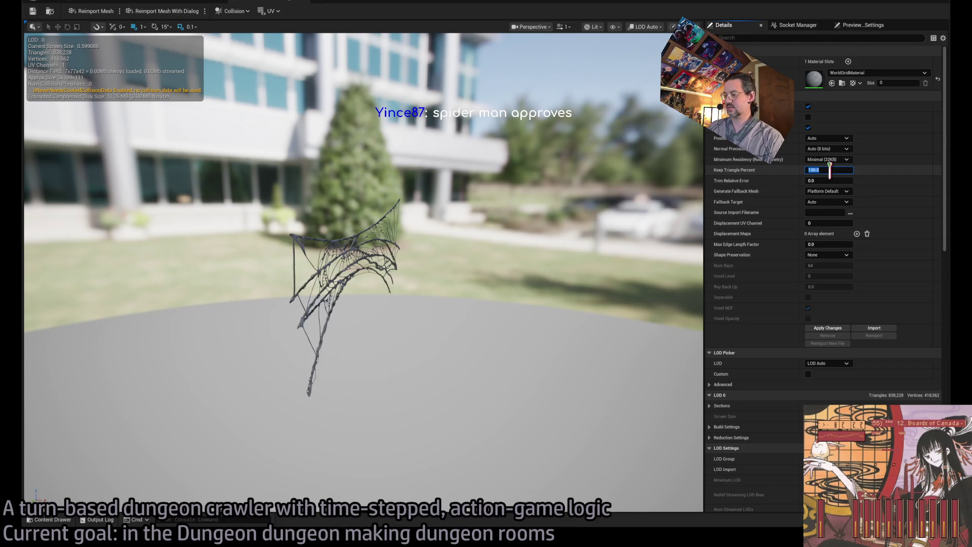
click(827, 328)
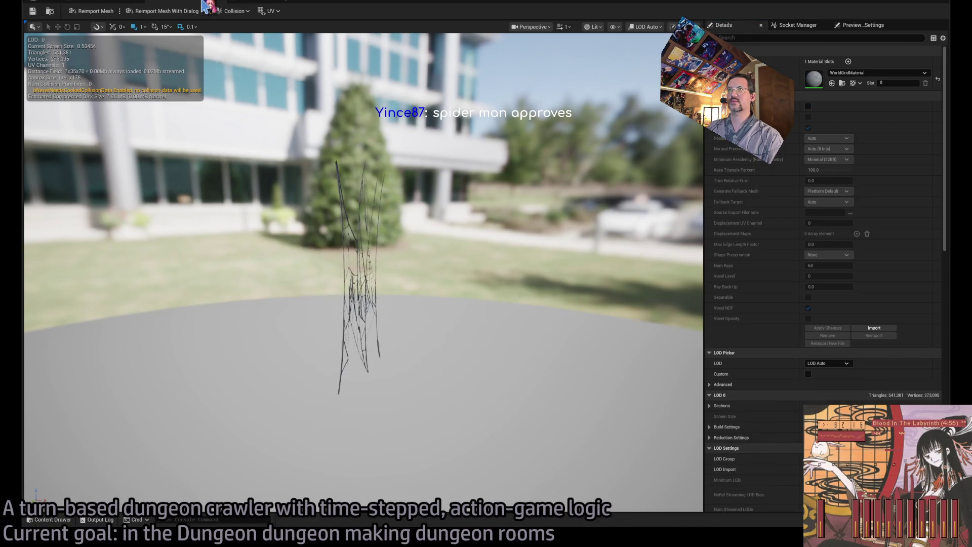
Give the vertical cobweb mesh Nanite at 20% triangles, apply, and return to Cobwebs_MacDrab
click(808, 106)
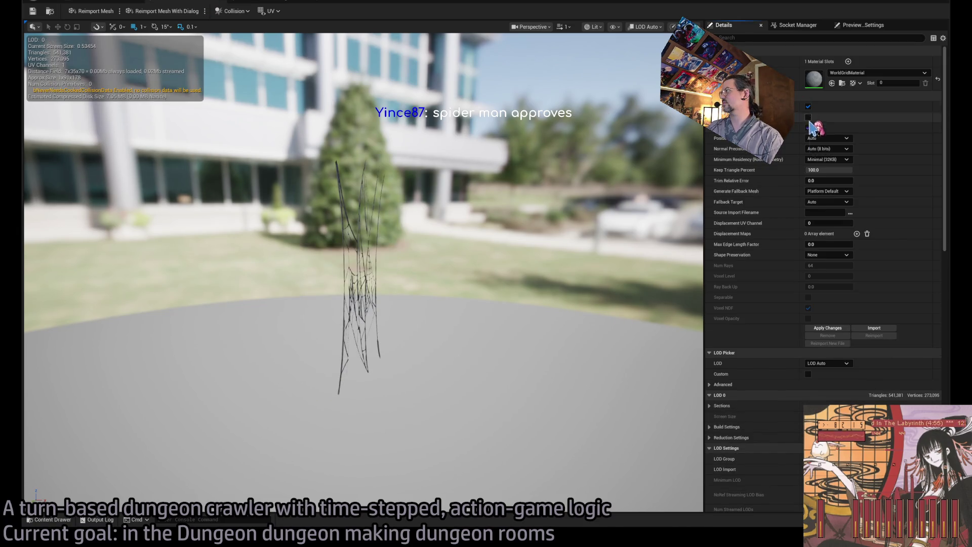
click(826, 173)
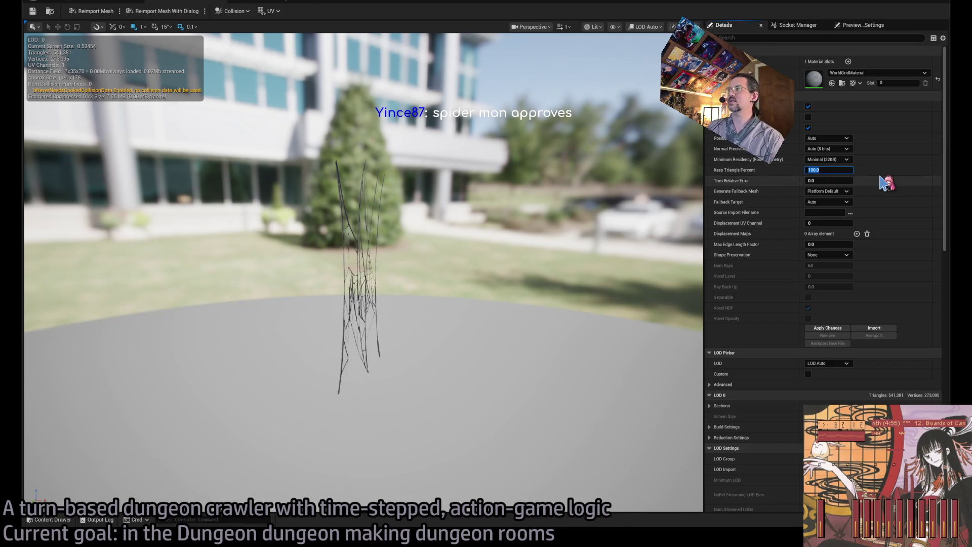
click(827, 328)
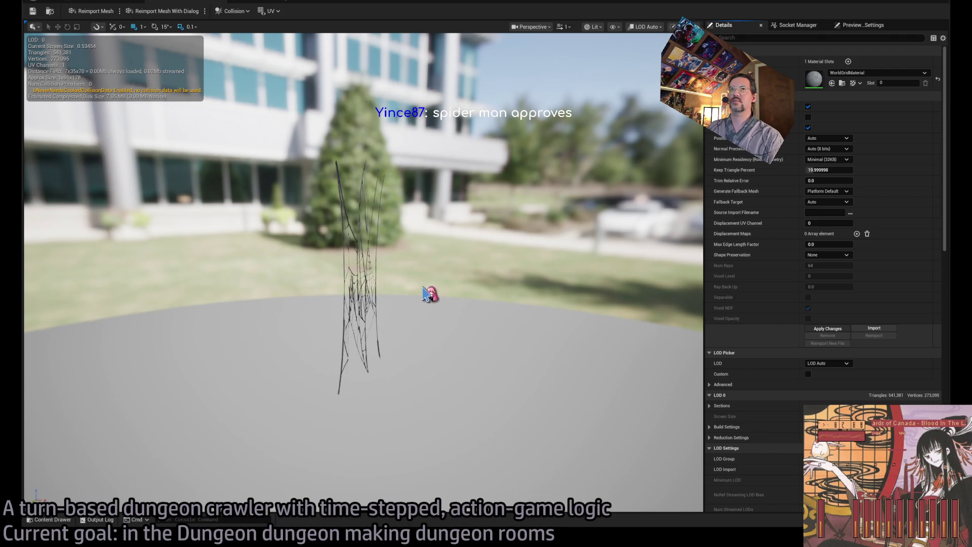
scroll(363, 272, up, 10)
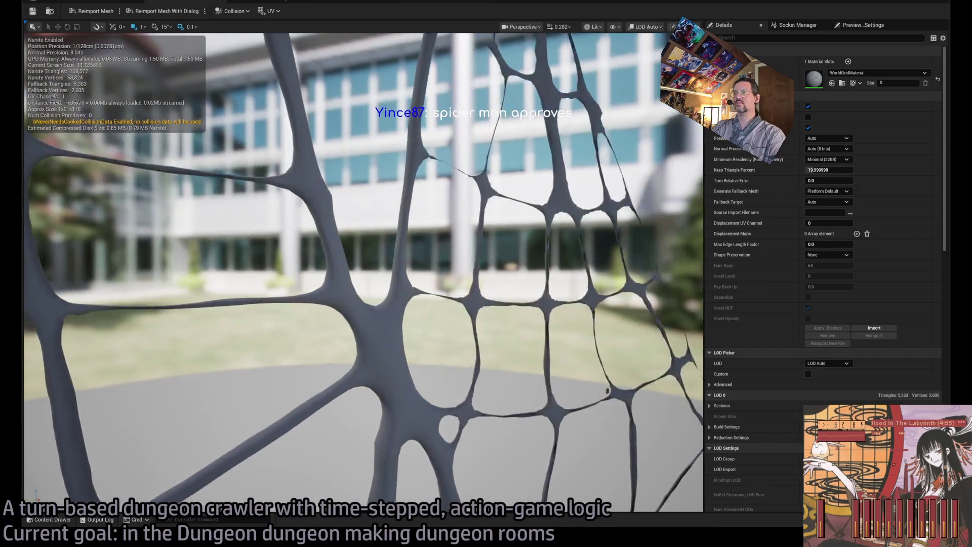
drag(364, 272, 294, 274)
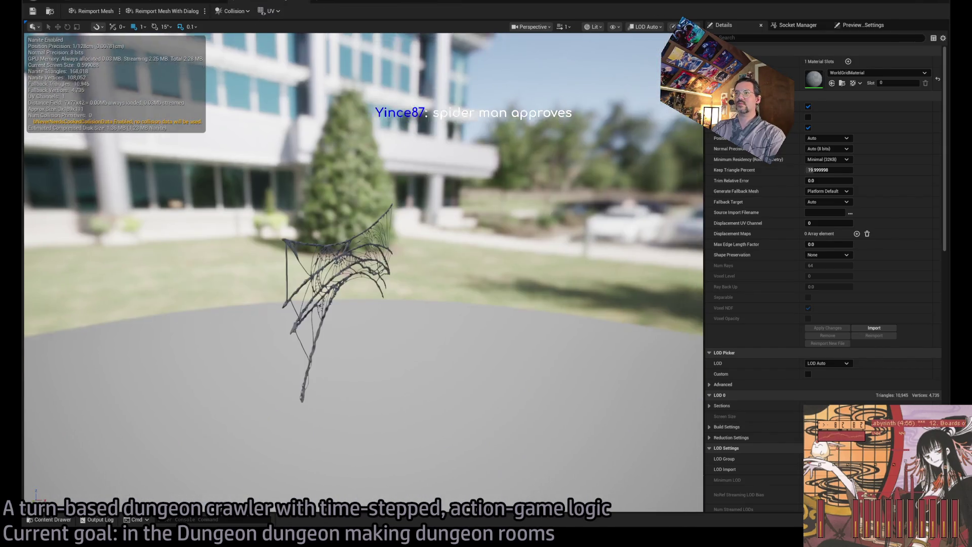
scroll(263, 119, up, 8)
scroll(365, 181, down, 5)
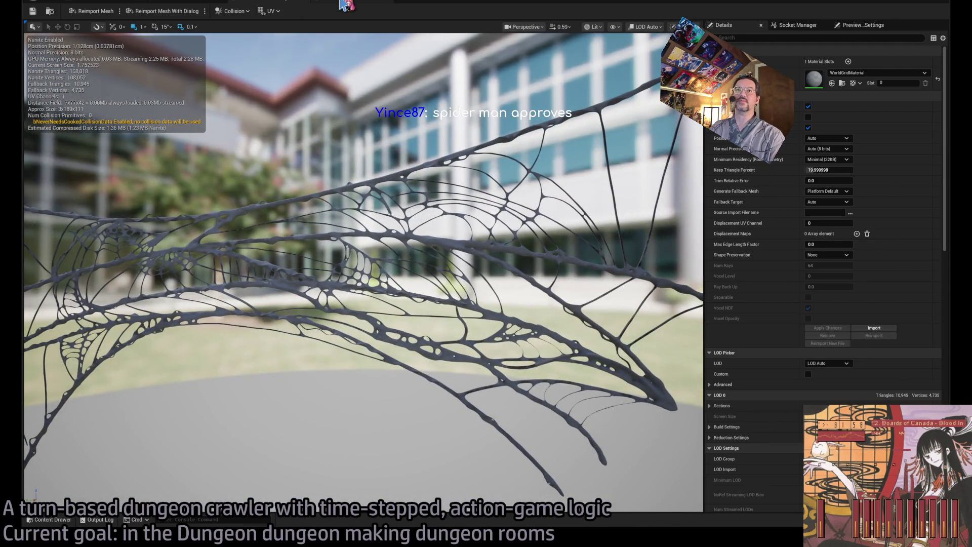
scroll(363, 202, down, 2)
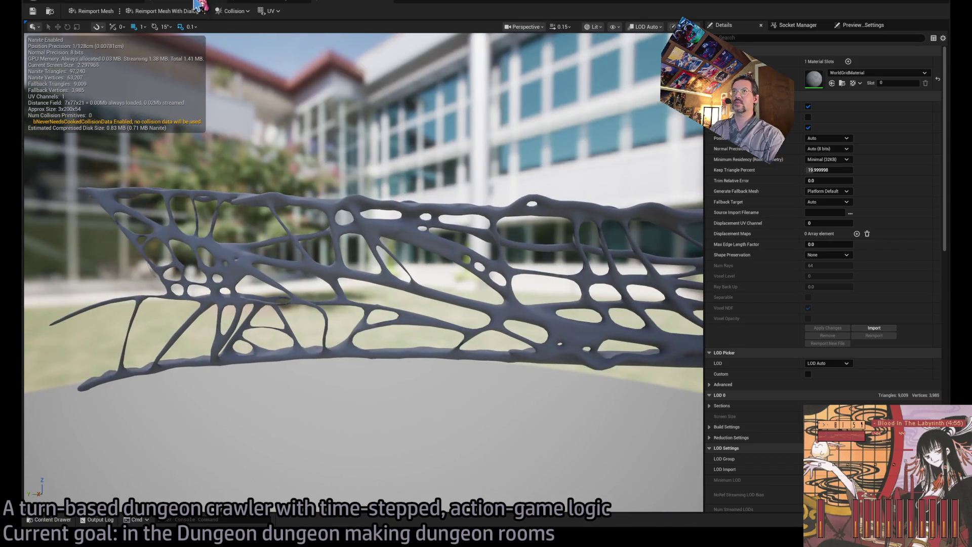
click(200, 4)
click(51, 520)
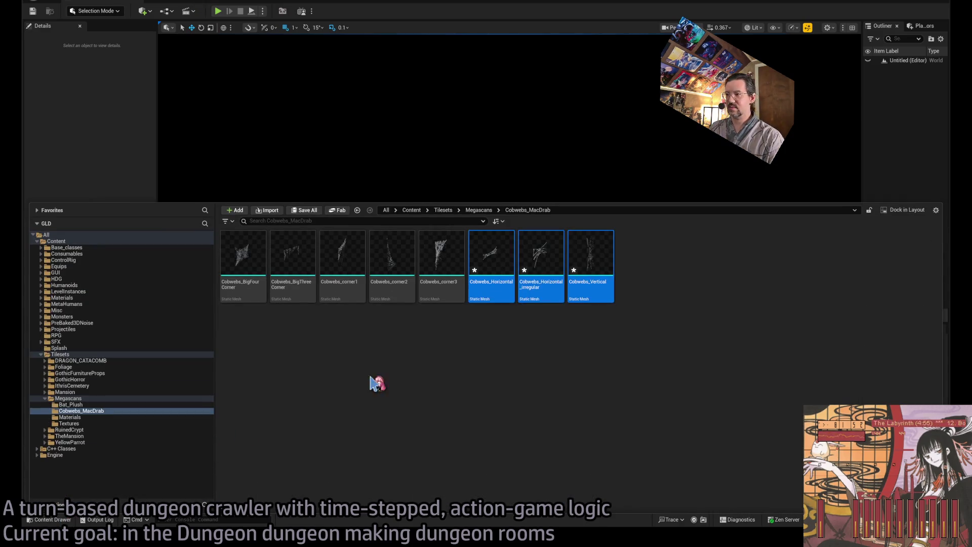
Open the Cobwebs_corner1–3 meshes and frame the corner web in the preview
shift+click(348, 248)
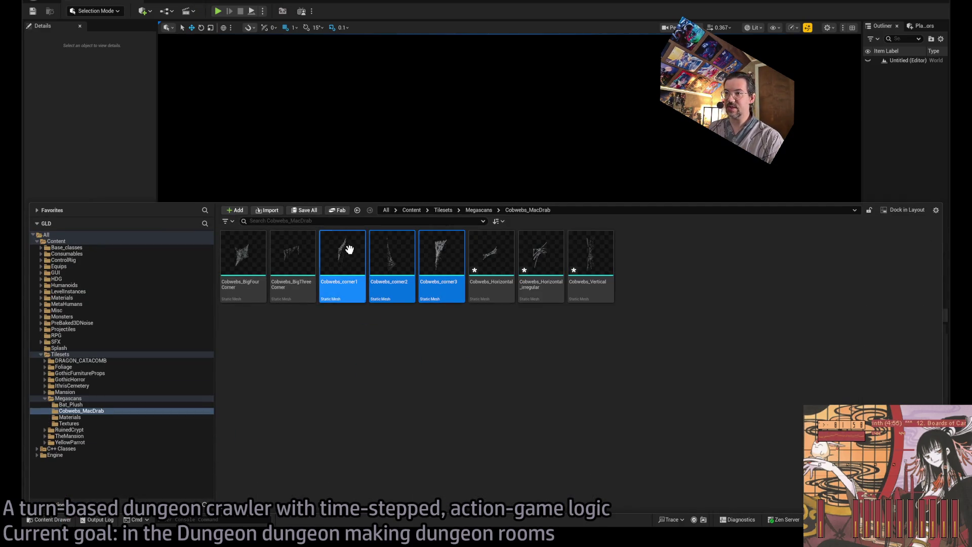
click(195, 5)
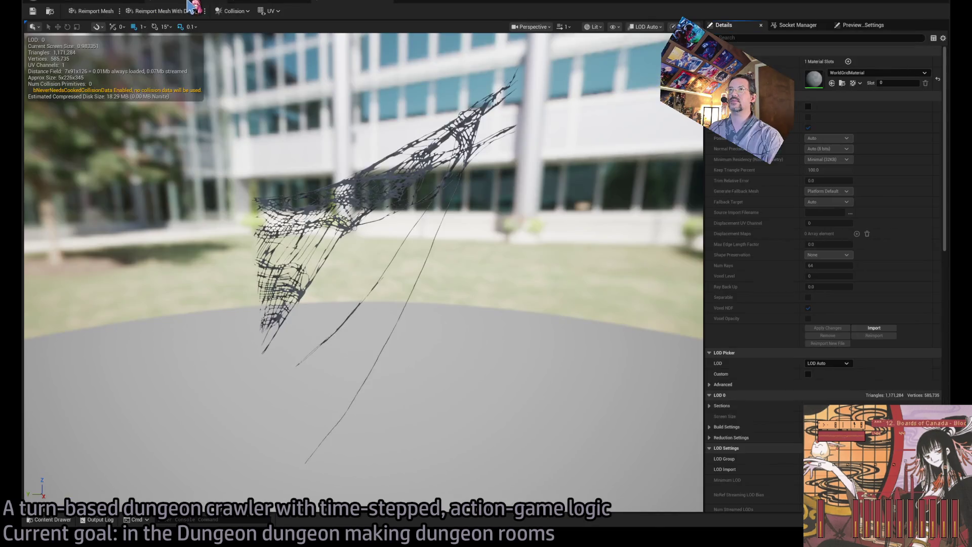
drag(288, 170, 324, 202)
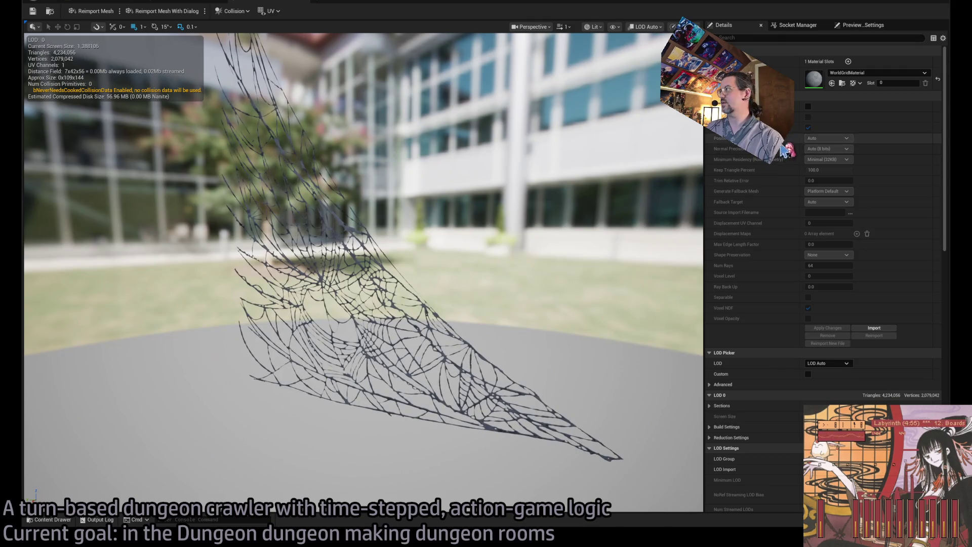
scroll(579, 210, up, 5)
key(f)
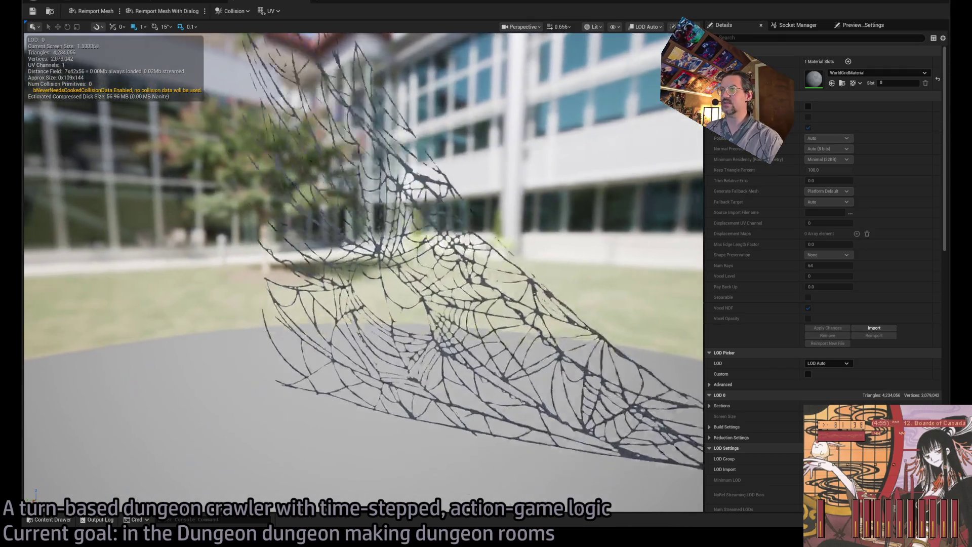
scroll(363, 272, up, 5)
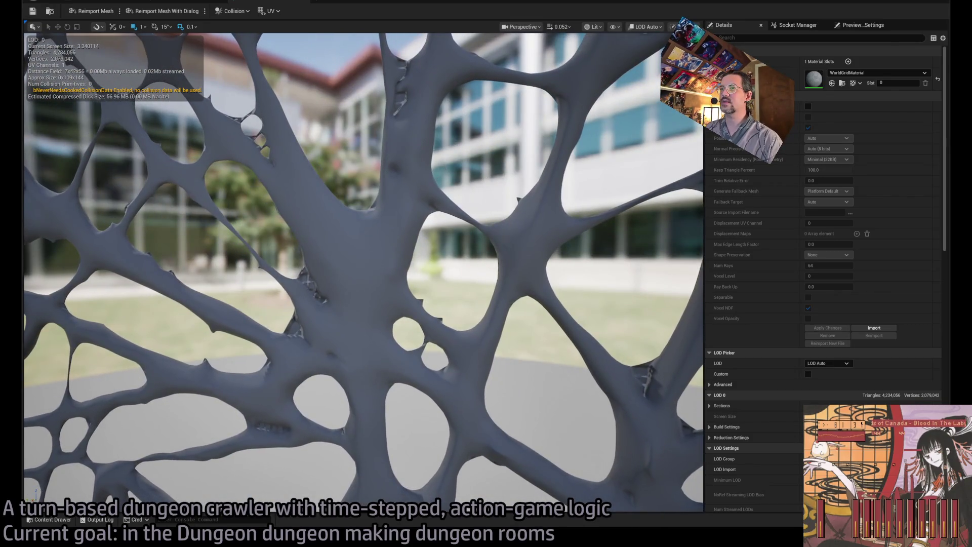
mouse_move(448, 264)
mouse_down()
mouse_move(435, 258)
mouse_move(448, 265)
mouse_up()
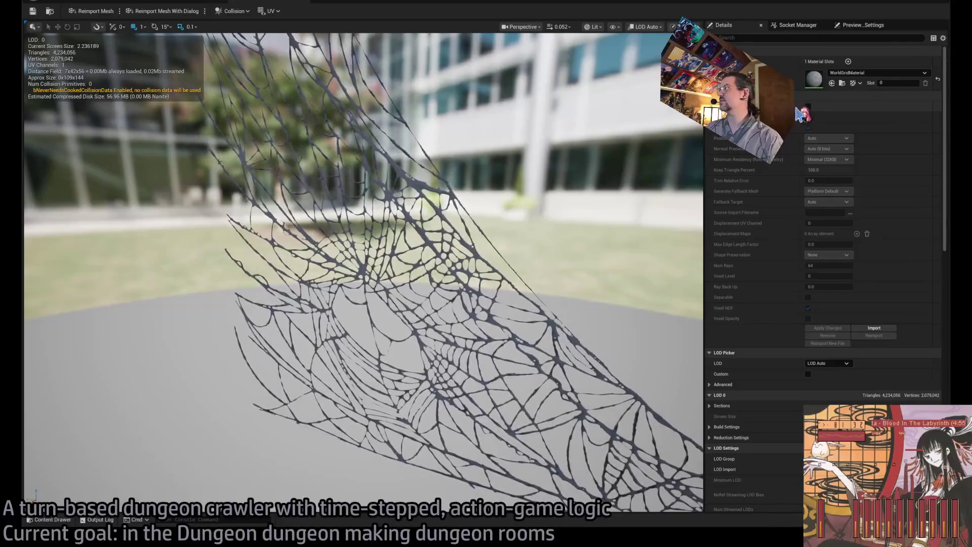
Enable Nanite on the first corner cobweb keeping 5% of triangles, and apply
click(808, 106)
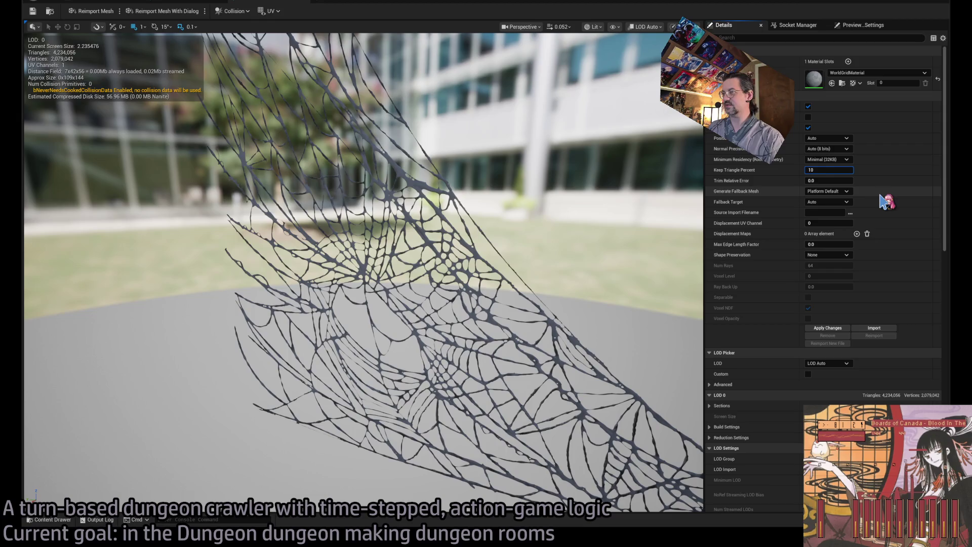
click(828, 169)
text(5)
key(Return)
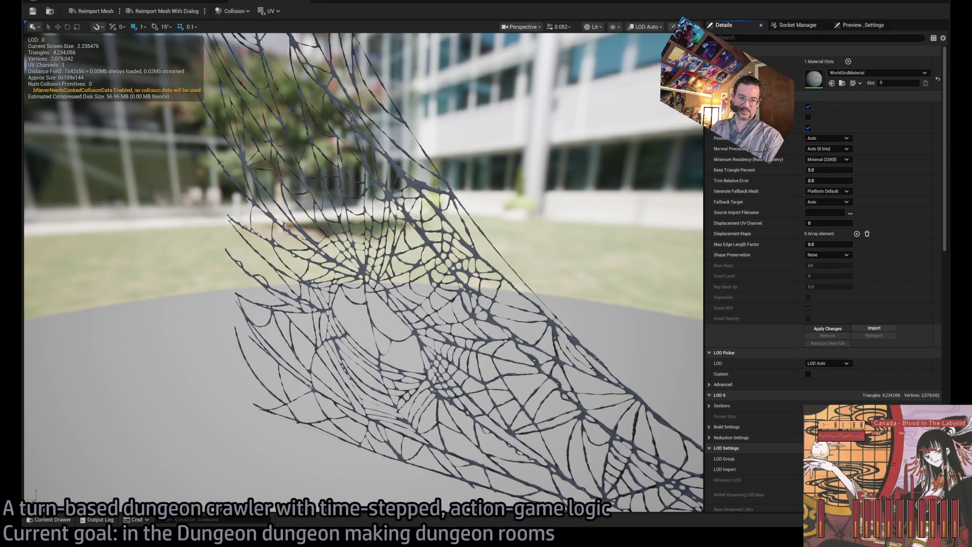
click(827, 329)
scroll(363, 272, up, 5)
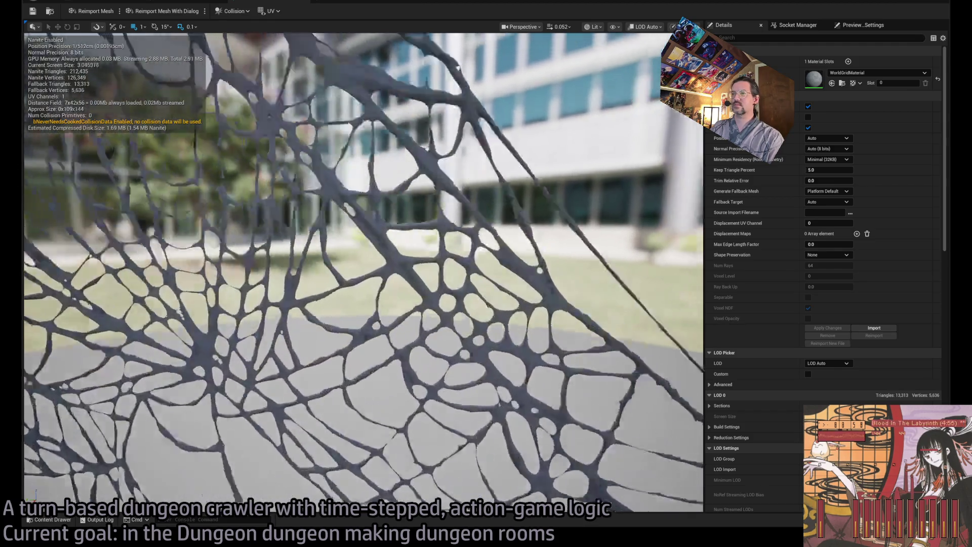
scroll(436, 318, down, 5)
scroll(436, 318, down, 1)
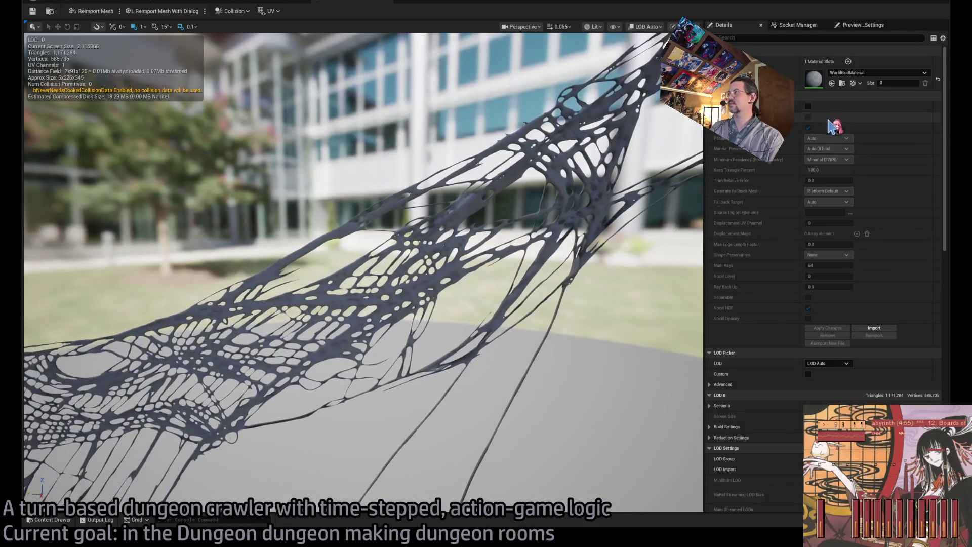
Enable Nanite on the next corner mesh at 20% triangles, apply, and close the editor
click(808, 106)
click(829, 170)
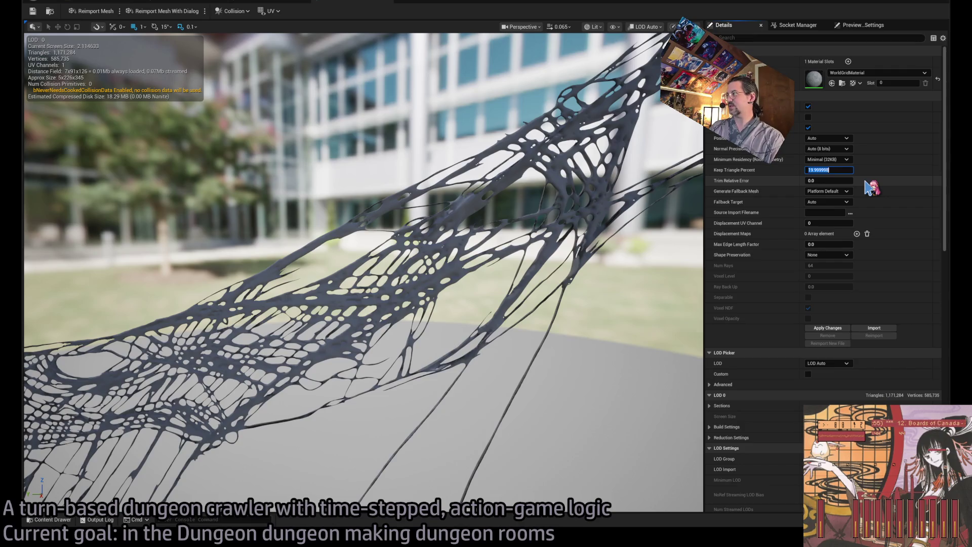
click(828, 328)
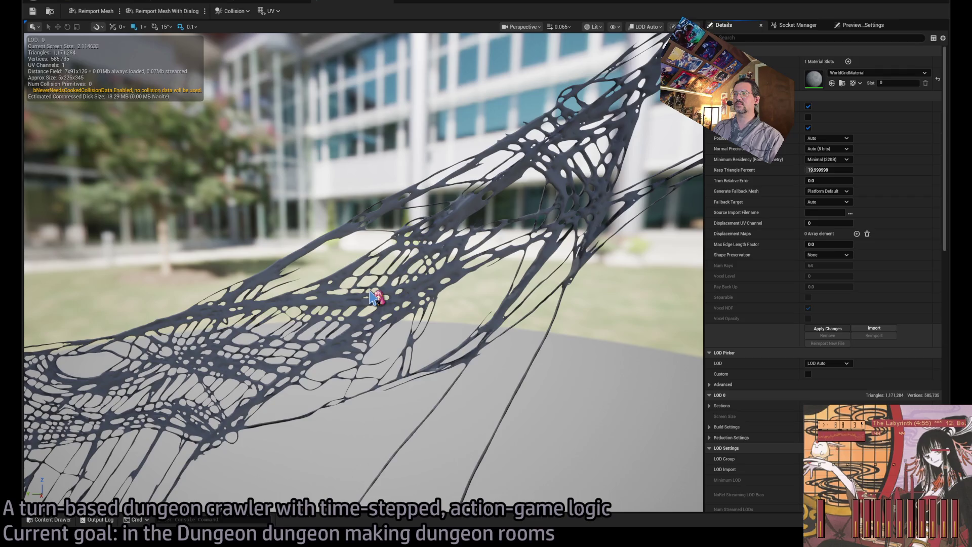
drag(373, 297, 238, 307)
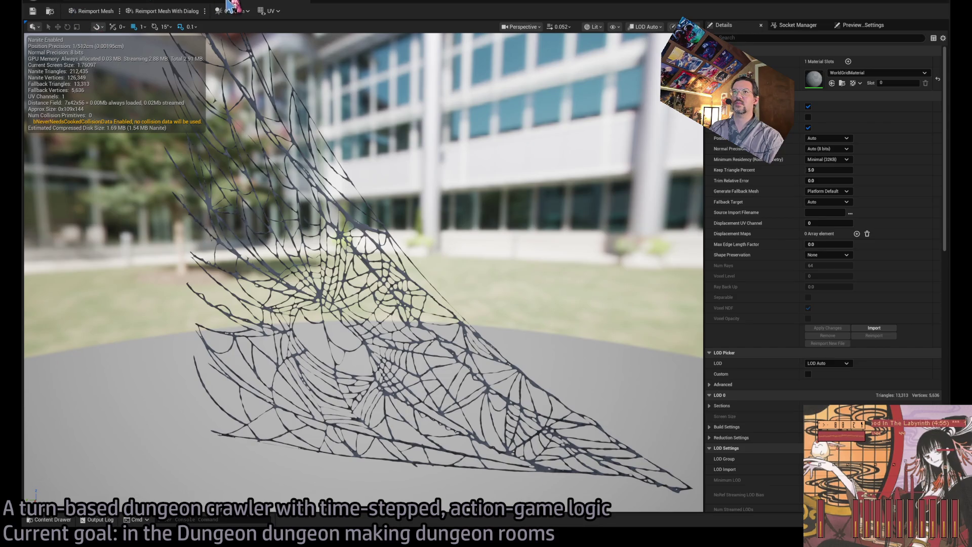
click(191, 3)
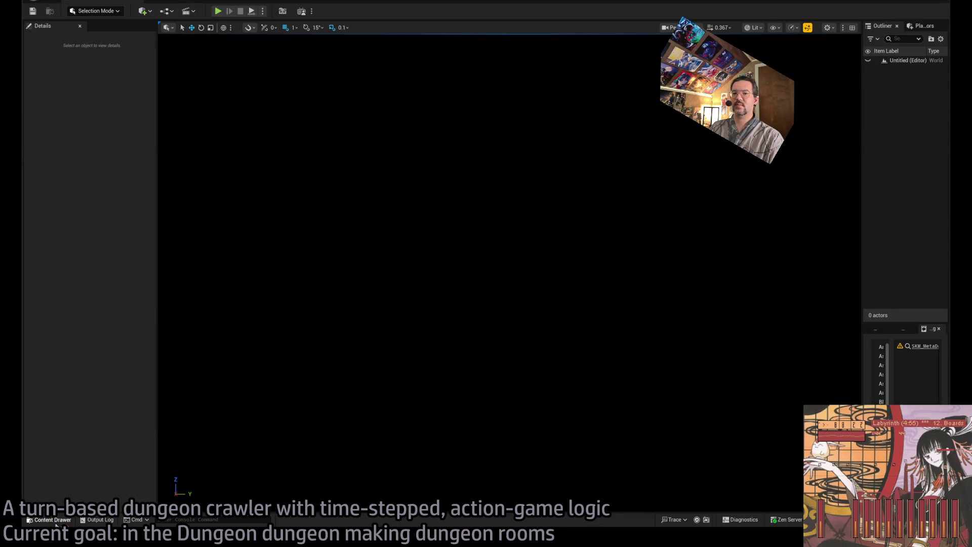
Open the selected big corner cobweb meshes from Cobwebs_MacDrab in the mesh editor
click(53, 520)
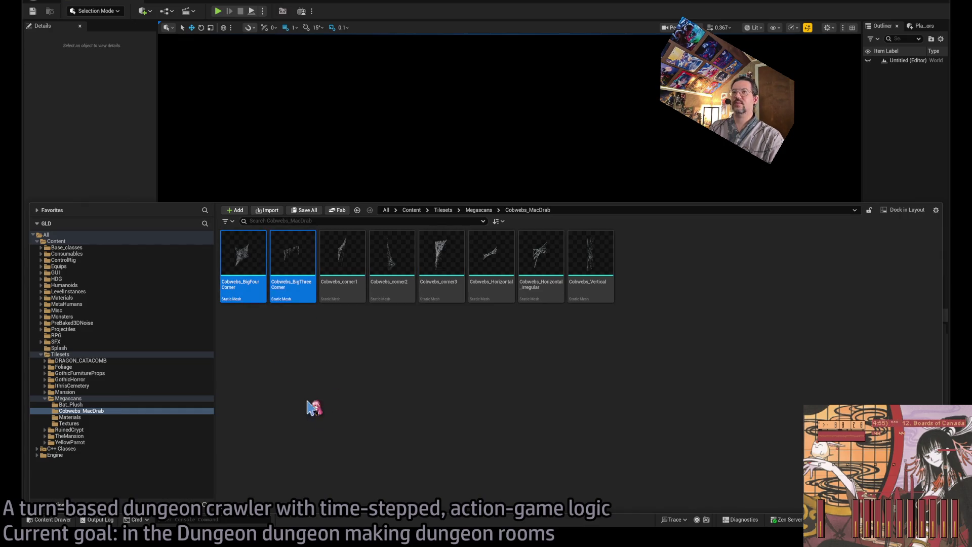
key(Return)
scroll(364, 274, up, 10)
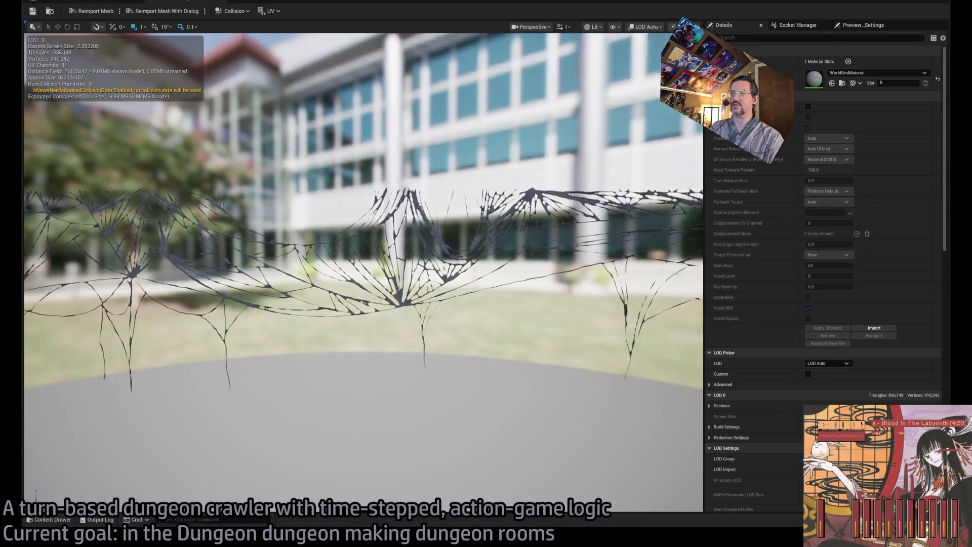
mouse_move(364, 273)
mouse_down()
mouse_move(202, 273)
mouse_move(202, 334)
mouse_move(344, 304)
mouse_move(673, 125)
mouse_up()
scroll(354, 273, up, 5)
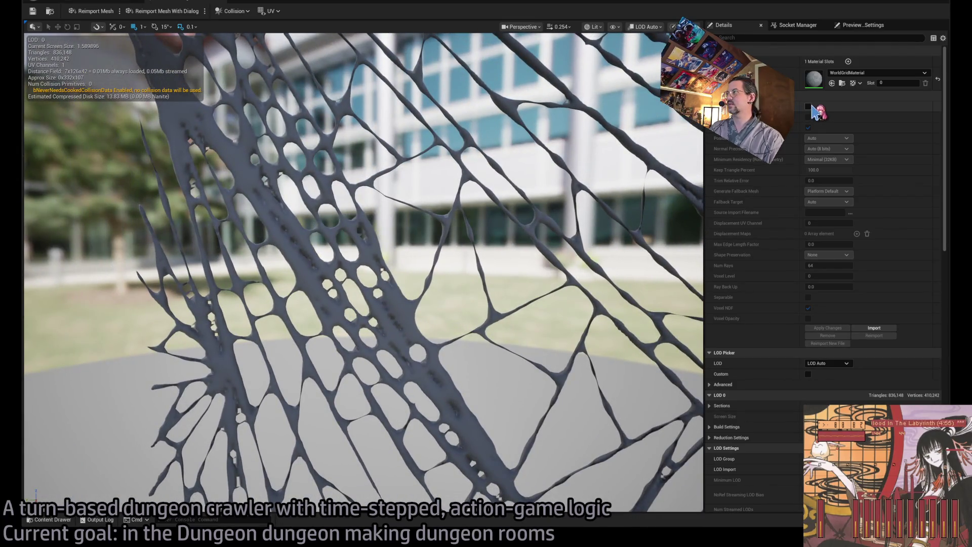
Enable Nanite on the big corner cobweb keeping 50% of triangles, apply, and close
click(809, 107)
click(821, 171)
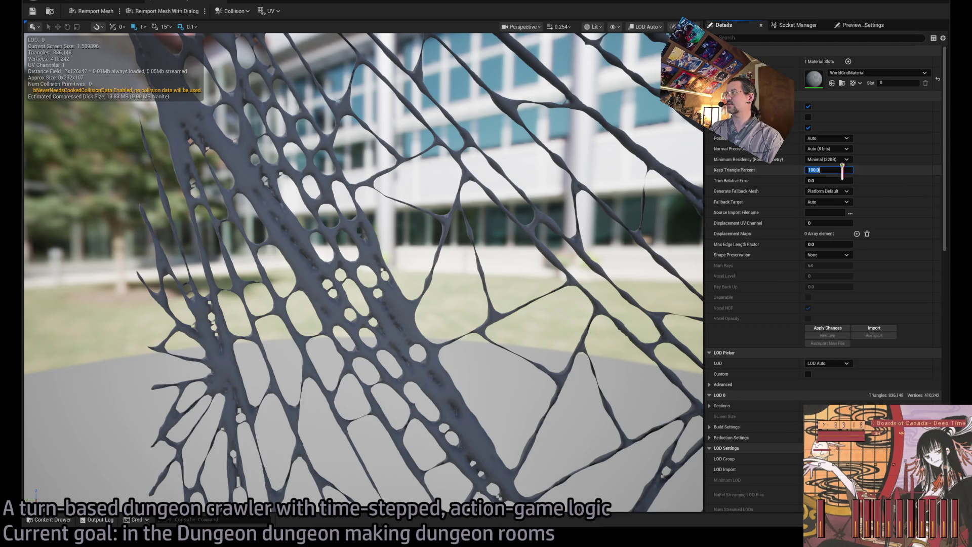
text(50)
click(846, 329)
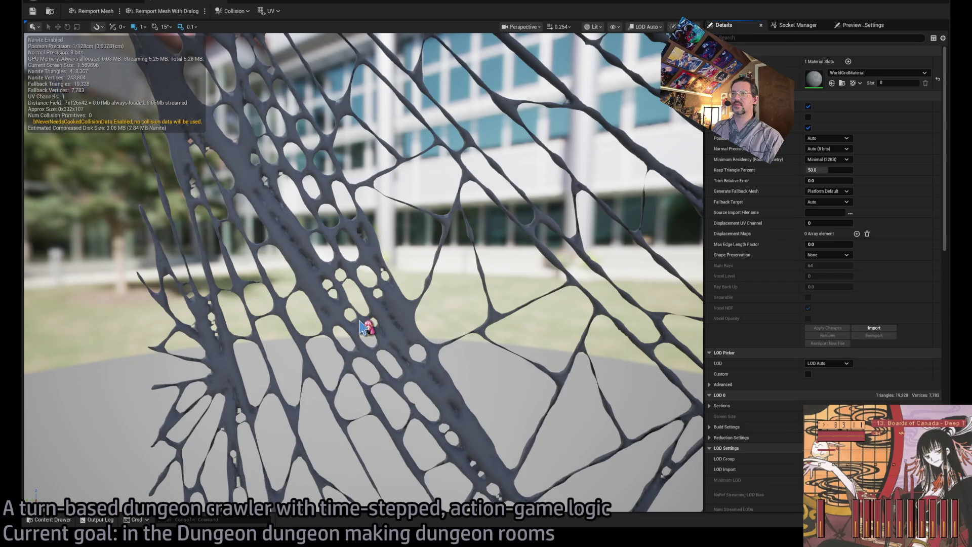
scroll(363, 327, down, 10)
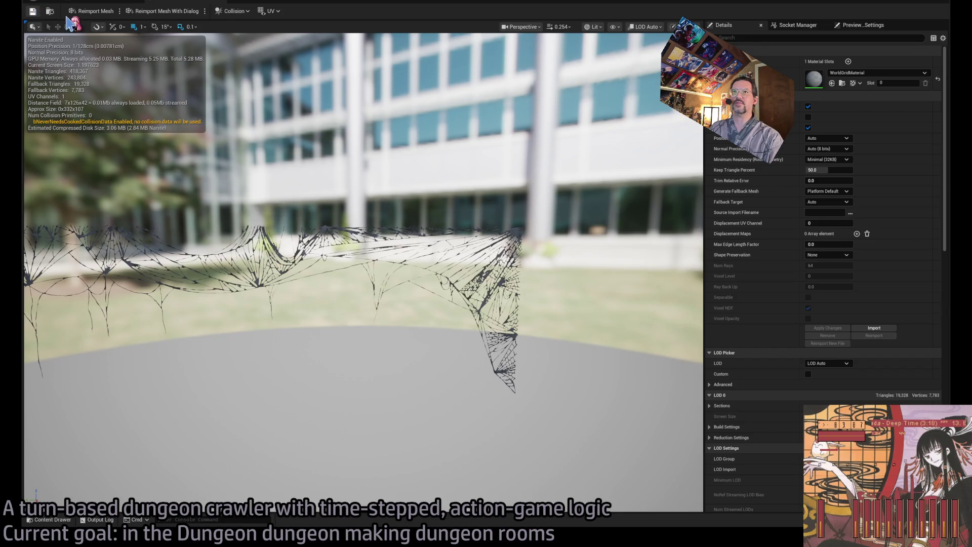
click(208, 5)
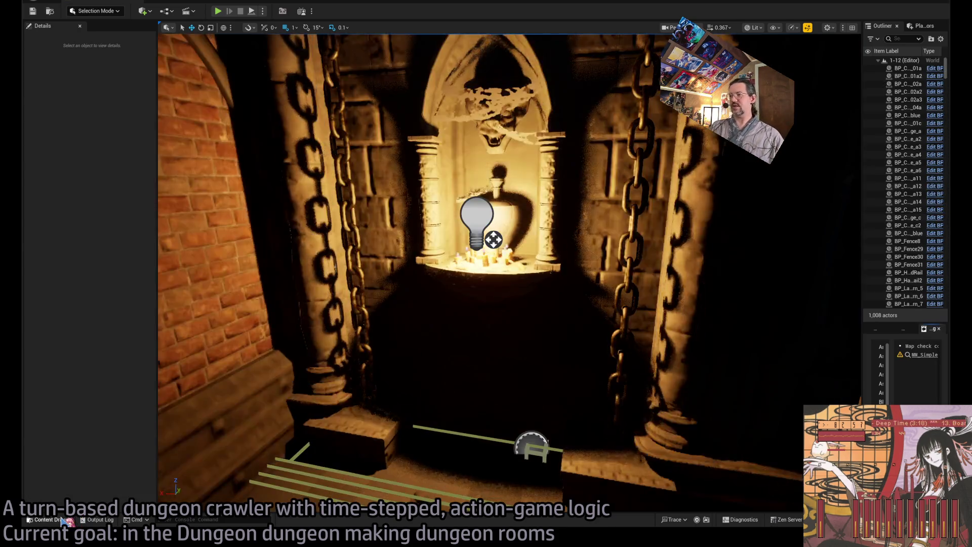
Place the two big corner cobwebs in the dungeon level, then delete them again
click(52, 519)
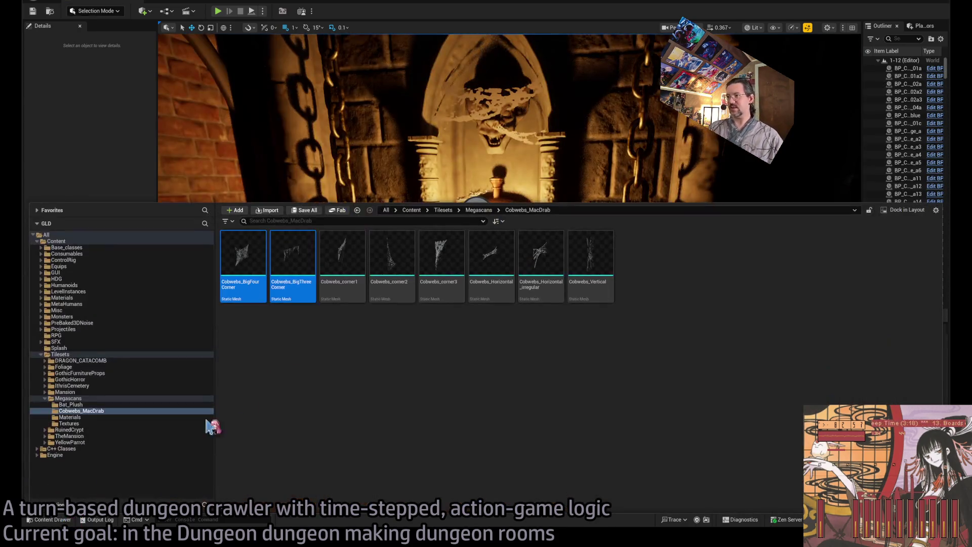
mouse_move(292, 278)
mouse_down()
mouse_move(408, 291)
mouse_move(402, 430)
mouse_move(420, 382)
mouse_up()
key(f)
scroll(372, 408, down, 5)
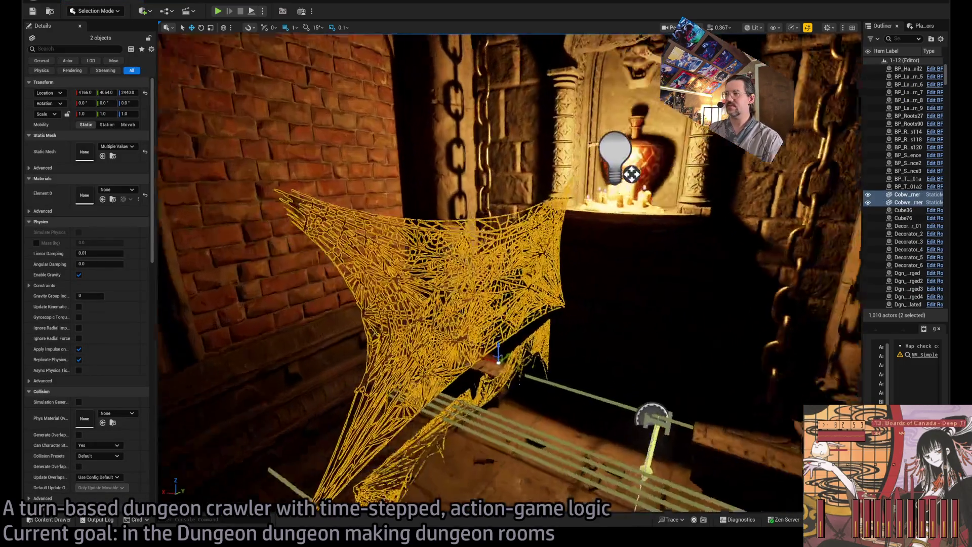
key(Delete)
scroll(321, 412, up, 10)
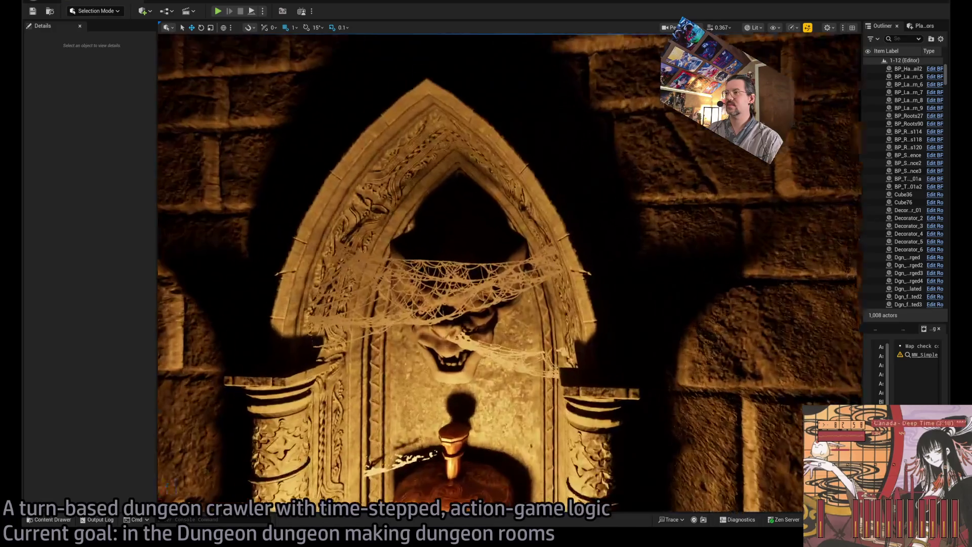
scroll(463, 291, up, 2)
Delete the old spider web on the shrine and place Cobwebs_Horizontal before the gargoyle
click(462, 291)
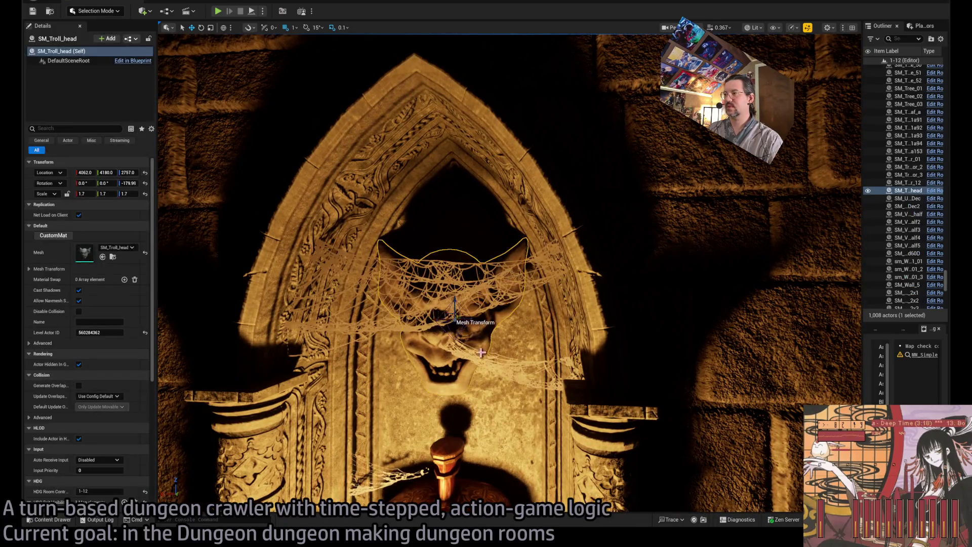
click(365, 286)
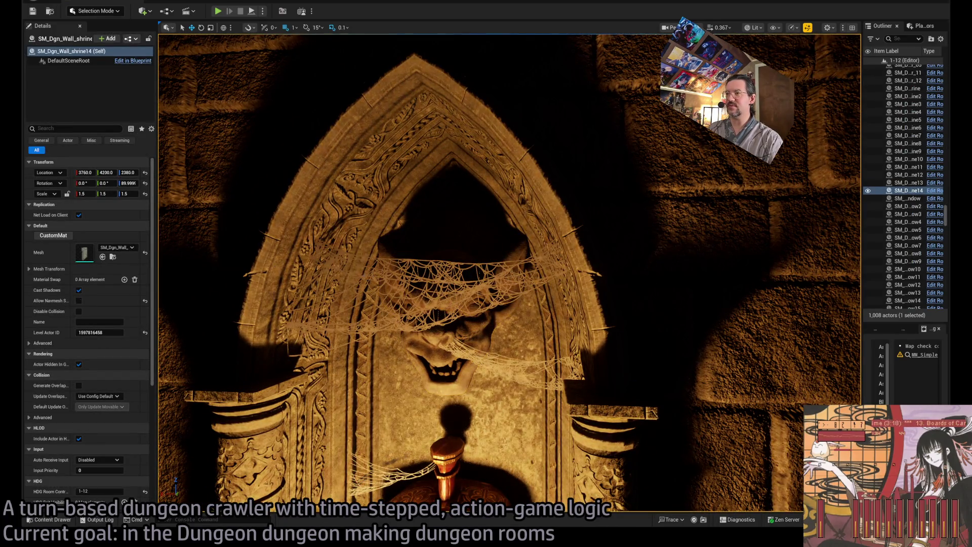
key(Delete)
key(ctrl+space)
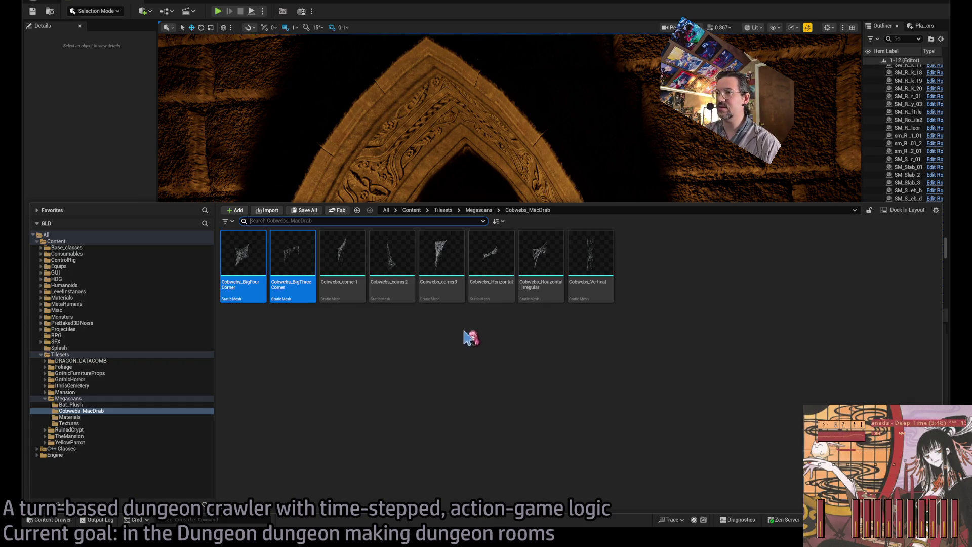
mouse_move(493, 272)
mouse_down()
mouse_move(344, 192)
mouse_move(341, 308)
mouse_move(330, 297)
mouse_move(300, 327)
mouse_up()
Rotate the cobweb to Z 90 and slide it rightward across the gargoyle
click(128, 182)
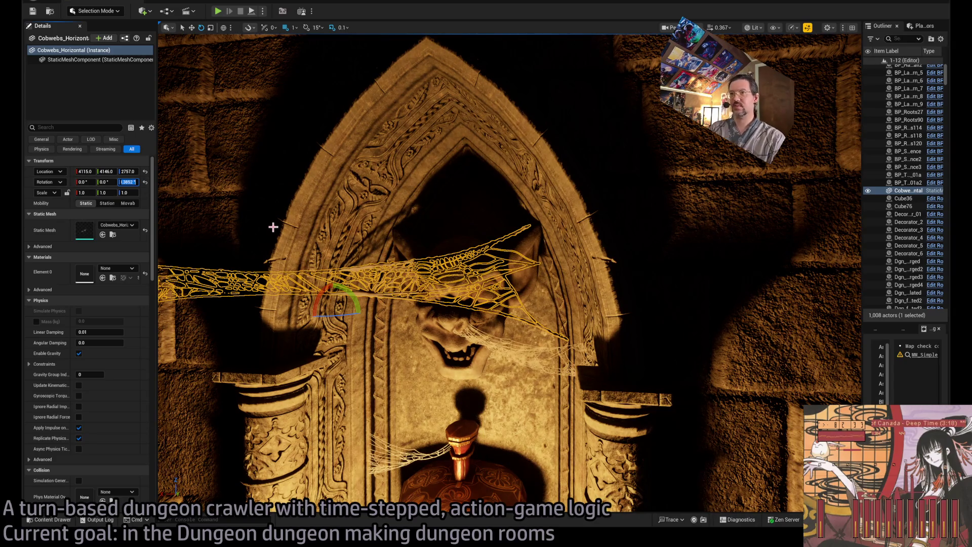
text(90)
key(Return)
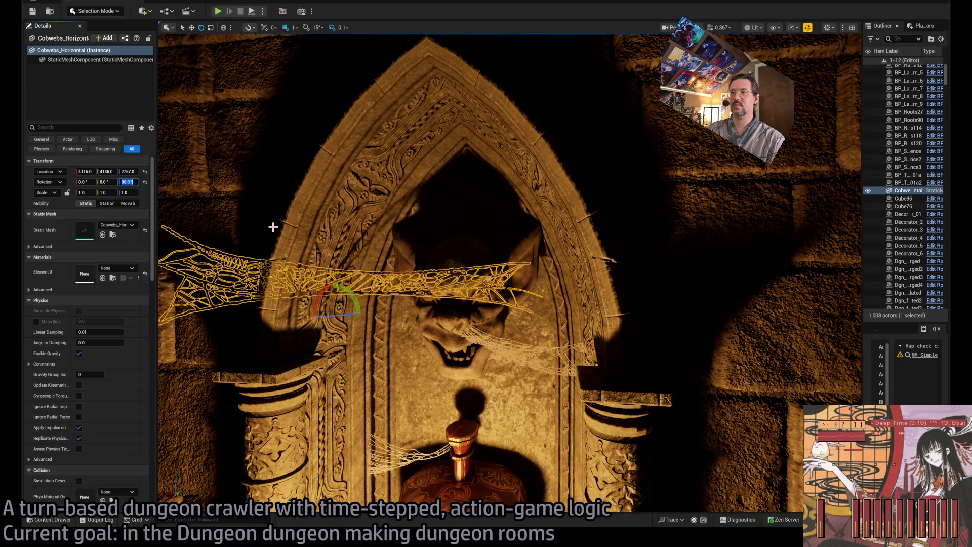
scroll(373, 276, up, 5)
key(w)
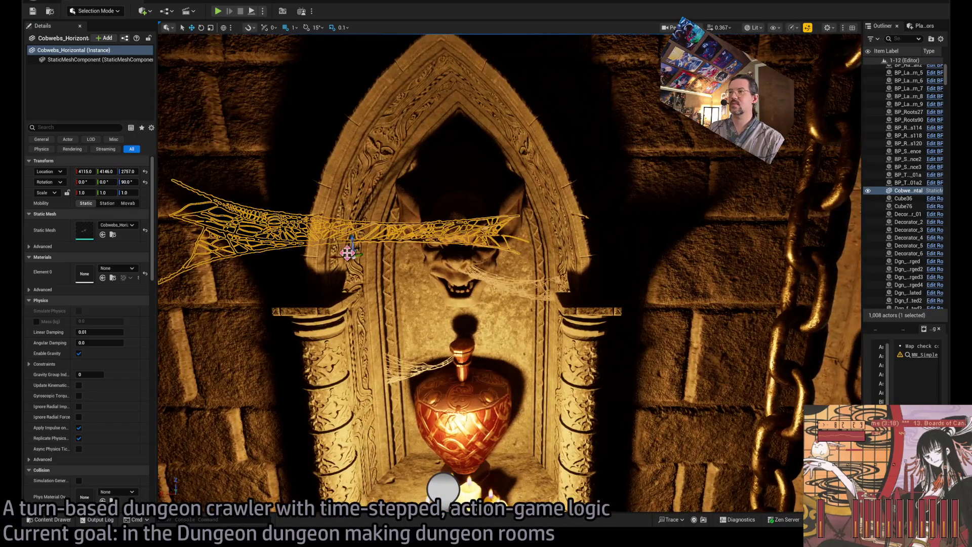
mouse_move(346, 251)
mouse_down()
mouse_move(469, 265)
mouse_move(497, 284)
mouse_move(481, 264)
mouse_move(521, 298)
mouse_move(488, 282)
mouse_move(456, 284)
mouse_move(514, 285)
mouse_move(481, 280)
mouse_move(448, 303)
mouse_up()
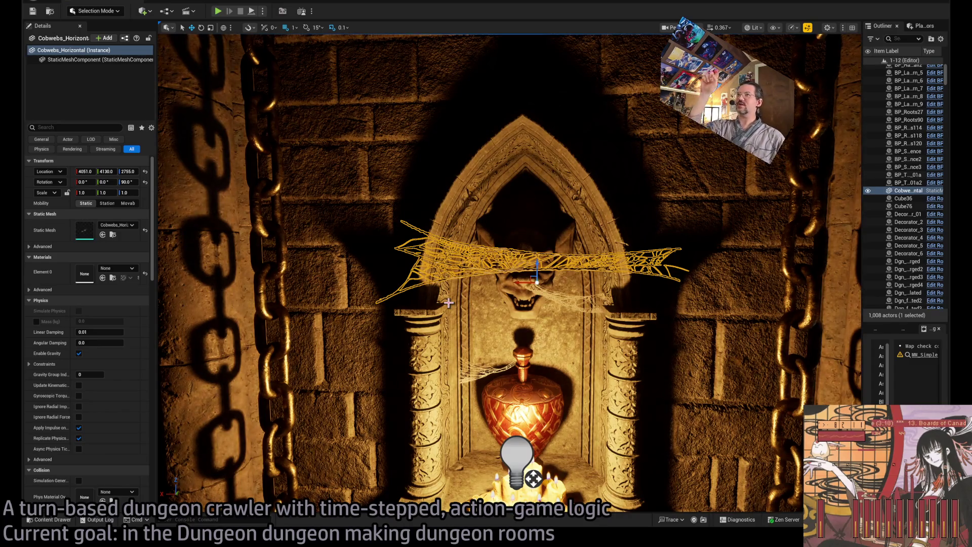
Frame the cobweb and scale it to 0.6 across the gargoyle's brow
scroll(466, 302, down, 10)
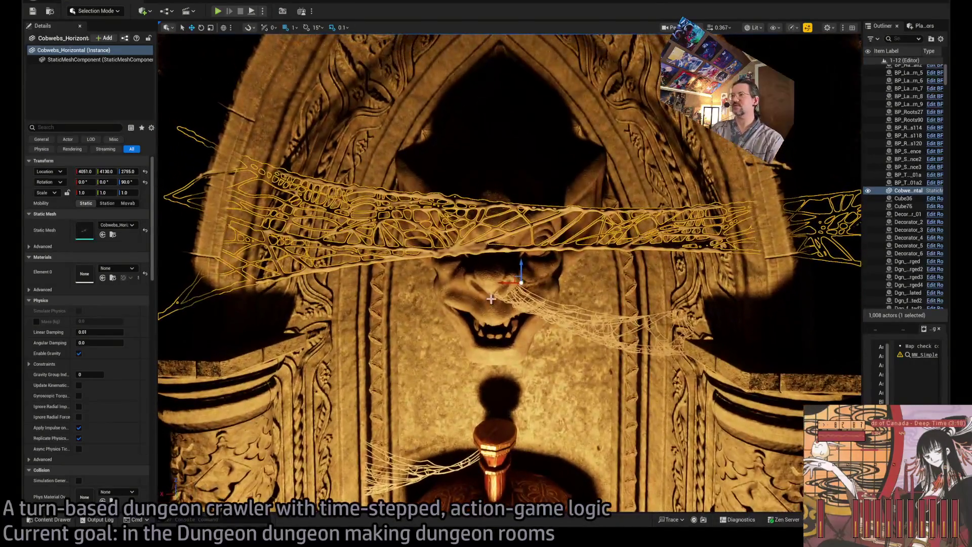
mouse_move(486, 283)
mouse_down()
mouse_move(512, 297)
mouse_move(620, 261)
mouse_move(628, 267)
mouse_move(617, 278)
mouse_up()
key(f)
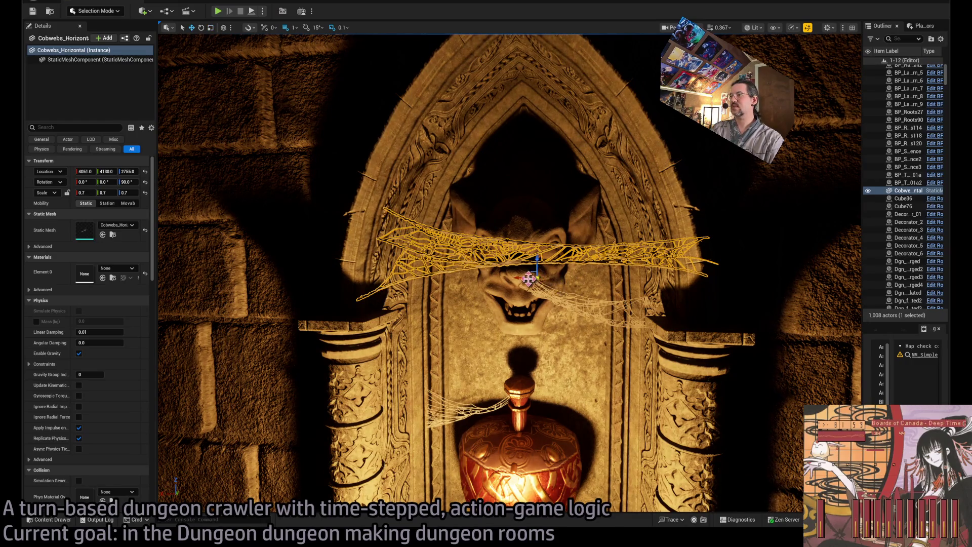
scroll(532, 278, up, 4)
scroll(533, 273, down, 3)
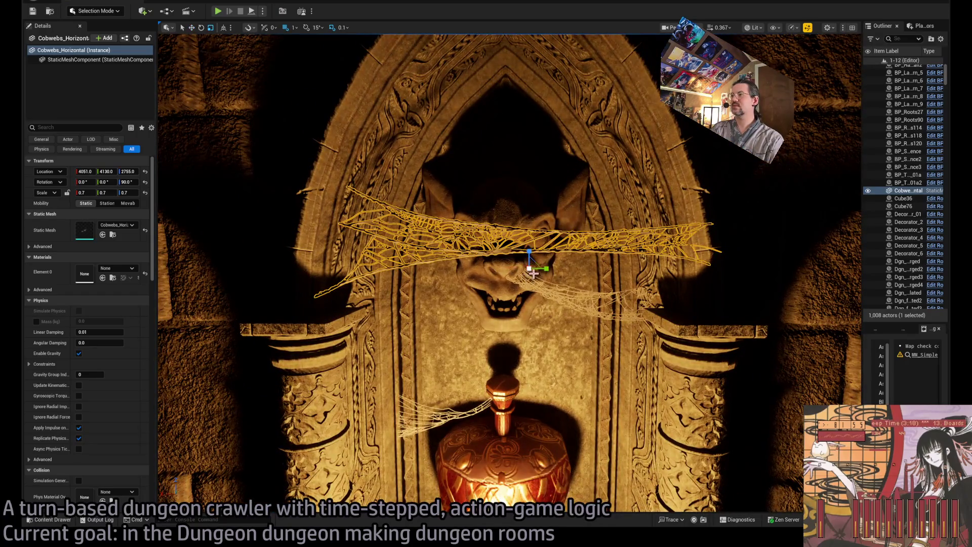
mouse_move(531, 261)
mouse_down()
mouse_move(495, 269)
mouse_move(507, 224)
mouse_up()
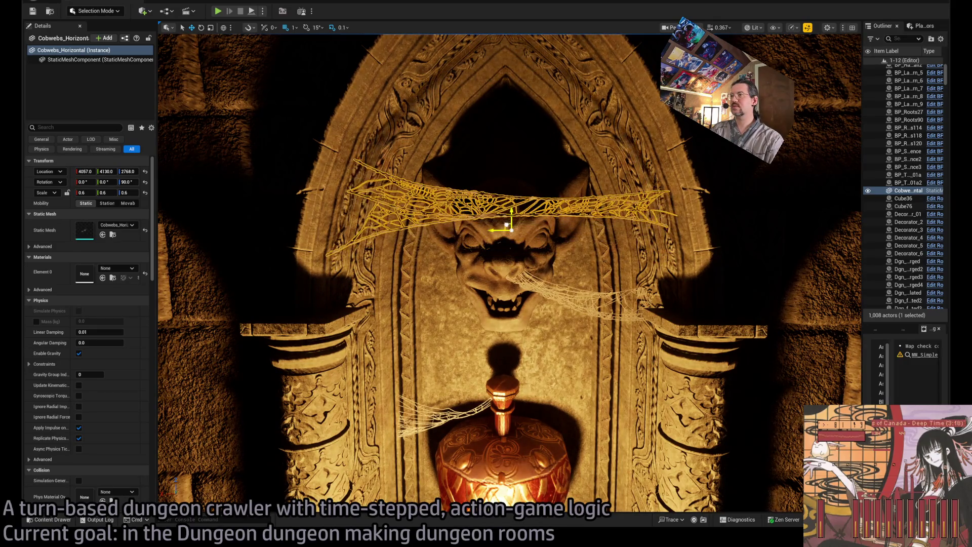
click(51, 519)
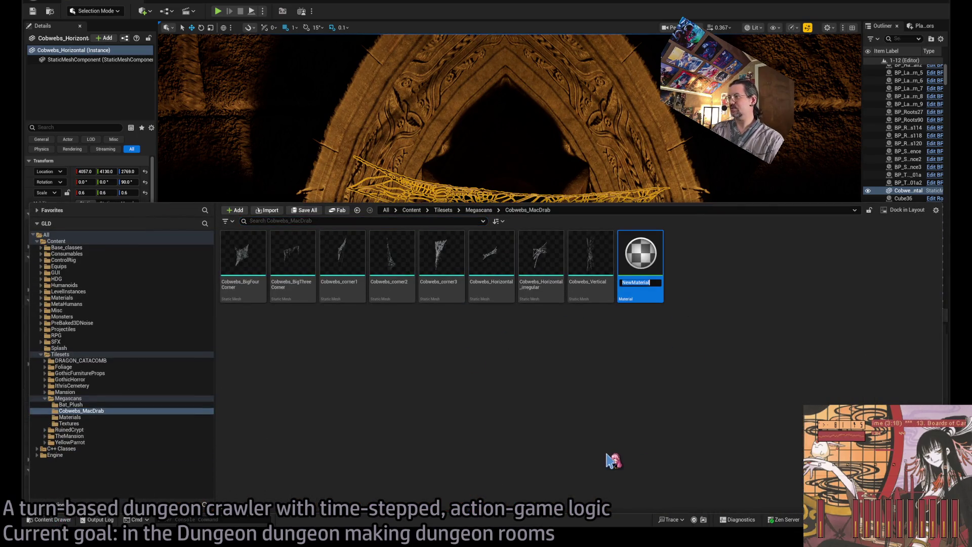
Name the new material MM_Cobwebs_SSS
text(MM_)
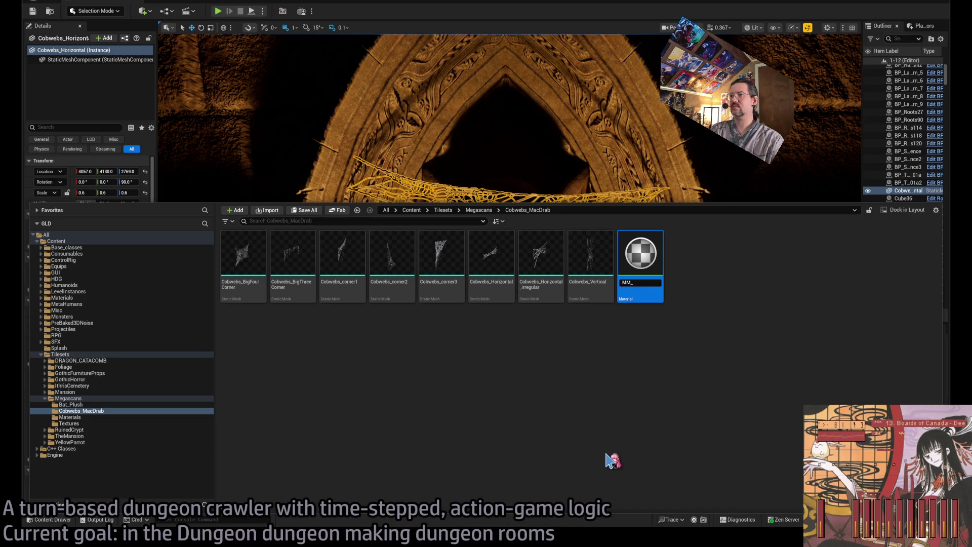
text(Cobwebs_SSS)
key(Return)
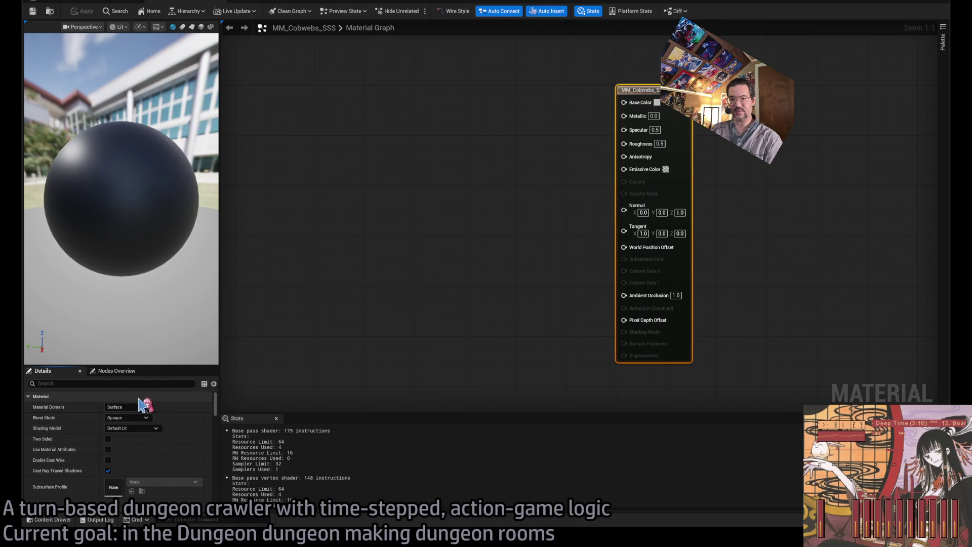
Set the Shading Model to Subsurface, then type 'cobweb extreme close up' into a browser search
click(150, 354)
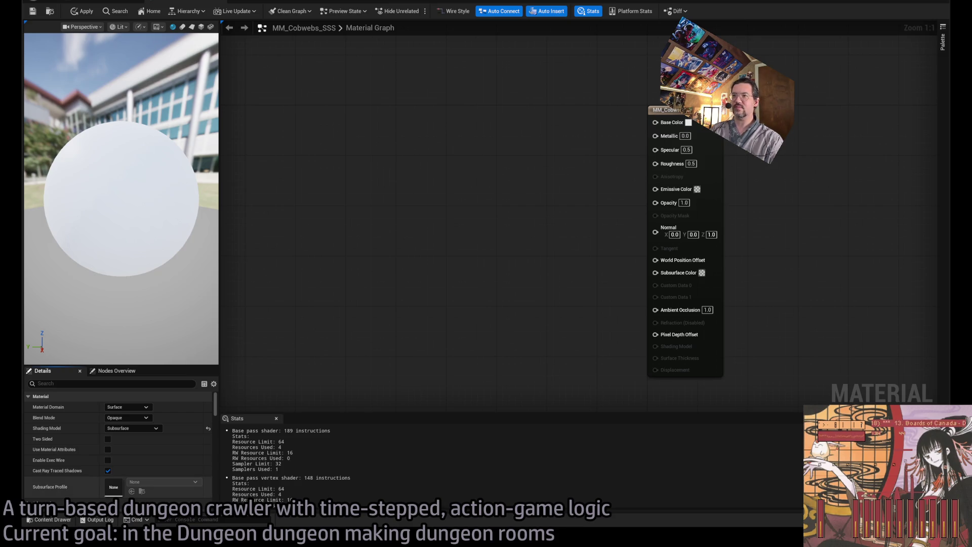
key(alt+Tab)
text(cobweb)
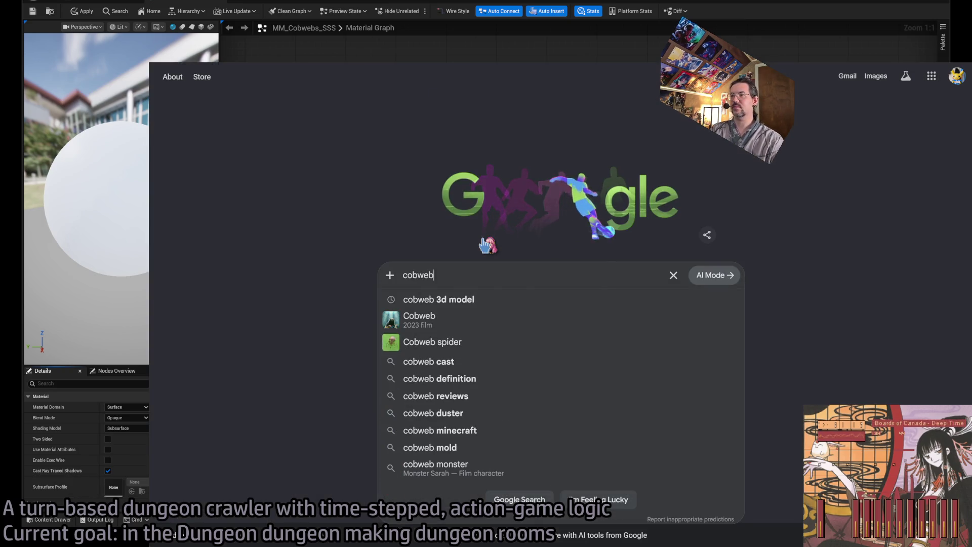
text( extreme close up)
Run the 'cobweb extreme close up' image search and preview several spider web photos
key(Return)
click(330, 122)
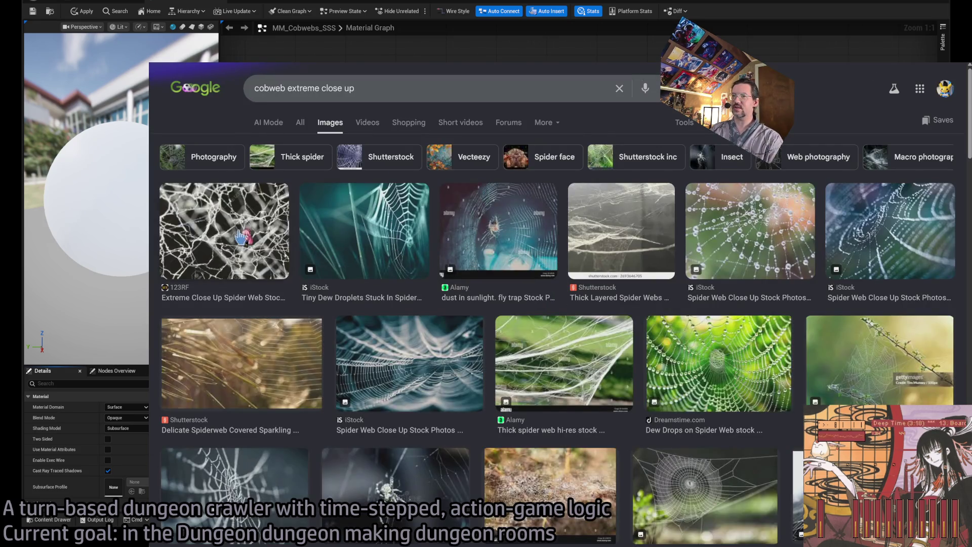
click(435, 361)
scroll(435, 361, down, 1)
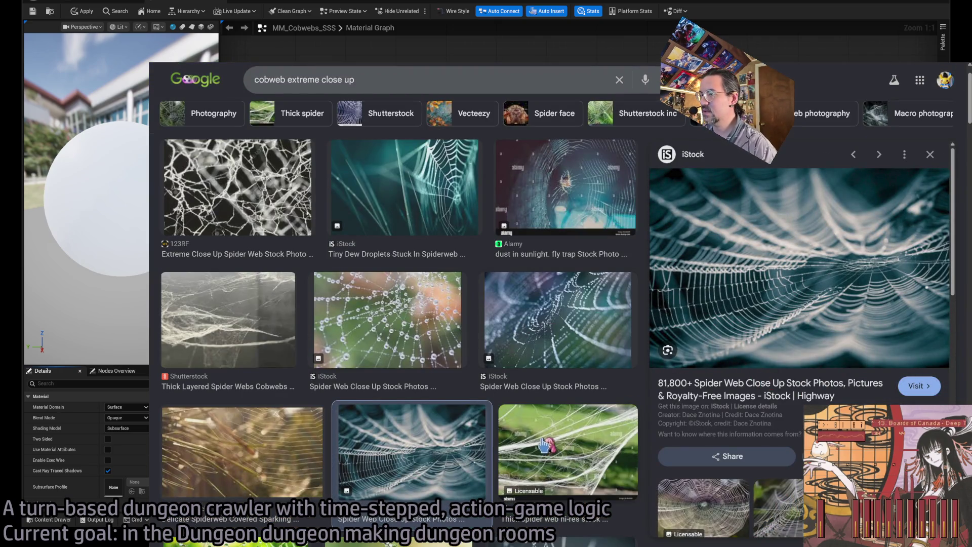
scroll(344, 405, down, 3)
click(257, 191)
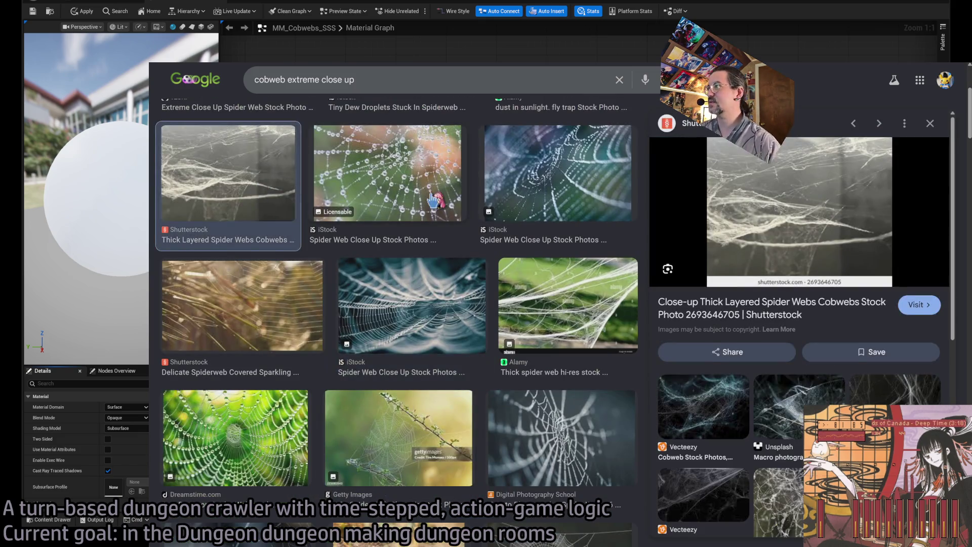
scroll(364, 217, down, 3)
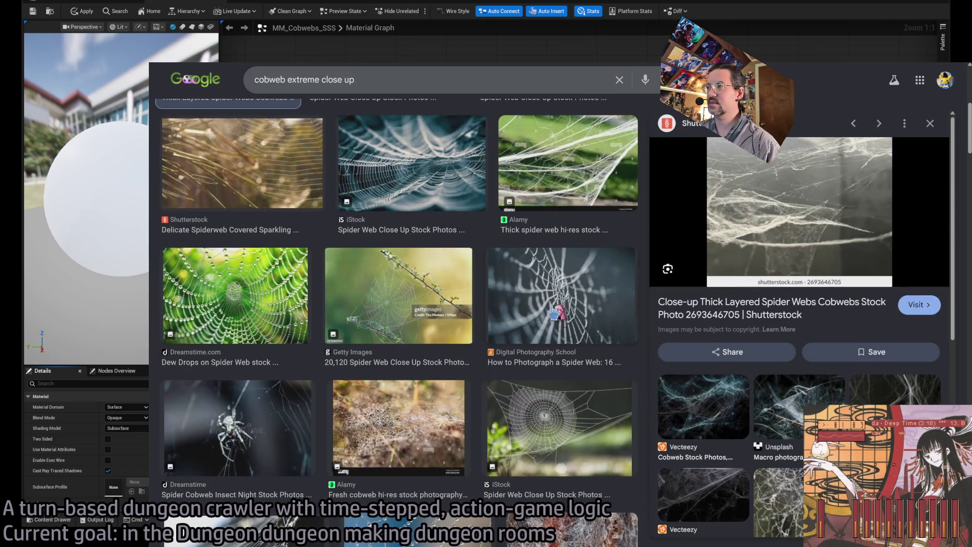
click(583, 290)
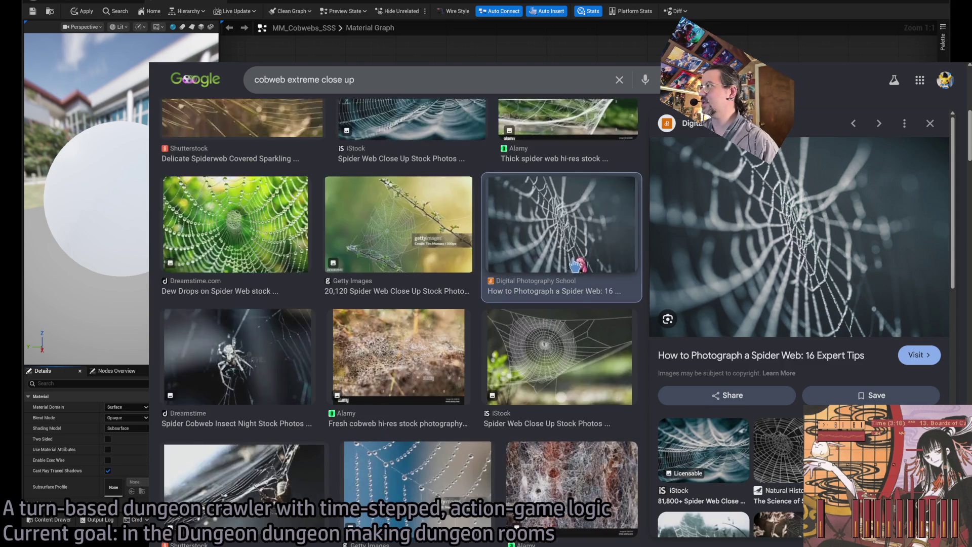
scroll(571, 269, down, 1)
click(577, 357)
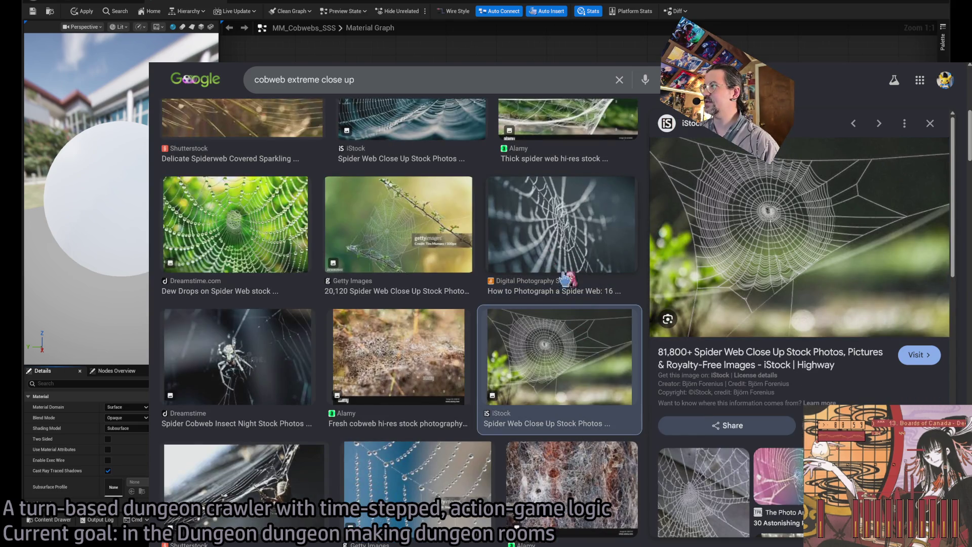
scroll(557, 261, down, 3)
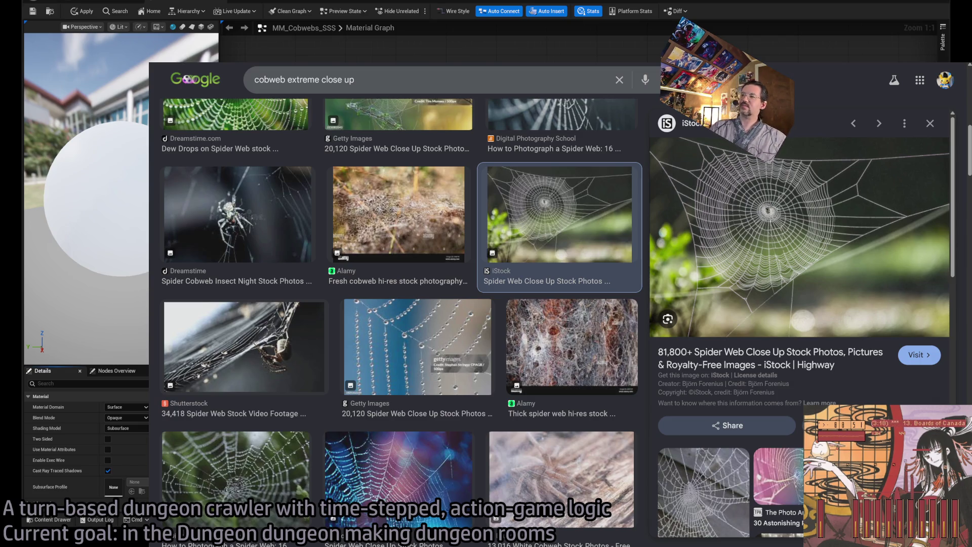
key(alt+Tab)
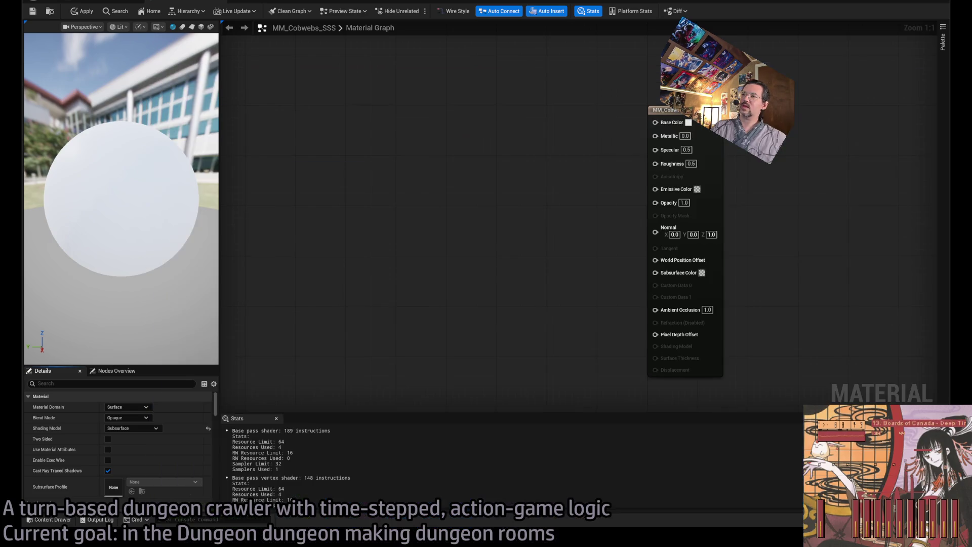
Browse the Content Drawer through Misc and VFX toward the PreBaked3DNoise textures
drag(425, 194, 464, 200)
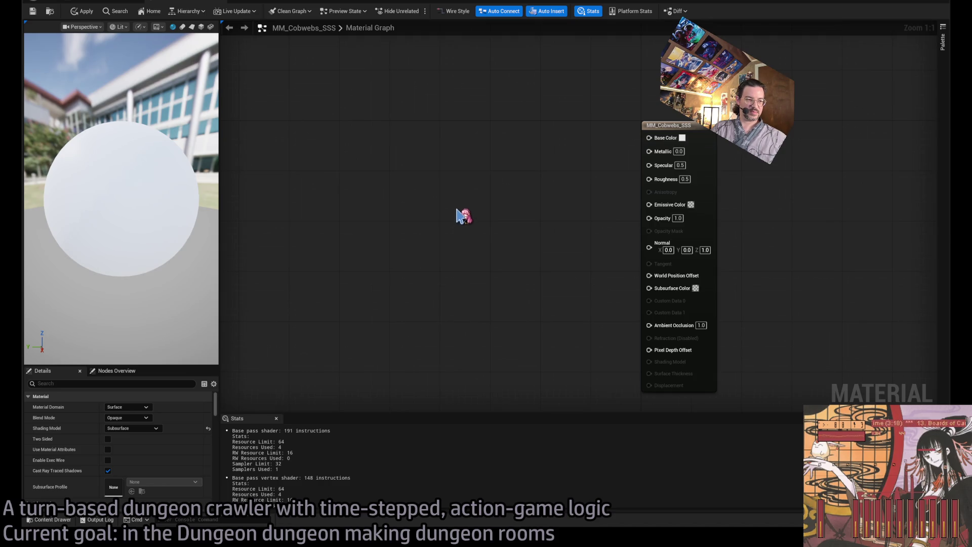
click(51, 520)
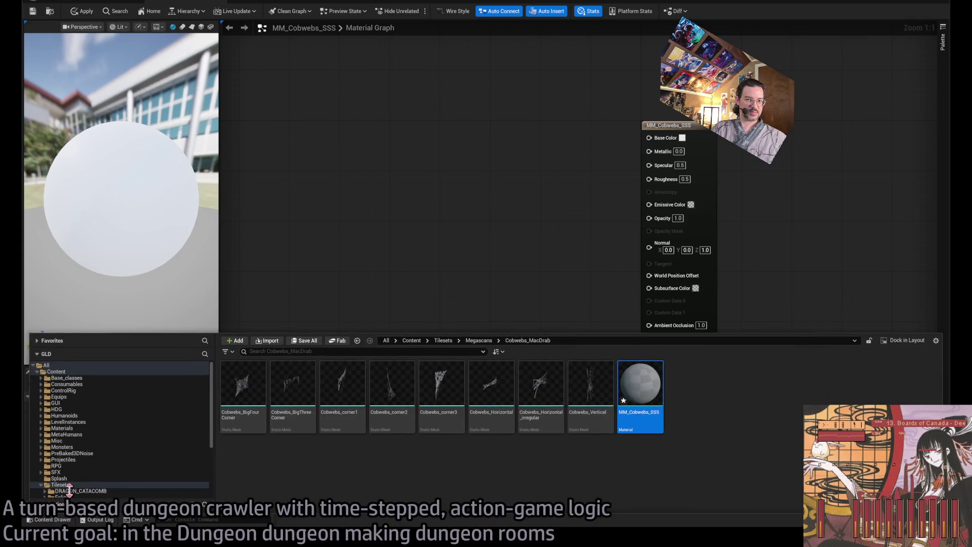
scroll(124, 430, down, 3)
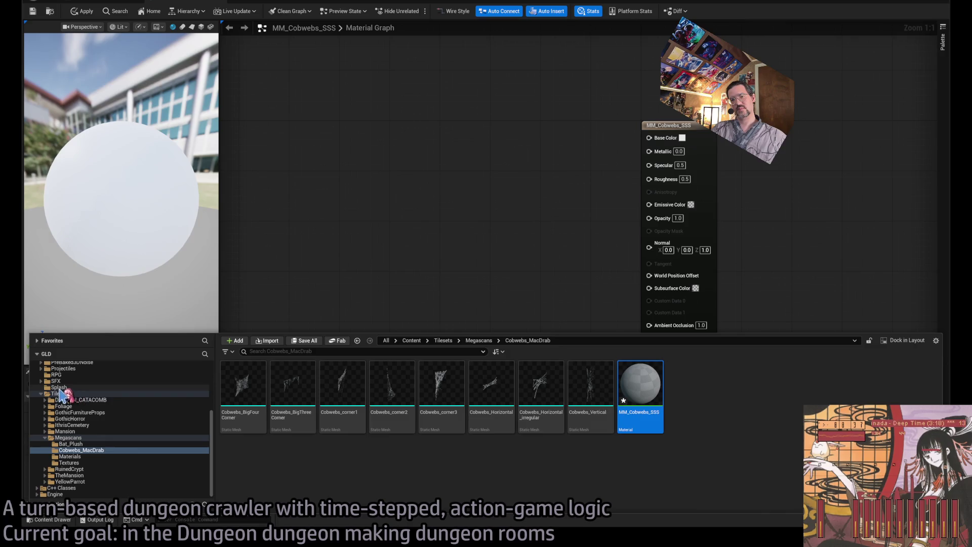
scroll(90, 420, up, 1)
scroll(90, 420, up, 2)
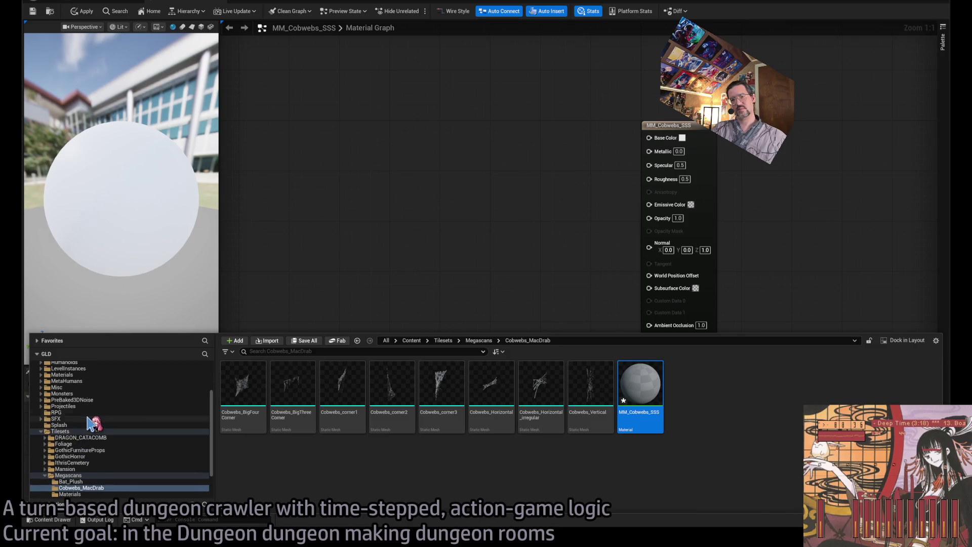
click(41, 387)
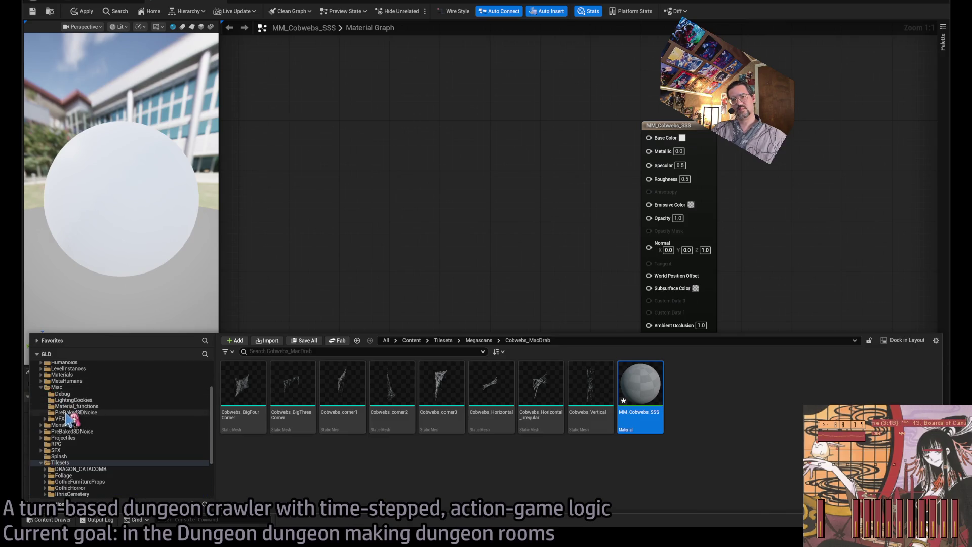
click(107, 407)
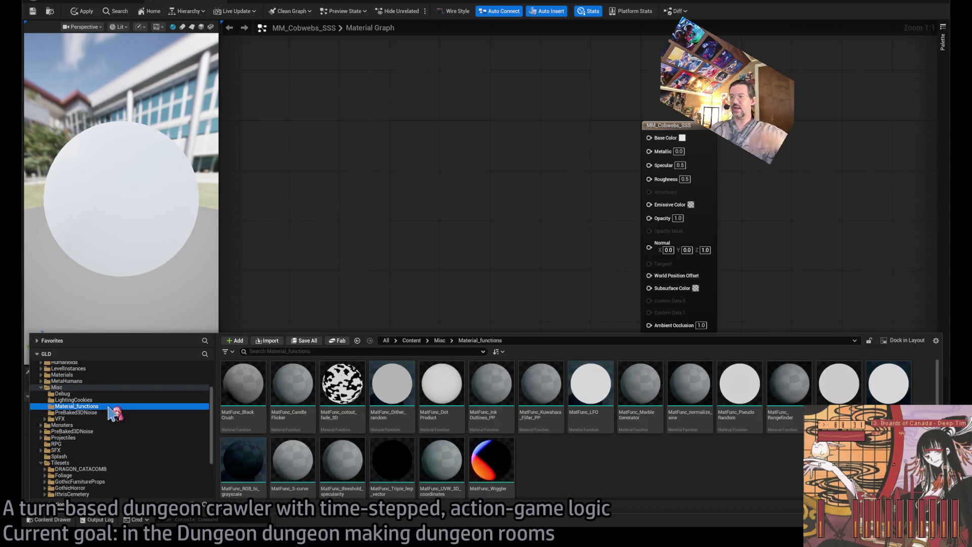
click(71, 388)
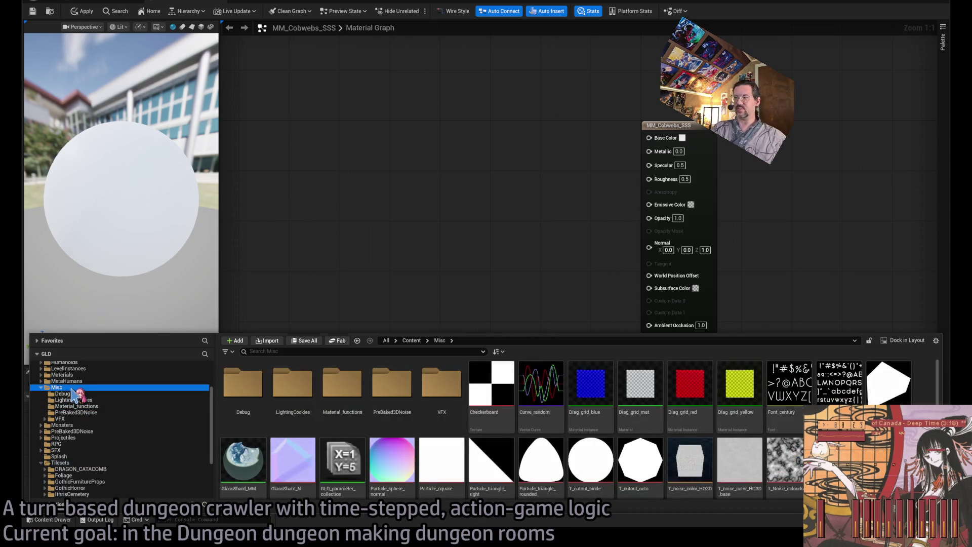
click(86, 419)
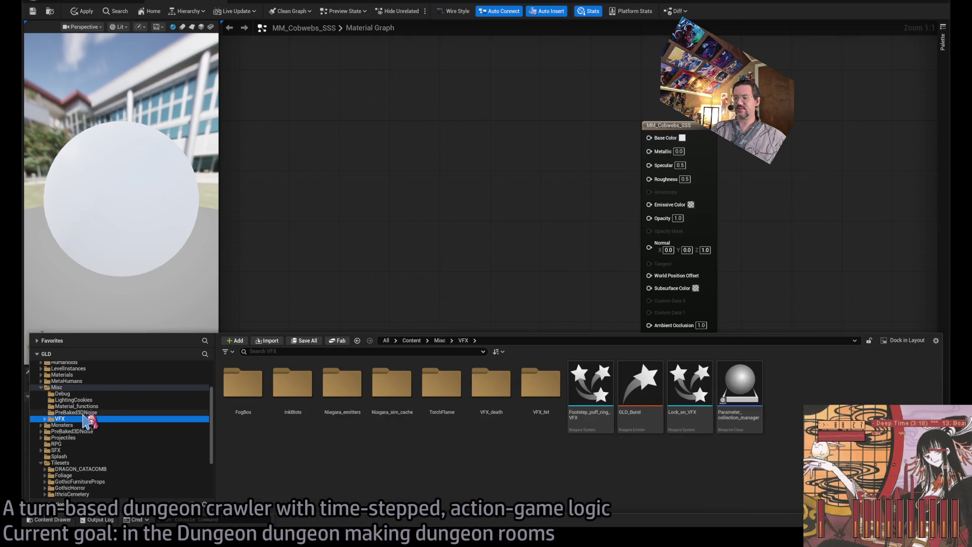
key(Up)
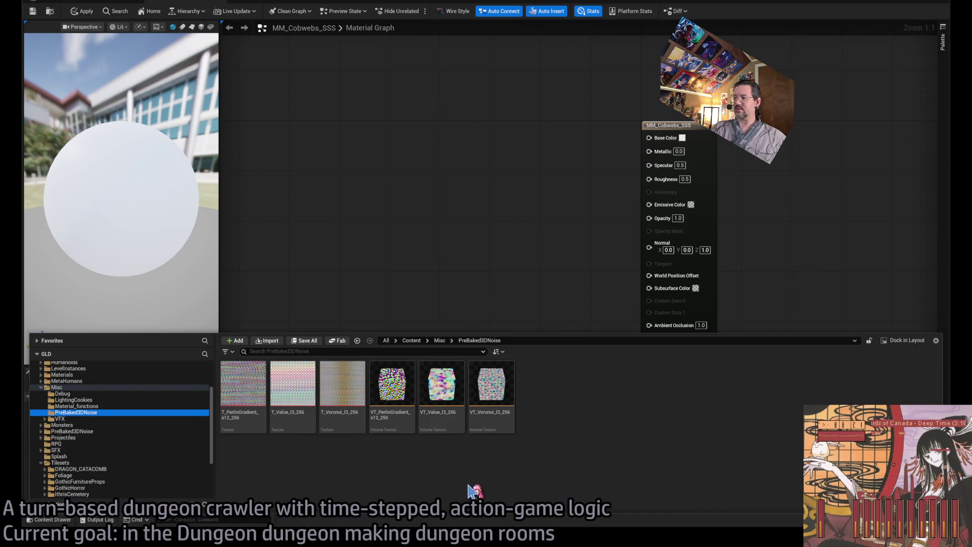
Add VT_Voronoi as a Texture Sample node and set its LOD Bias to 1
mouse_move(492, 401)
mouse_down()
mouse_move(478, 354)
mouse_move(403, 245)
mouse_move(421, 165)
mouse_up()
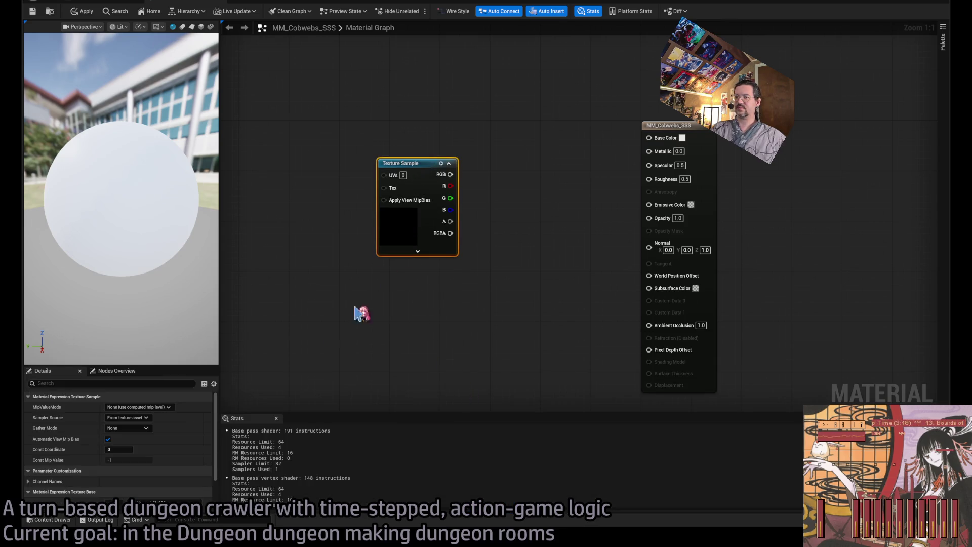
double_click(400, 223)
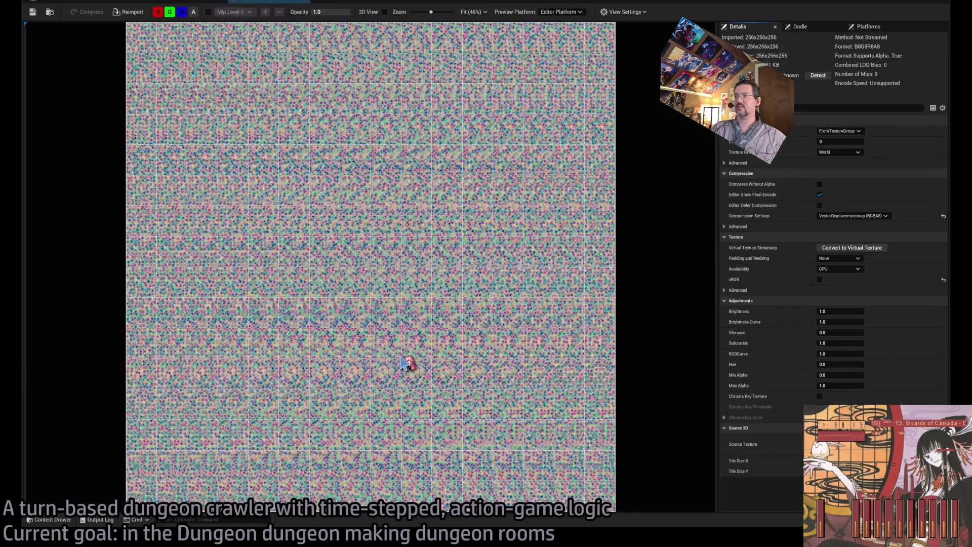
scroll(354, 271, up, 5)
scroll(440, 253, down, 8)
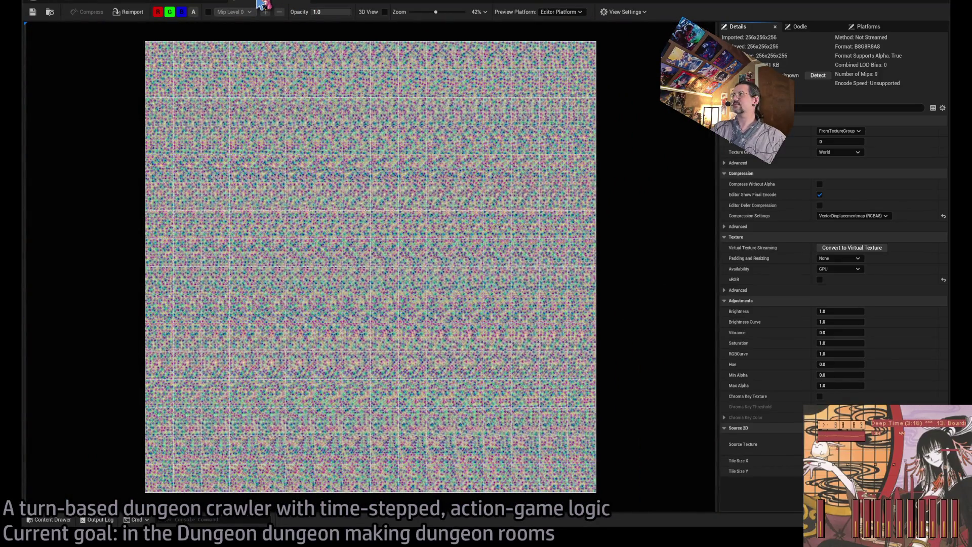
click(831, 142)
text(1)
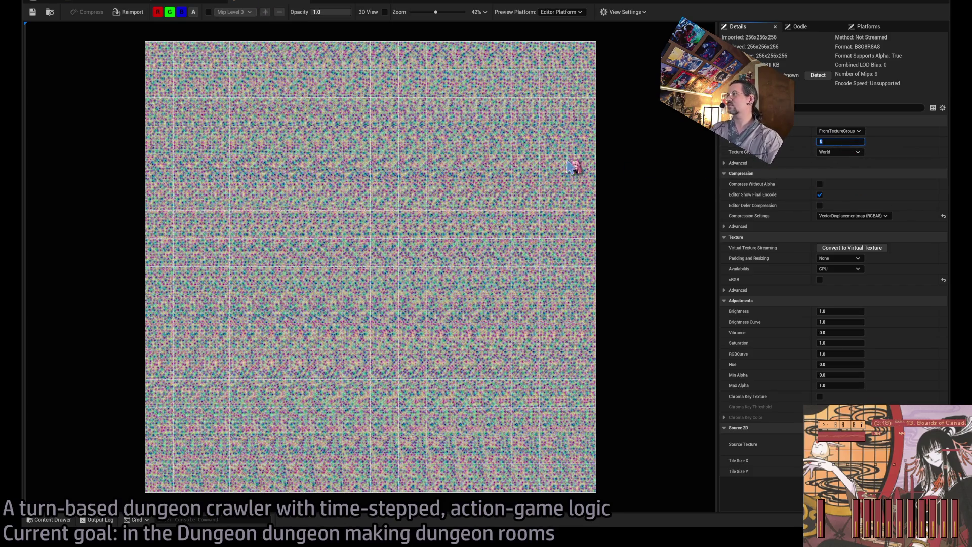
key(Return)
click(267, 4)
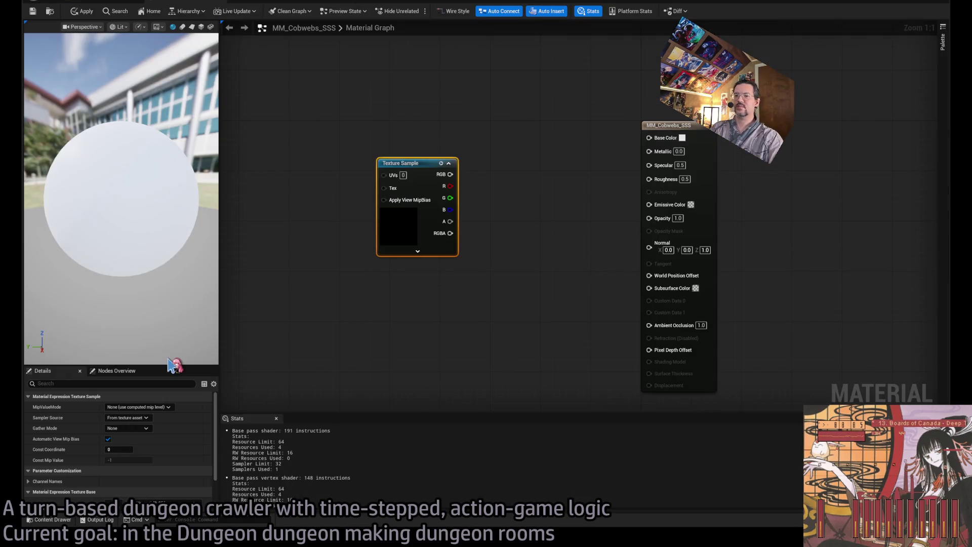
Select the VT_PerlinGradient and VT_Value noise textures, inspect one, and deselect in the graph
click(51, 519)
click(400, 381)
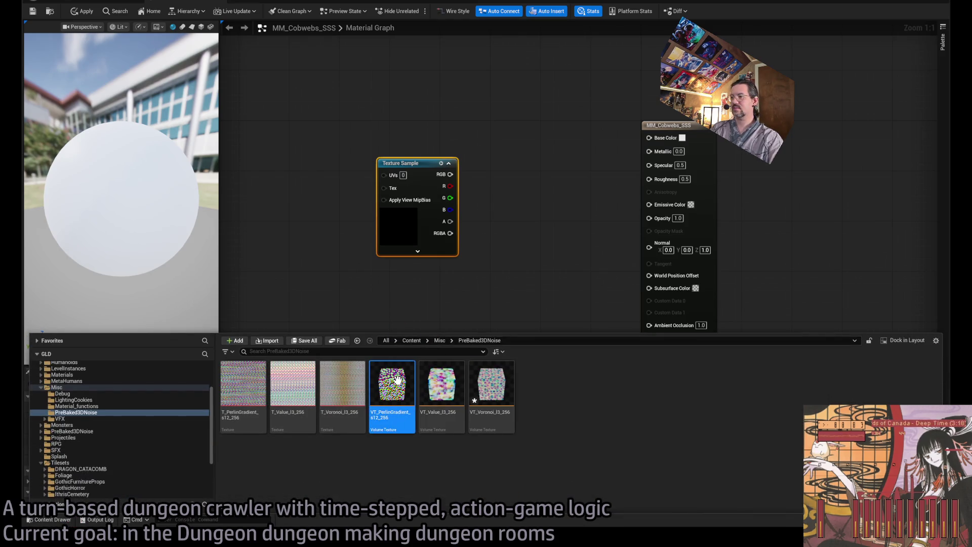
click(440, 387)
ctrl+click(392, 385)
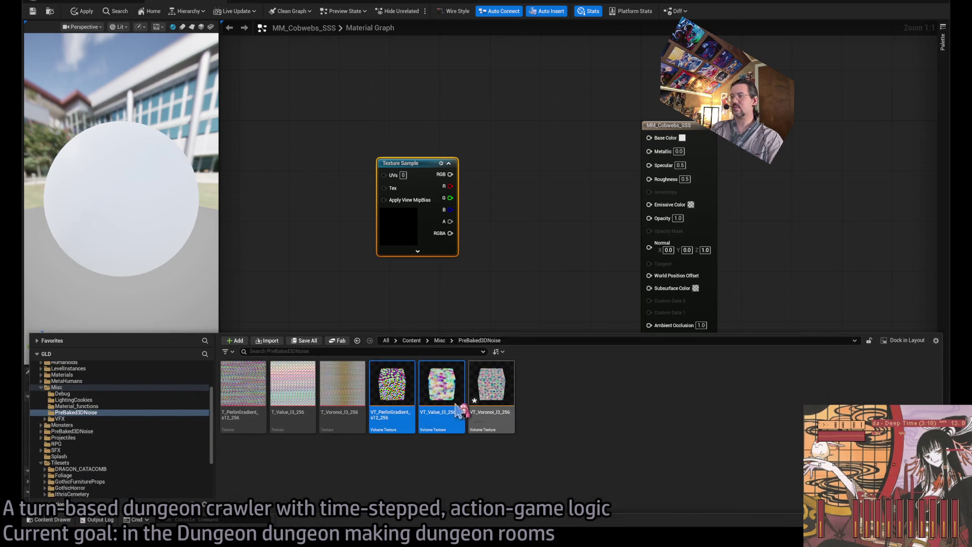
double_click(473, 413)
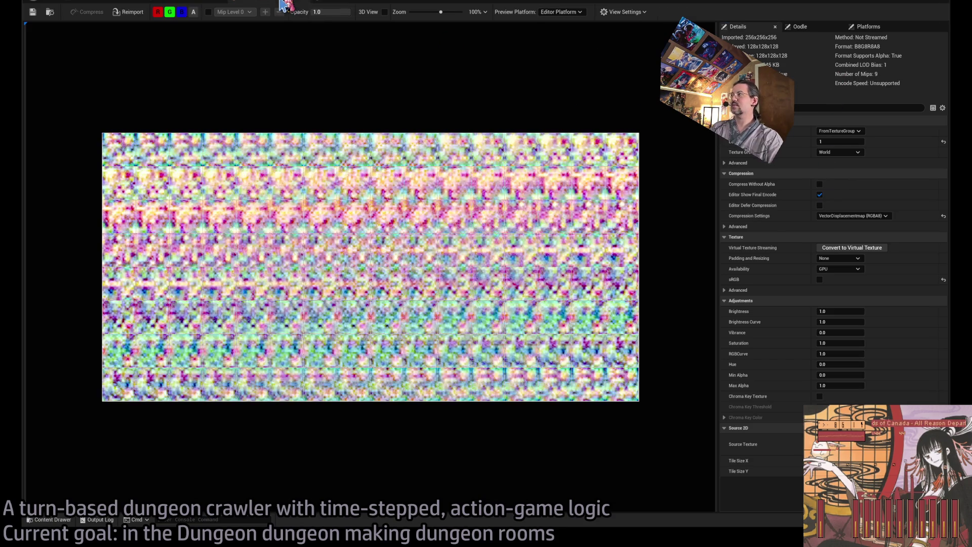
click(280, 2)
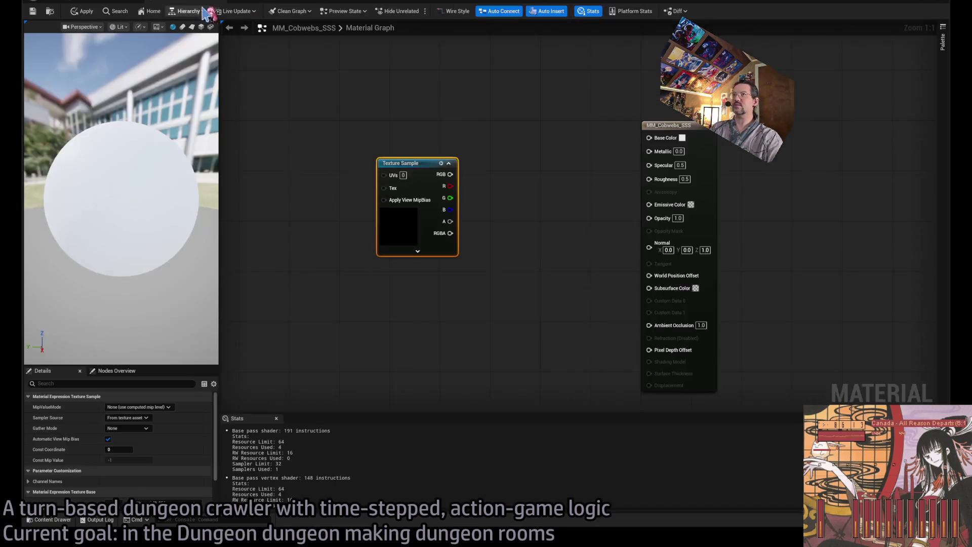
click(354, 335)
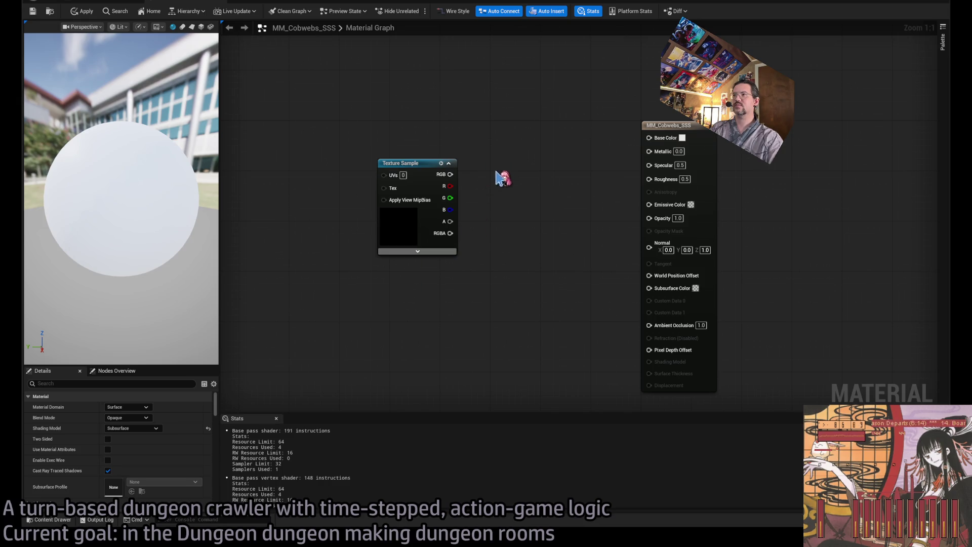
Wire the noise Texture Sample's R channel to Base Color and add an Absolute World Position node
drag(450, 187, 649, 137)
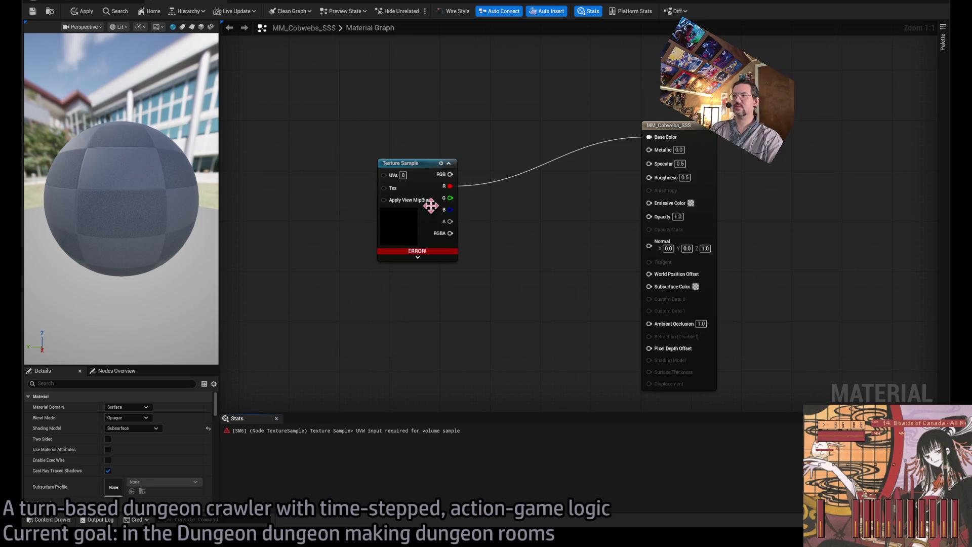
drag(286, 199, 464, 231)
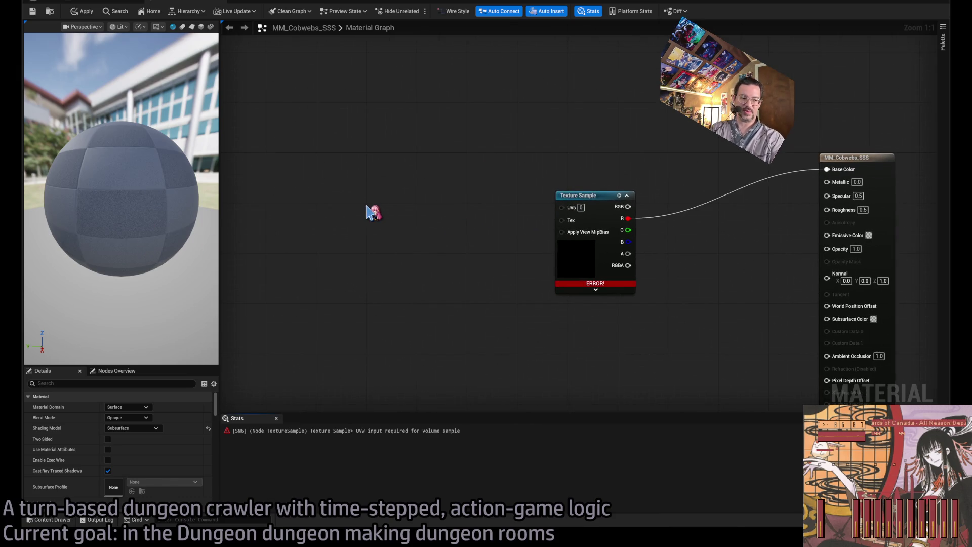
key(ctrl+v)
drag(365, 203, 230, 158)
drag(350, 221, 465, 224)
Divide the world position XYZ by 1000 and feed the result into the Texture Sample UVs
drag(361, 175, 458, 188)
click(479, 203)
text(1000)
key(Return)
drag(498, 190, 678, 209)
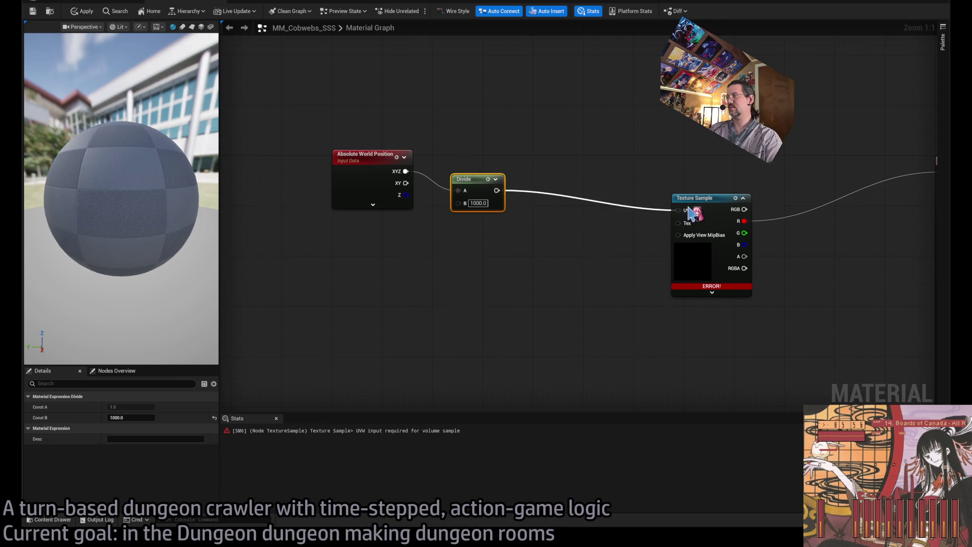
drag(466, 178, 447, 154)
drag(698, 198, 658, 156)
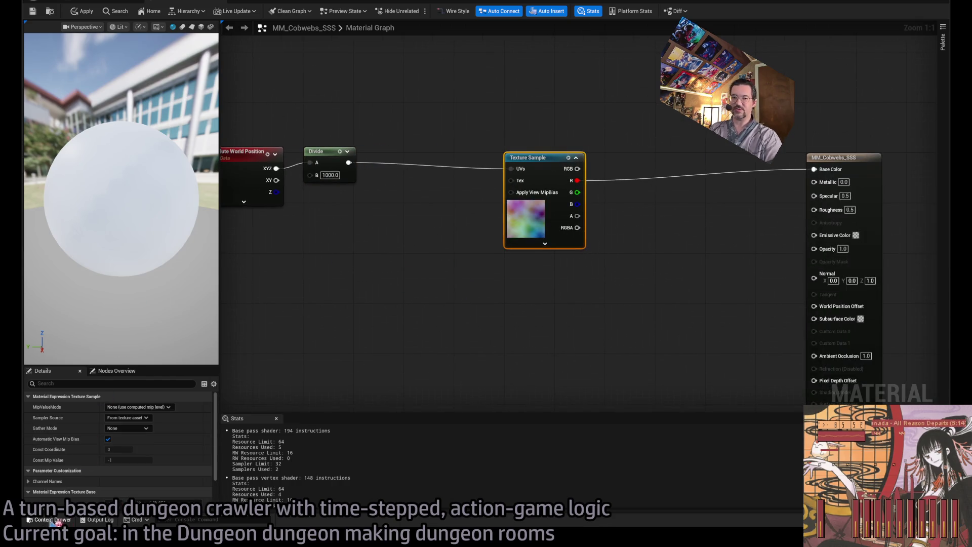
Use the Cobwebs_Horizontal mesh from the level as the material's preview mesh
click(51, 520)
click(111, 4)
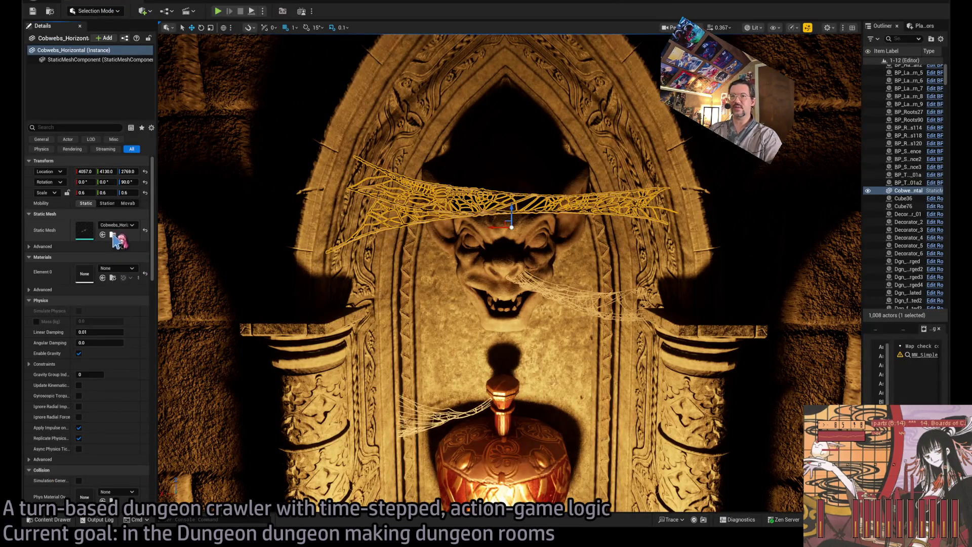
click(113, 235)
click(205, 2)
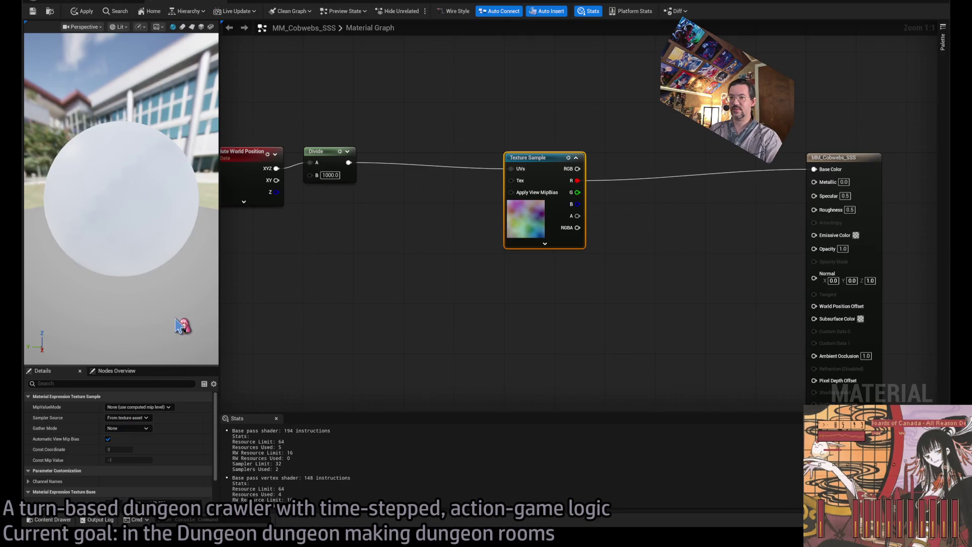
click(211, 27)
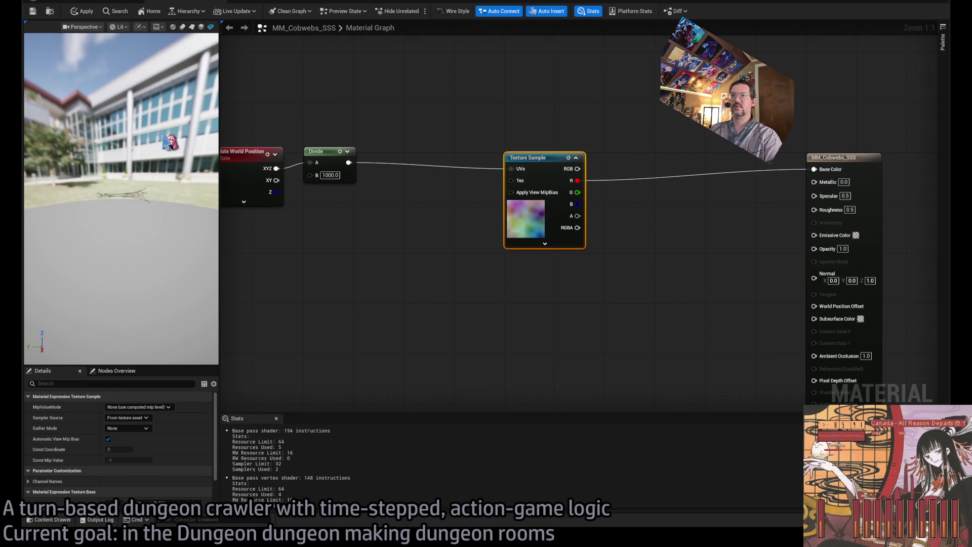
Zoom the preview onto the cobweb and change the Divide node's divisor to 100
mouse_move(156, 216)
mouse_down()
mouse_move(221, 169)
mouse_move(388, 171)
mouse_up()
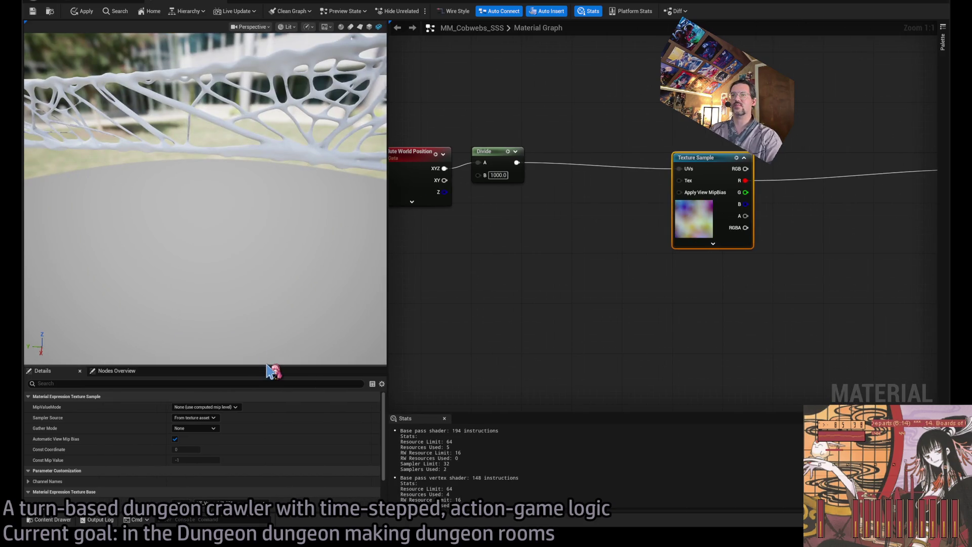
mouse_move(228, 203)
mouse_down()
mouse_move(309, 203)
mouse_move(213, 203)
mouse_up()
mouse_move(609, 295)
mouse_down()
mouse_move(445, 317)
mouse_move(564, 293)
mouse_up()
scroll(576, 288, down, 1)
drag(495, 263, 603, 224)
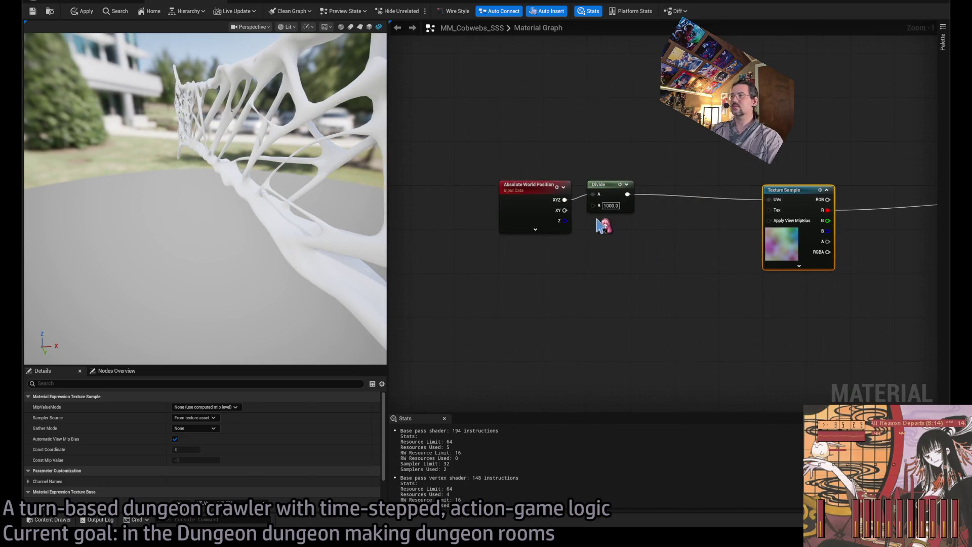
text(100)
key(Return)
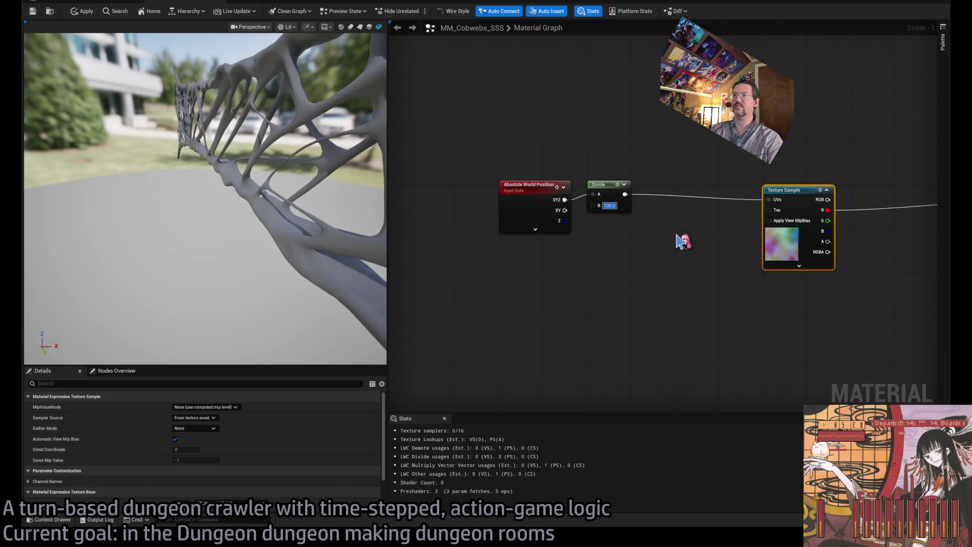
Lower the divisor further to 10 and select the material result node
drag(683, 241, 495, 271)
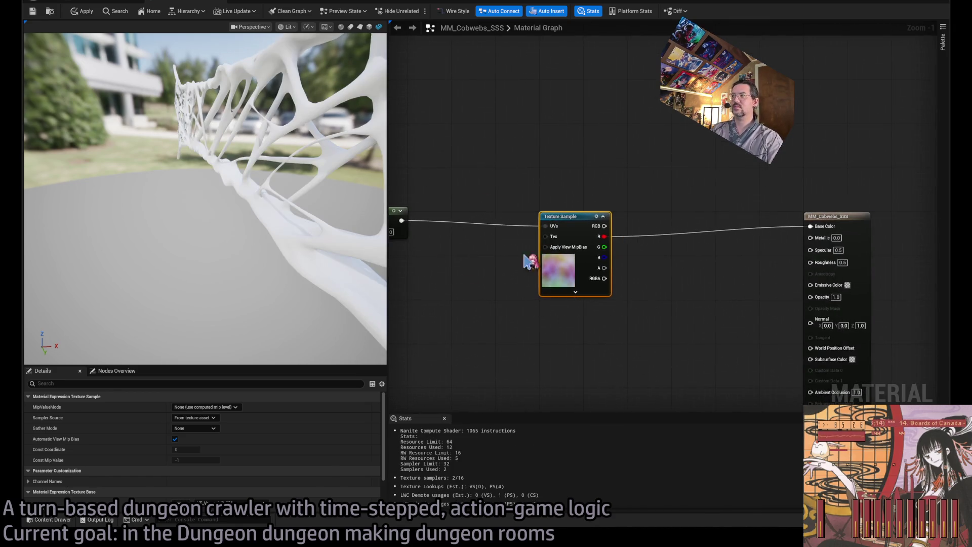
drag(610, 246, 837, 308)
drag(761, 332, 541, 320)
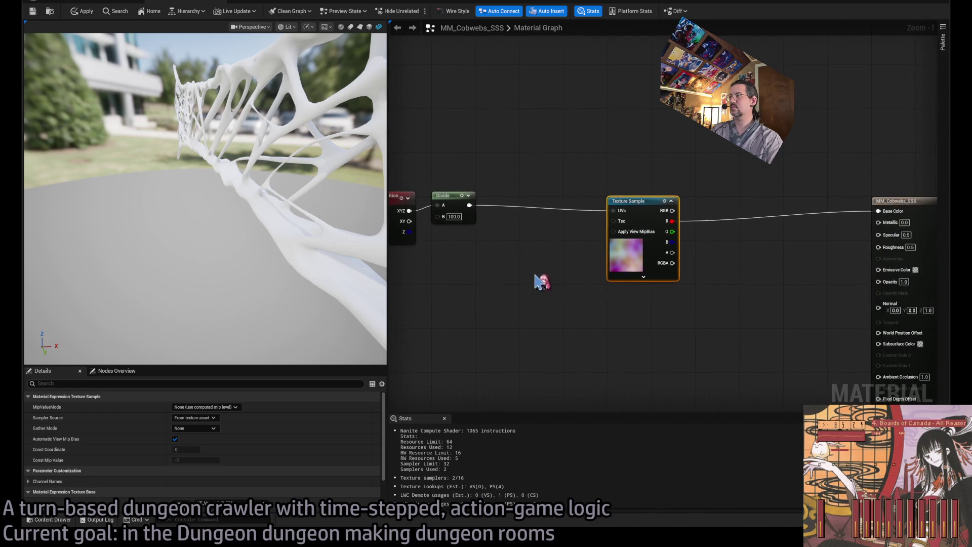
text(10)
key(Return)
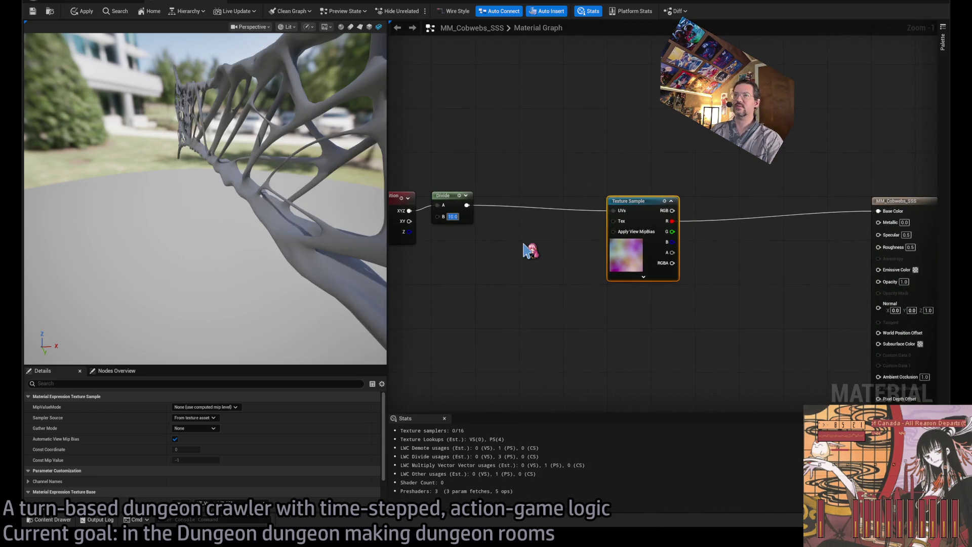
drag(609, 319, 494, 313)
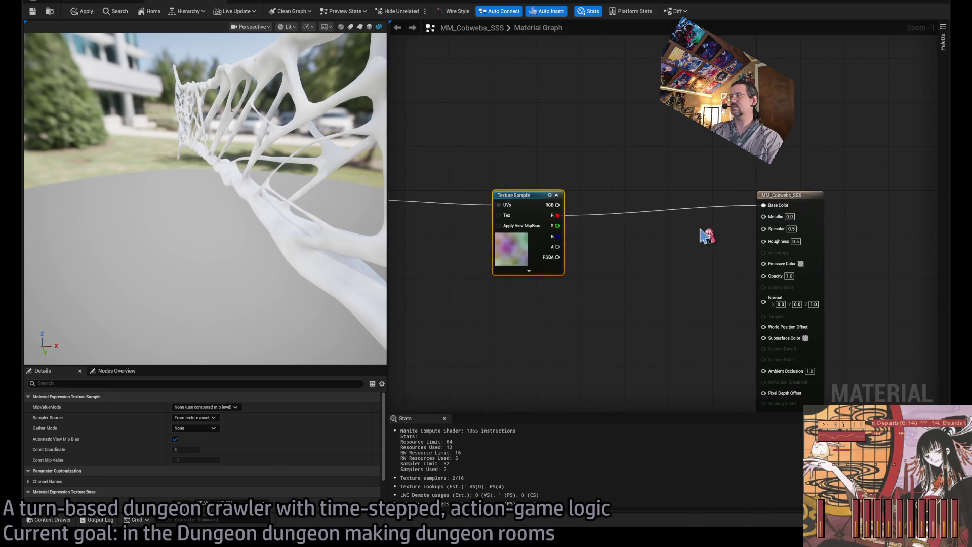
drag(696, 225, 663, 231)
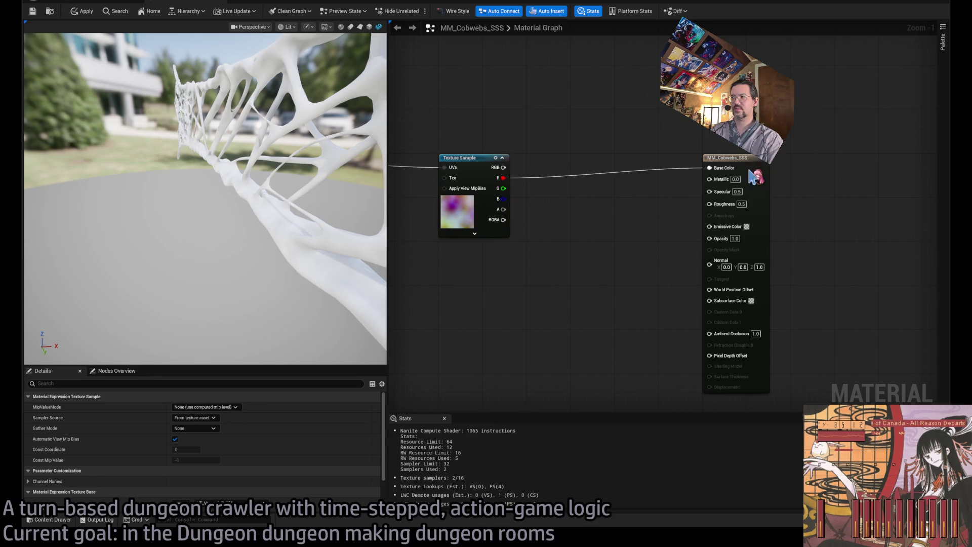
click(625, 177)
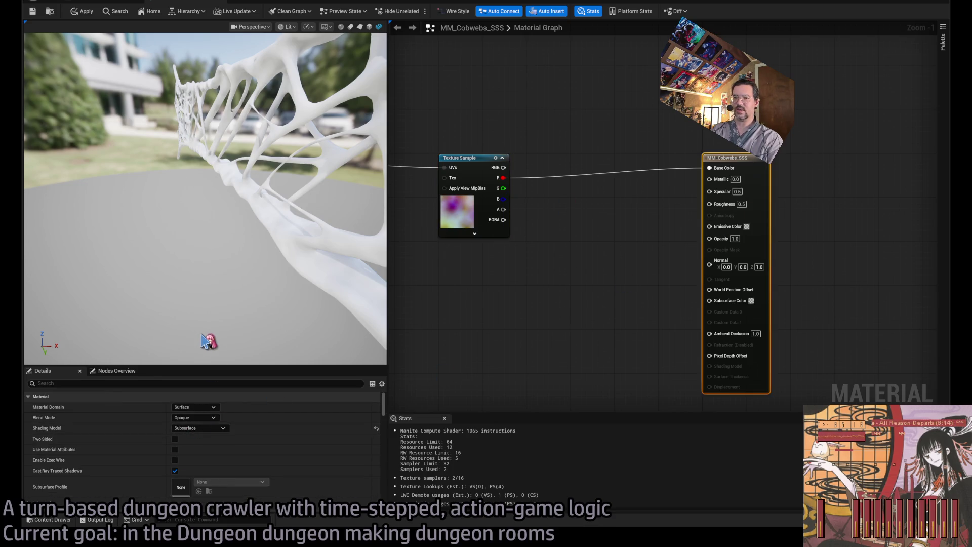
Make the material Unlit and route the noise R through 1-x and Power into Emissive Color
key(ctrl+z)
drag(503, 177, 710, 220)
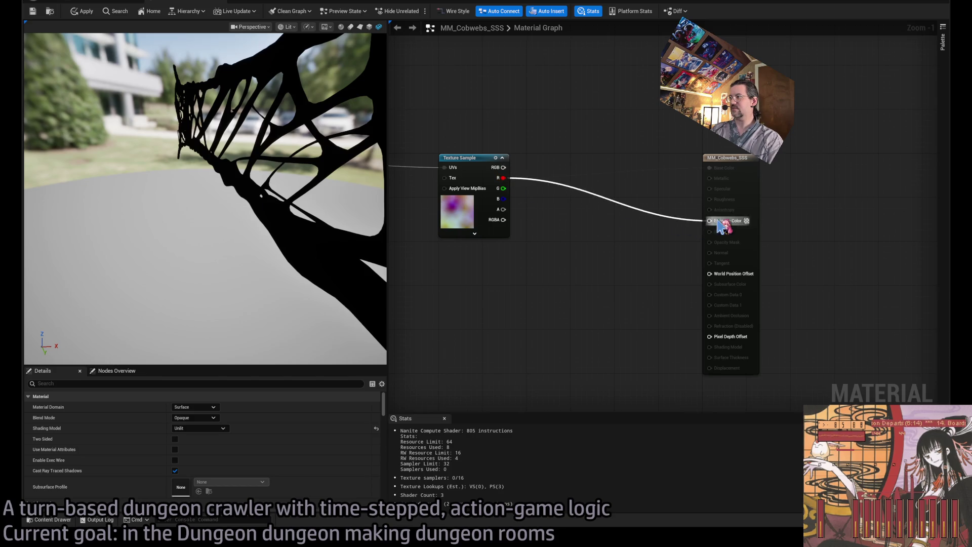
drag(337, 252, 228, 248)
mouse_move(503, 177)
mouse_down()
mouse_move(559, 260)
mouse_move(709, 220)
mouse_up()
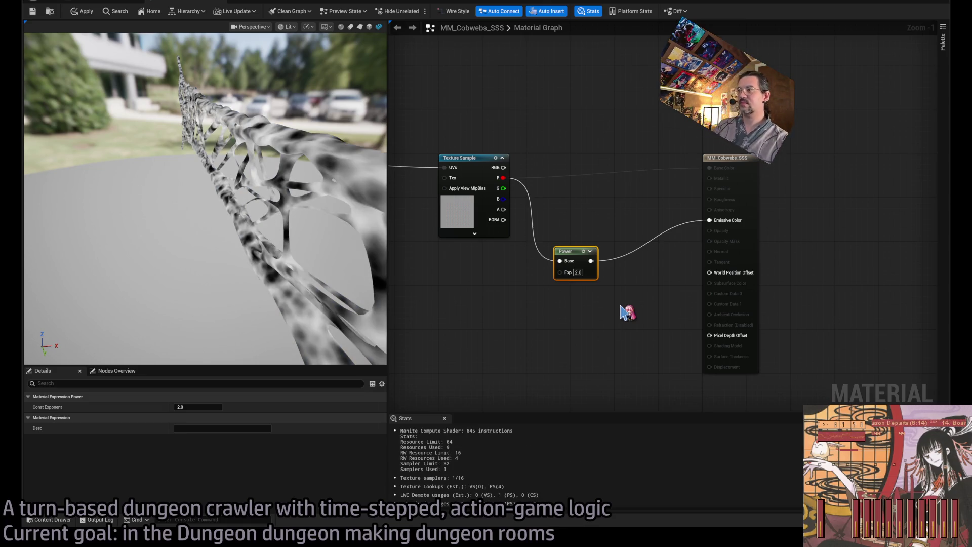
key(Delete)
mouse_move(503, 177)
mouse_down()
mouse_move(552, 213)
mouse_move(729, 222)
mouse_up()
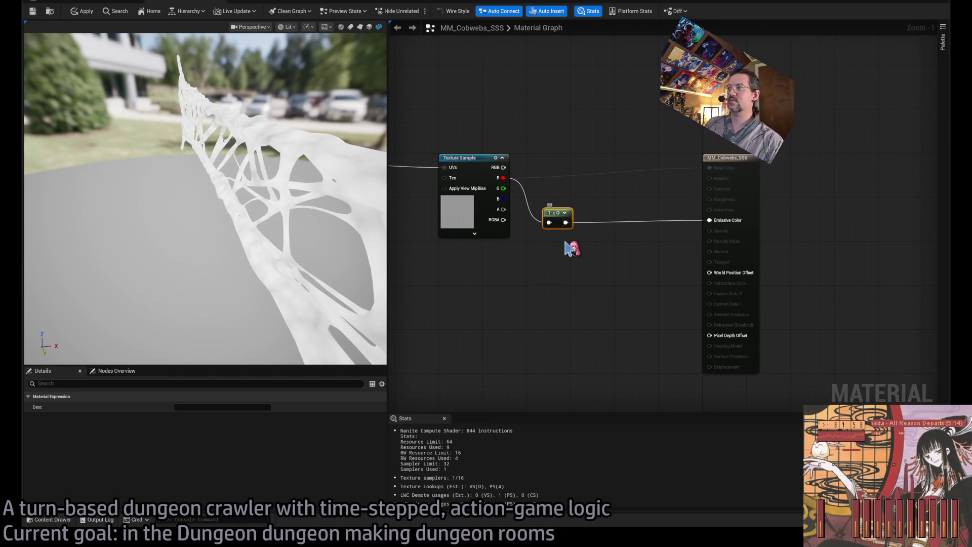
mouse_move(552, 215)
mouse_down()
mouse_move(537, 252)
mouse_move(602, 282)
mouse_move(709, 220)
mouse_up()
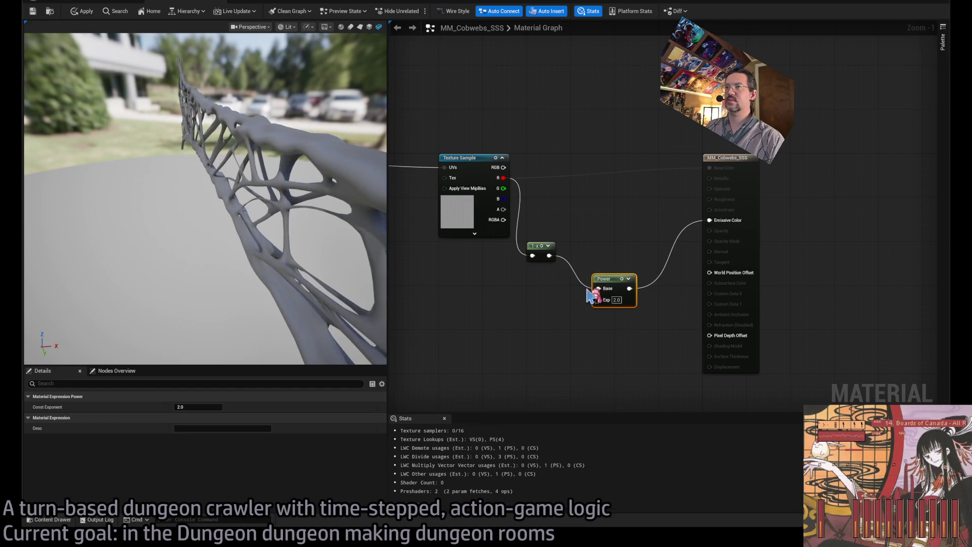
drag(606, 282, 584, 249)
Compare Divide divisors of 10, 50 and 25, settling on 50
drag(325, 230, 470, 246)
text(10)
key(Return)
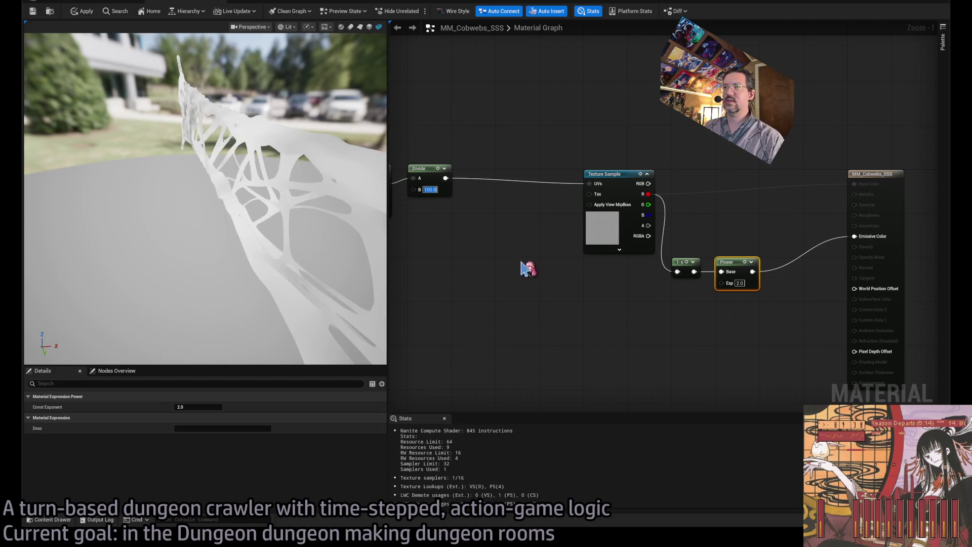
mouse_move(353, 287)
mouse_down()
mouse_move(226, 221)
mouse_move(203, 221)
mouse_move(343, 176)
mouse_up()
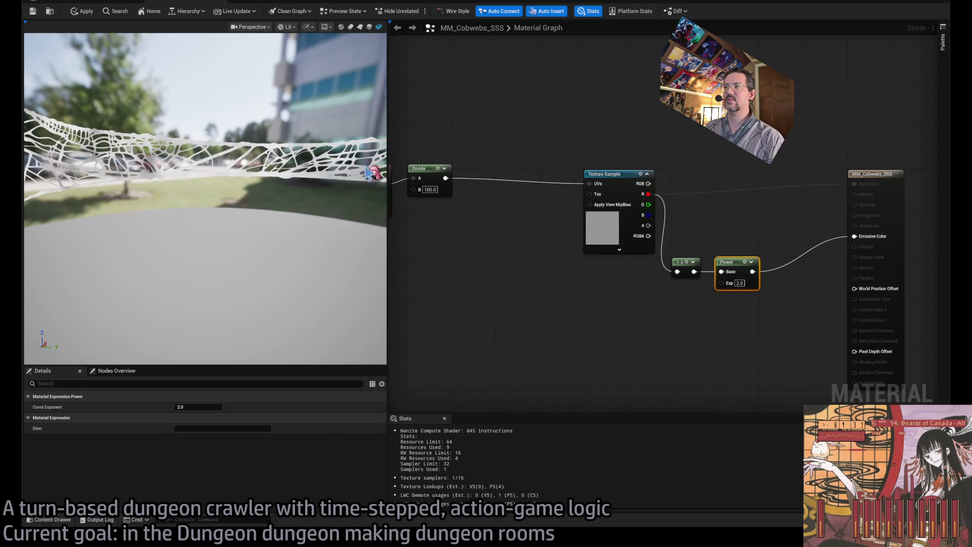
text(50)
key(Return)
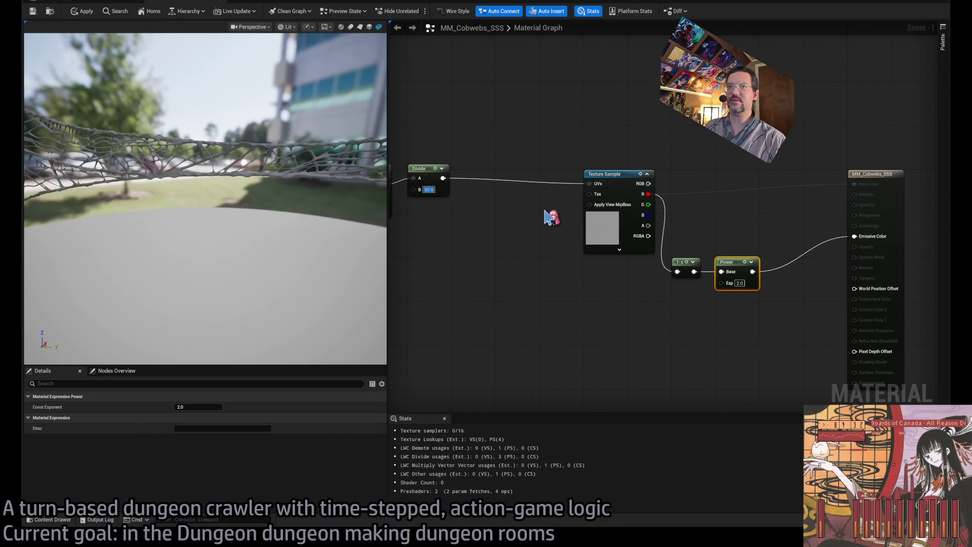
key(Return)
drag(310, 194, 202, 195)
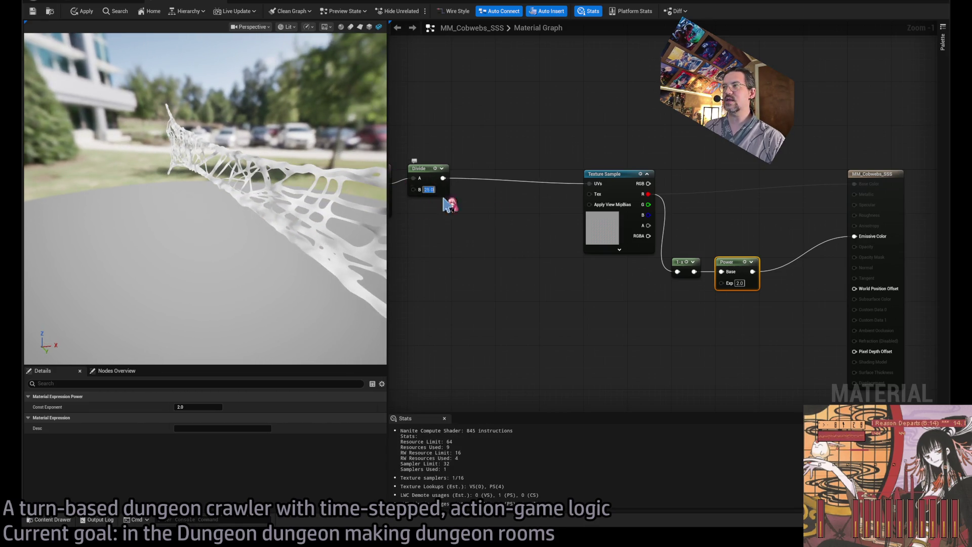
text(50)
key(Return)
mouse_move(312, 263)
mouse_down()
mouse_move(296, 264)
mouse_move(312, 263)
mouse_up()
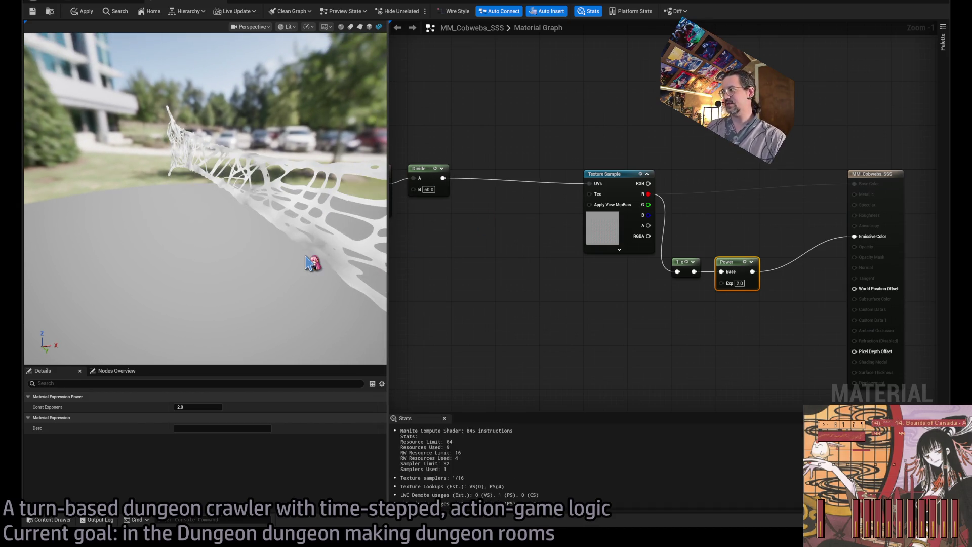
Line up the Texture Sample, 1-x and Power nodes in one tidy row
drag(764, 222, 676, 225)
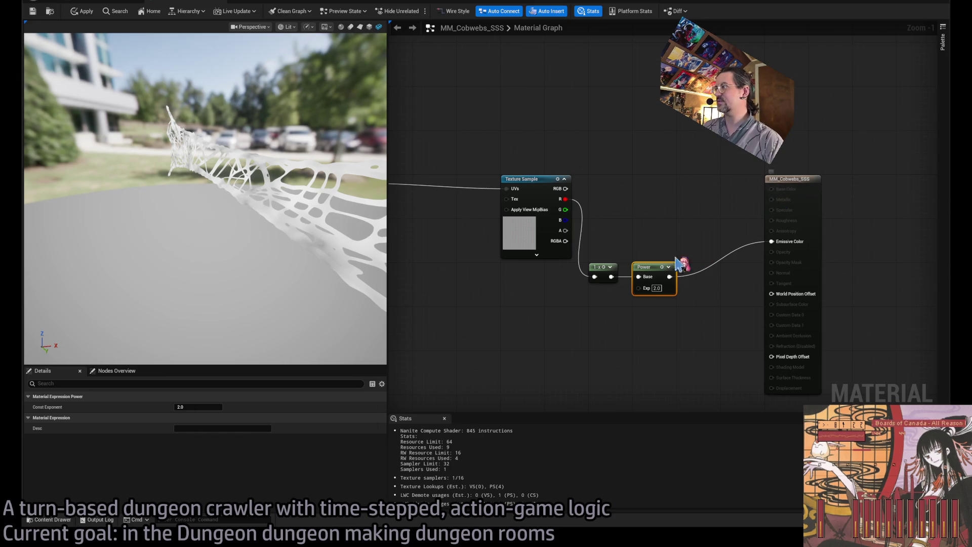
click(606, 267)
click(646, 189)
drag(586, 214, 658, 321)
drag(600, 273, 599, 185)
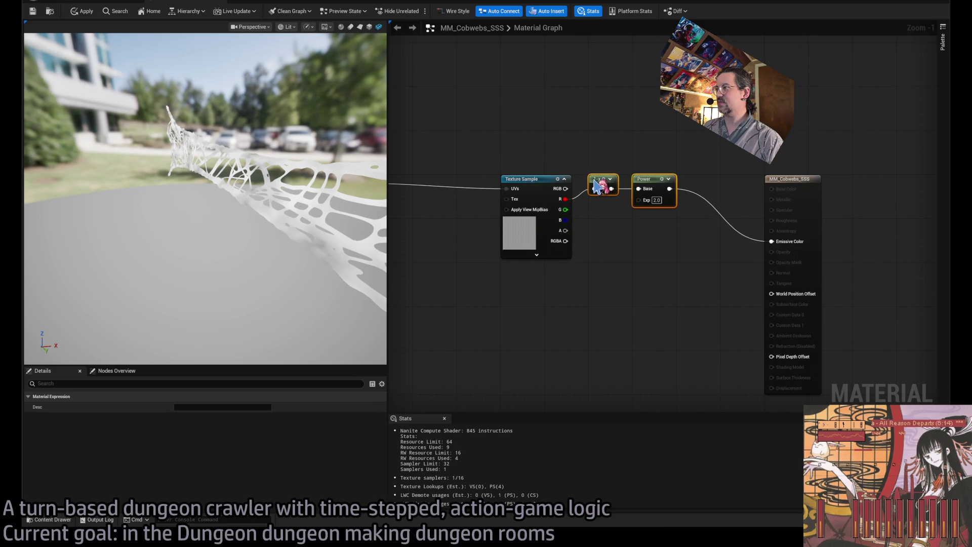
click(613, 238)
drag(658, 258, 817, 312)
drag(830, 195, 649, 329)
drag(683, 239, 590, 239)
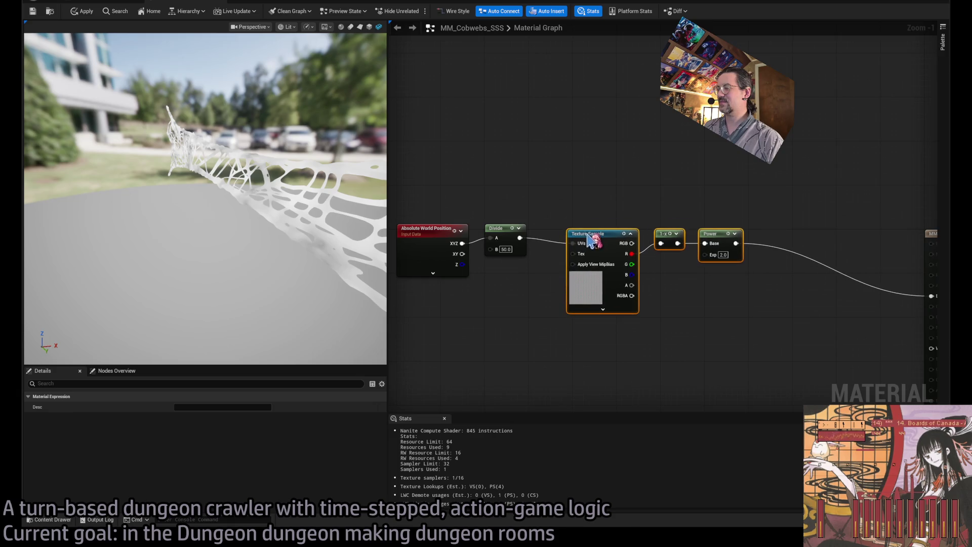
drag(527, 278, 553, 278)
mouse_move(527, 210)
mouse_down()
mouse_move(460, 221)
mouse_move(463, 231)
mouse_up()
click(591, 189)
drag(590, 189, 536, 193)
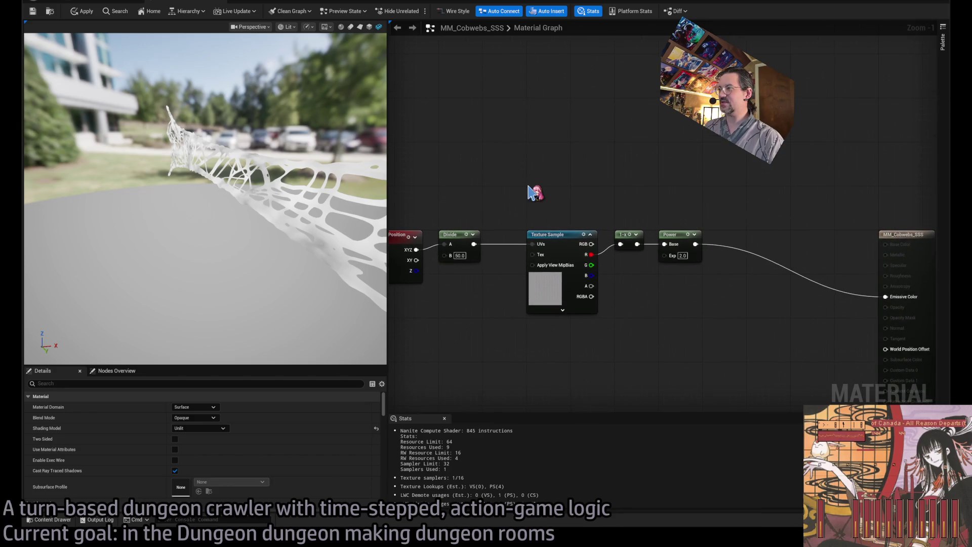
Apply the material and set the Power exponent to 3
key(ctrl+s)
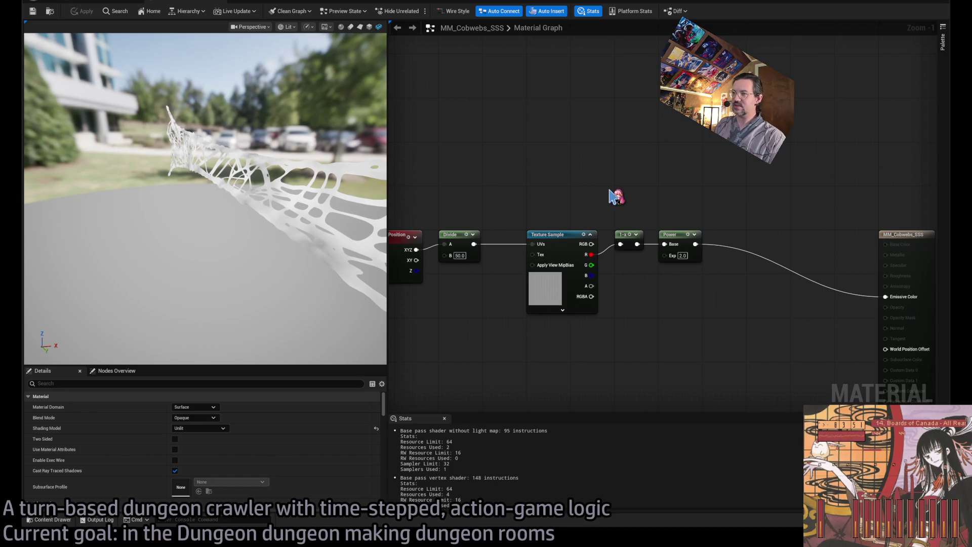
drag(354, 228, 203, 218)
mouse_move(703, 303)
mouse_down()
mouse_move(572, 313)
mouse_move(612, 252)
mouse_move(408, 259)
mouse_up()
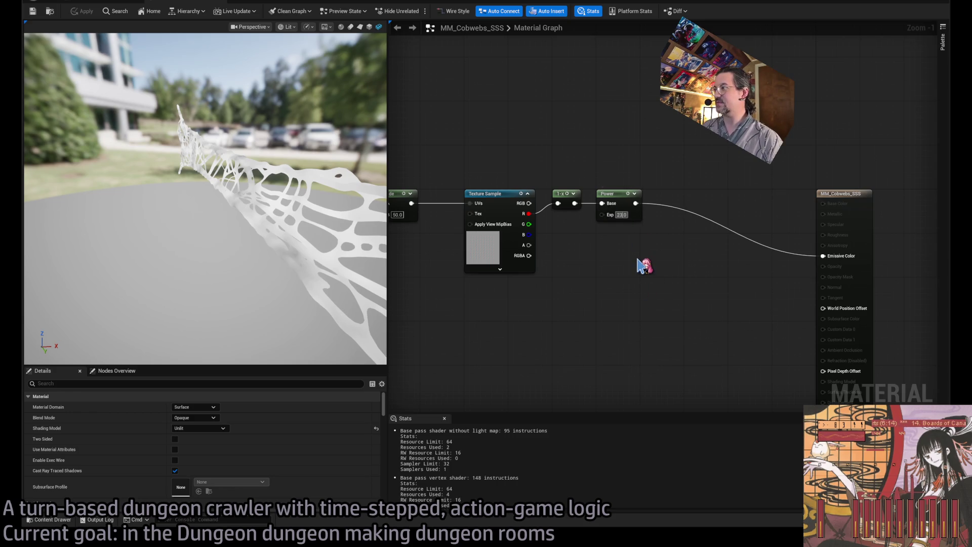
text(3)
key(Return)
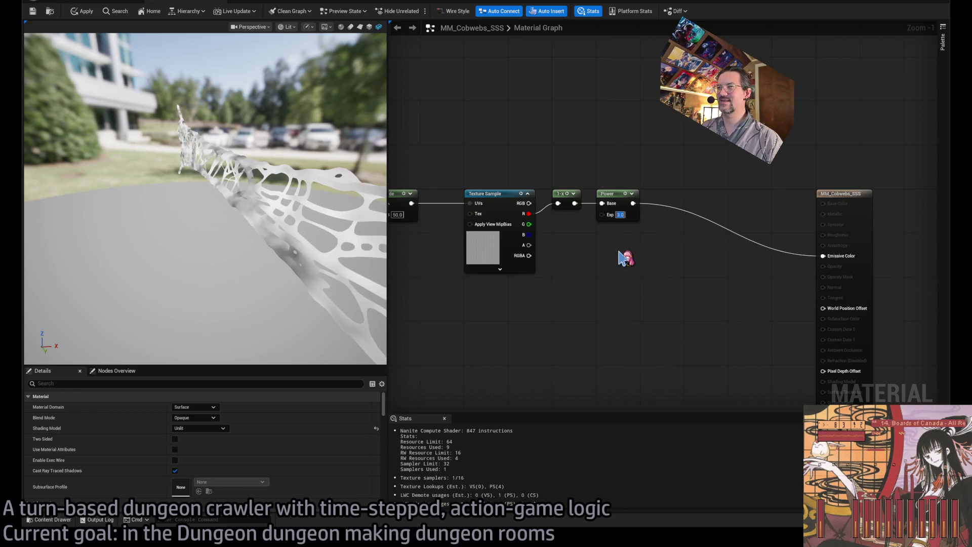
Rewire the powered noise into Roughness, switch shading to Subsurface, and apply the material
drag(345, 252, 228, 251)
drag(633, 203, 824, 235)
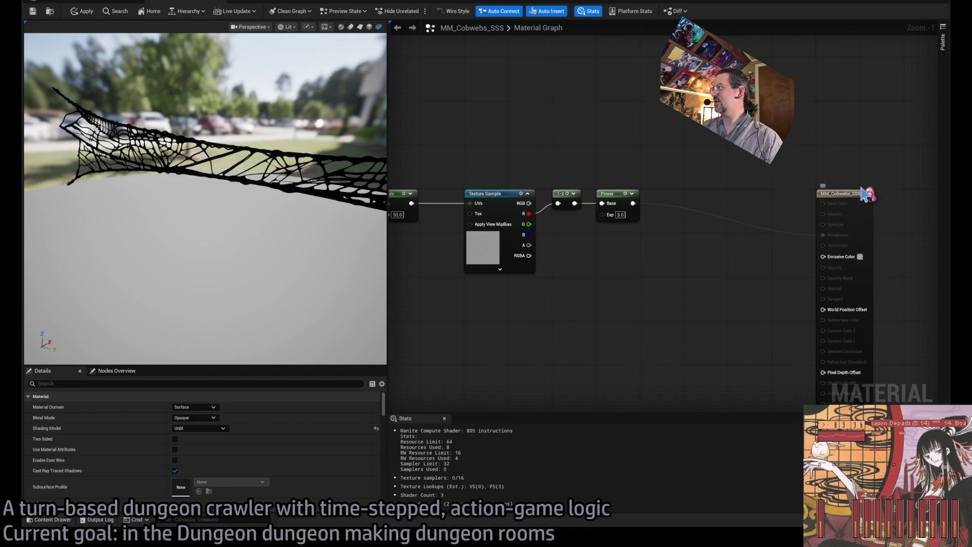
click(830, 198)
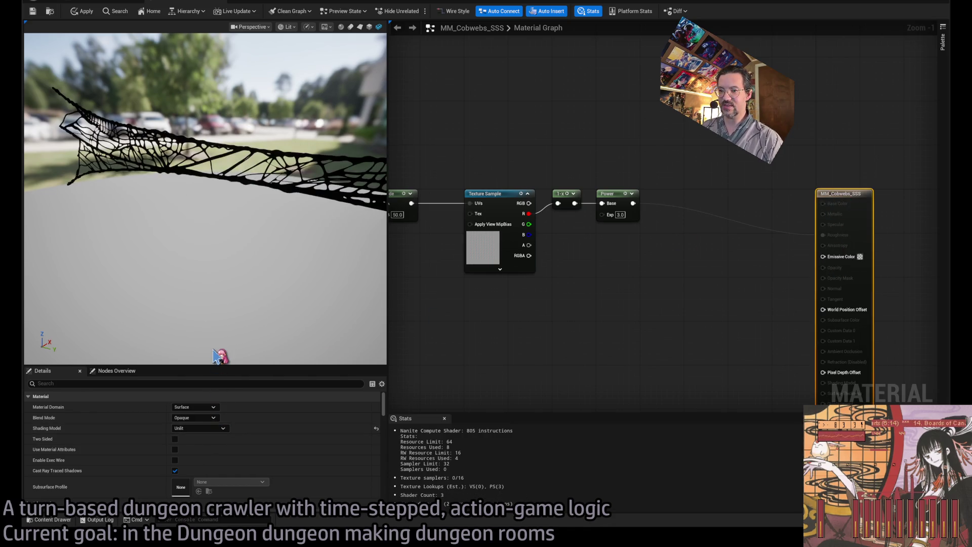
key(ctrl+z)
mouse_move(336, 239)
mouse_down()
mouse_move(288, 242)
mouse_move(355, 217)
mouse_up()
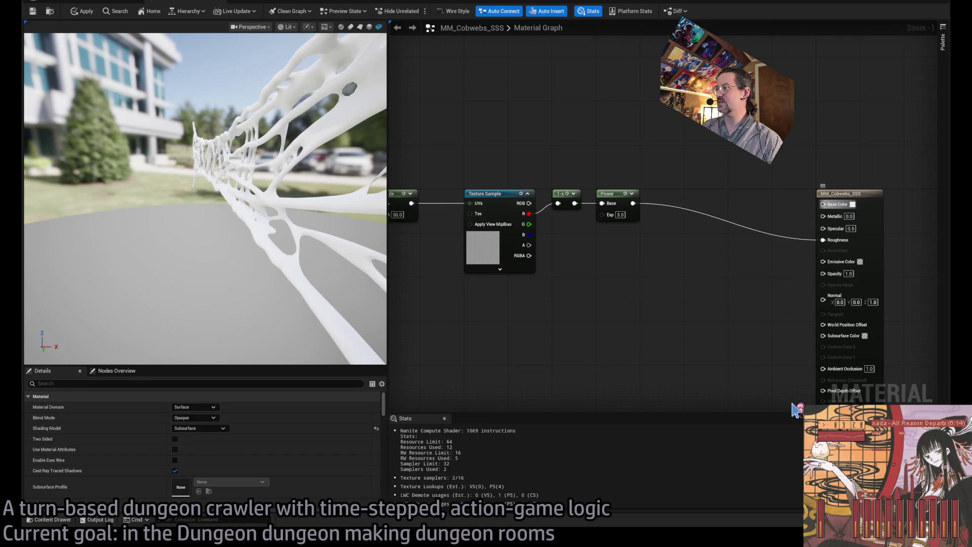
mouse_move(304, 256)
mouse_down()
mouse_move(254, 239)
mouse_move(355, 235)
mouse_up()
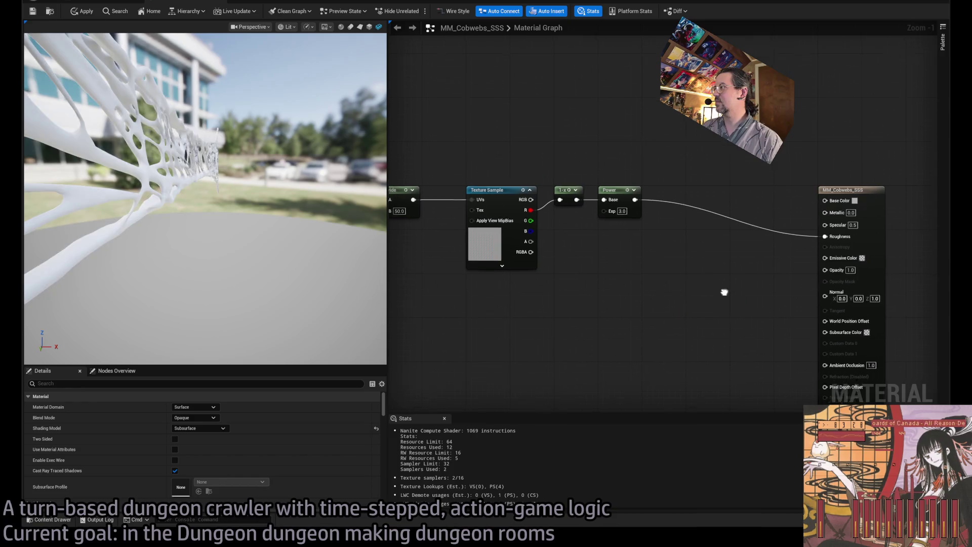
drag(846, 266, 861, 236)
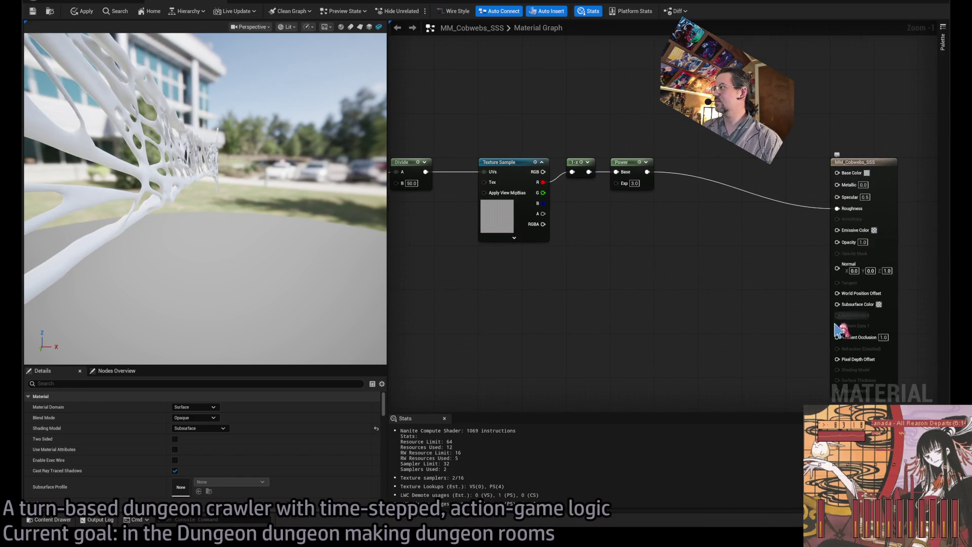
drag(755, 278, 769, 270)
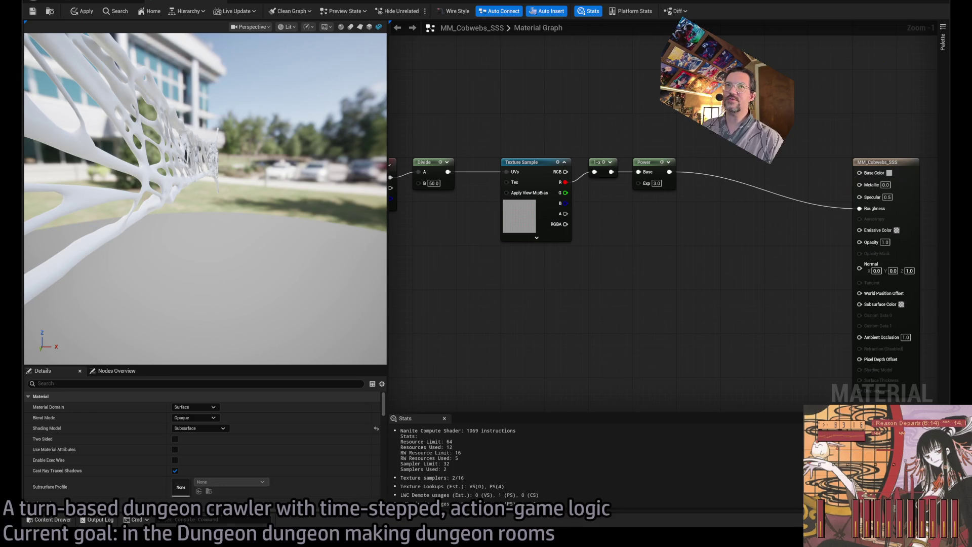
click(84, 8)
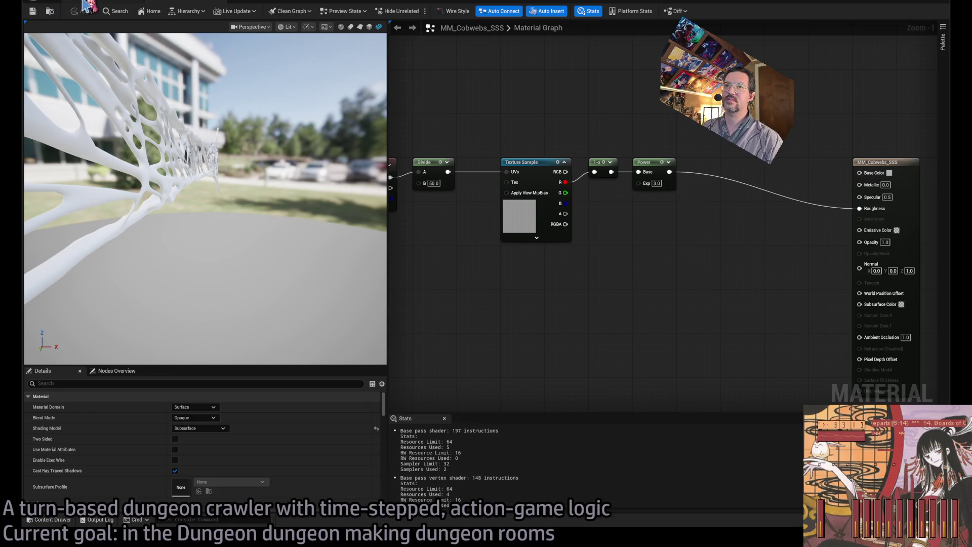
Move the cobweb lower on the gargoyle shrine arch
click(92, 4)
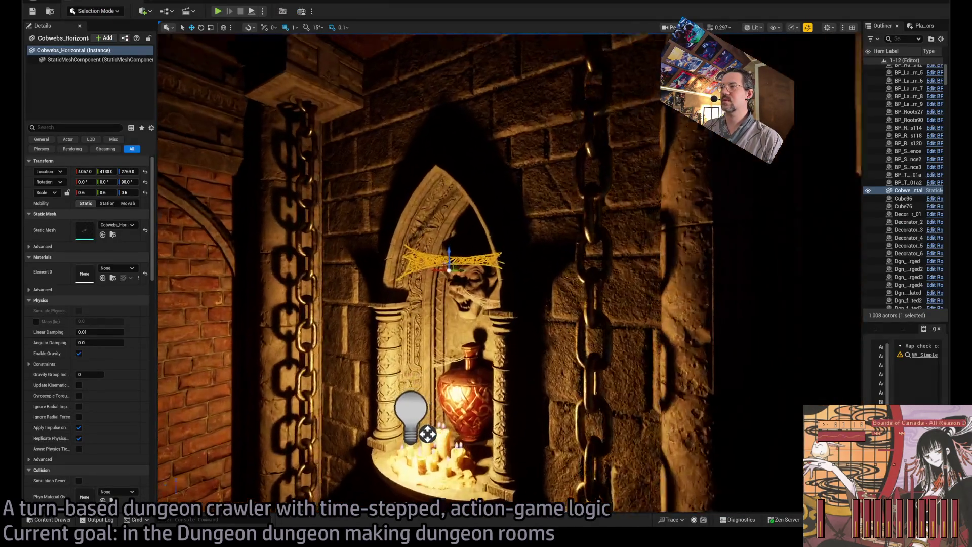
mouse_move(449, 384)
mouse_down()
mouse_move(444, 232)
mouse_move(589, 279)
mouse_move(481, 292)
mouse_move(515, 219)
mouse_up()
mouse_move(461, 290)
mouse_down()
mouse_move(283, 385)
mouse_move(324, 430)
mouse_move(328, 283)
mouse_move(445, 243)
mouse_move(530, 176)
mouse_up()
Reselect the horizontal cobweb and open its mesh to assign MM_Cobwebs_SSS
click(430, 253)
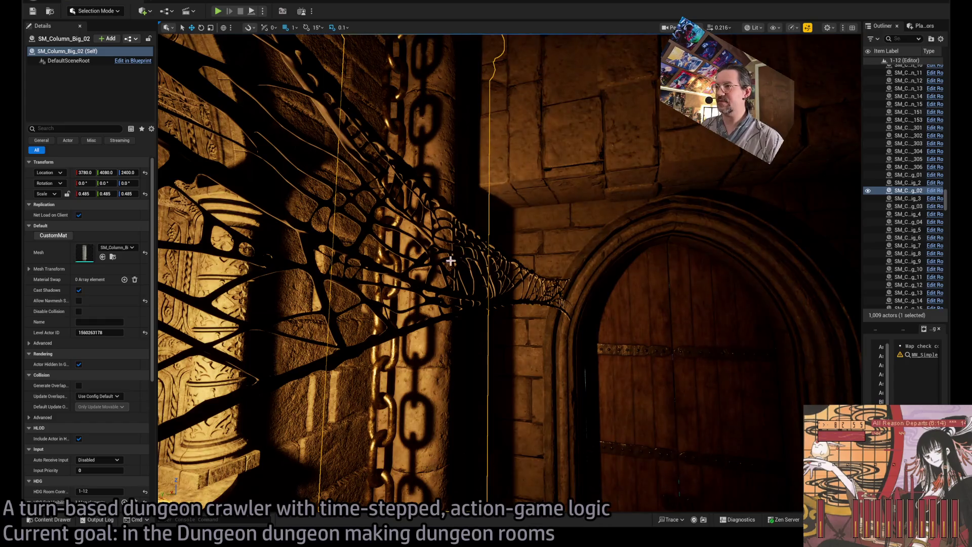
click(445, 238)
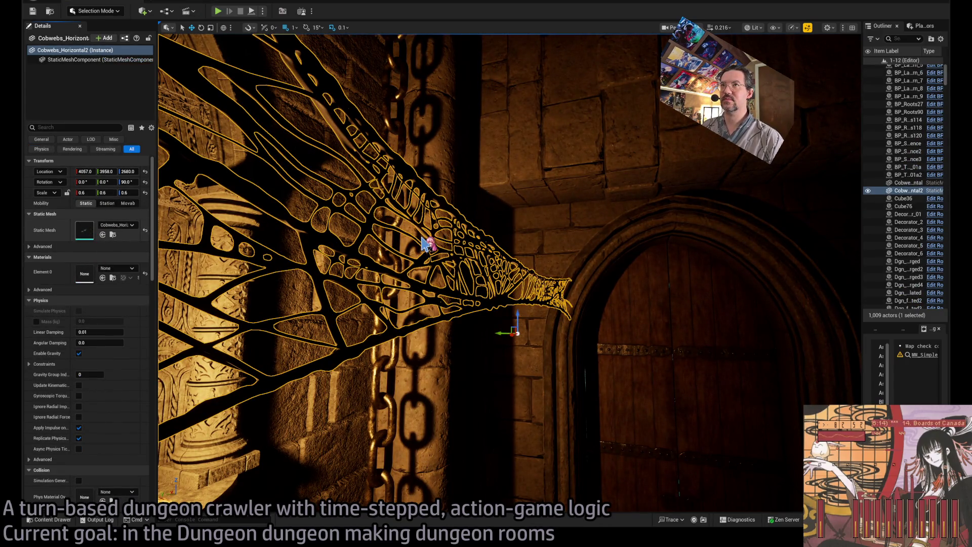
key(ctrl+e)
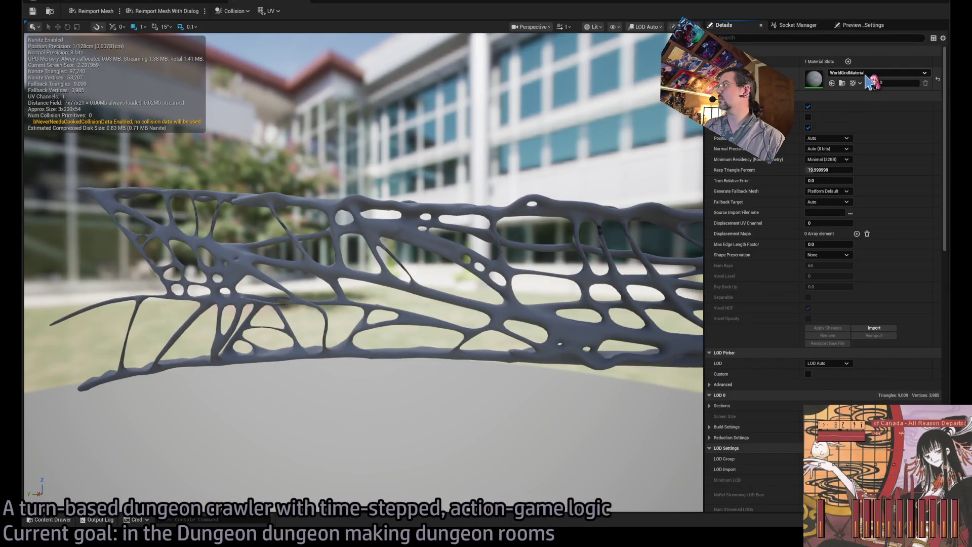
click(47, 15)
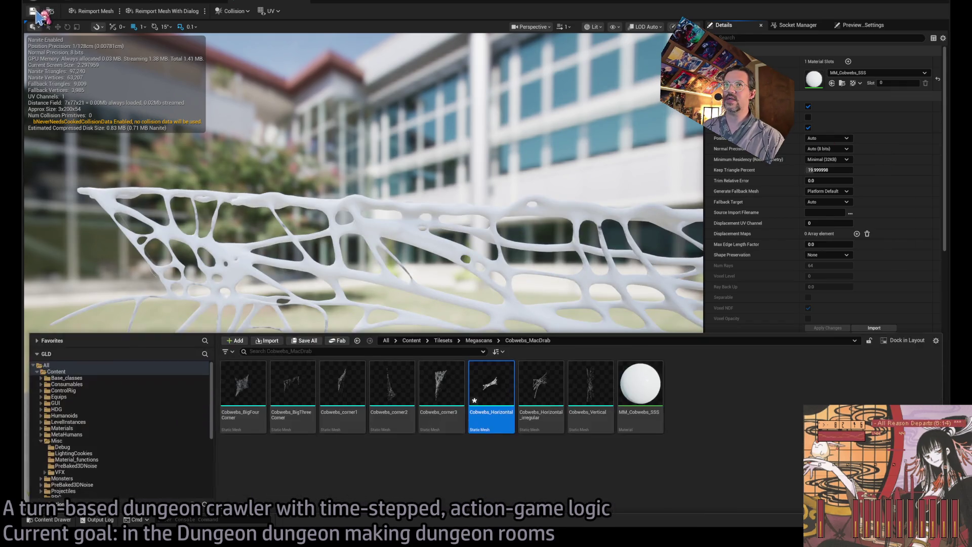
Orbit around the cobweb in the level and check its mesh and material tabs
click(101, 1)
mouse_move(507, 273)
mouse_down()
mouse_move(709, 273)
mouse_move(532, 273)
mouse_move(709, 274)
mouse_move(768, 325)
mouse_move(302, 9)
mouse_up()
click(501, 253)
click(253, 4)
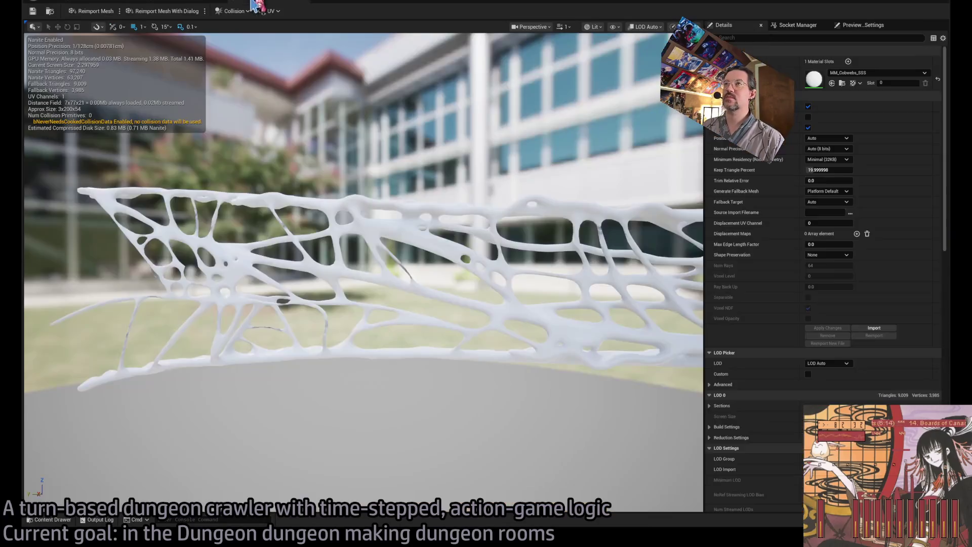
click(170, 3)
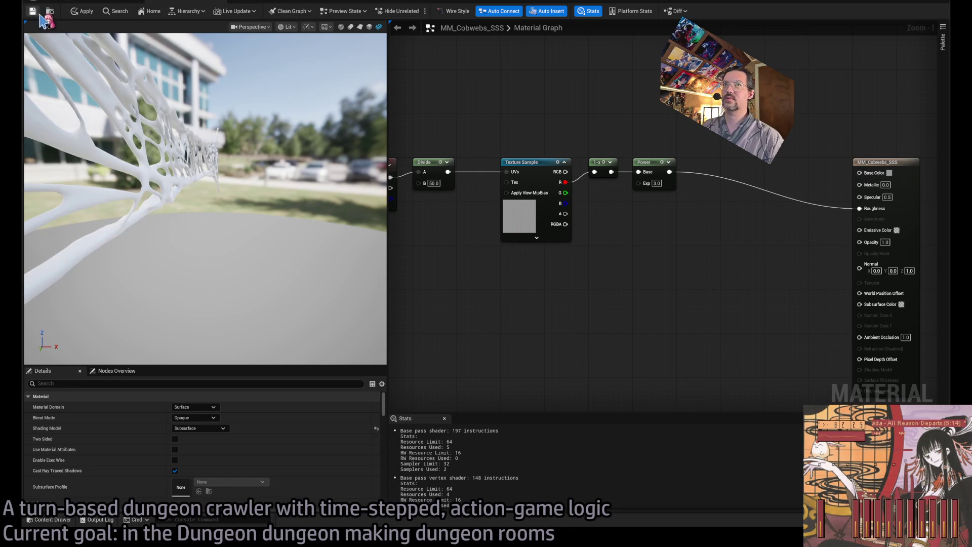
Focus on the gargoyle cobweb, open its mesh, and review the material graph
click(94, 2)
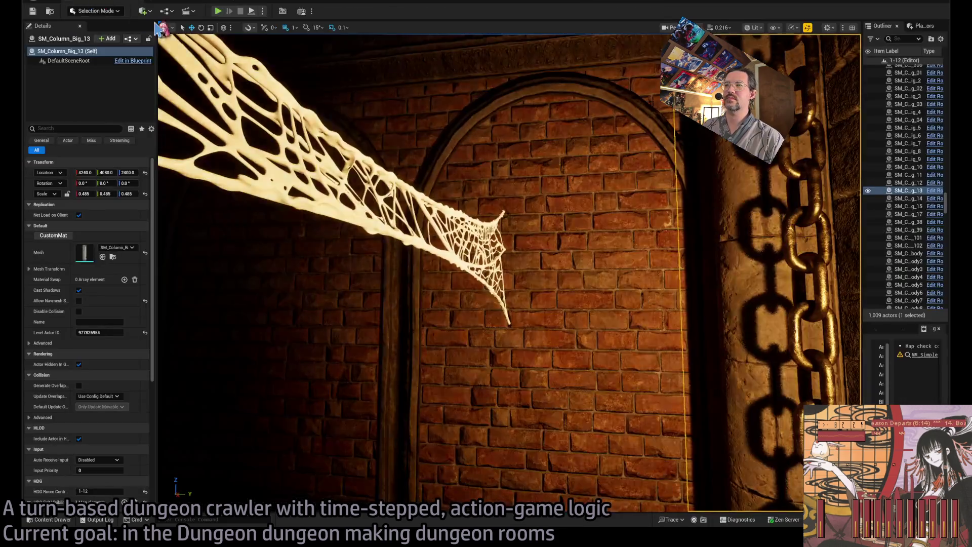
key(f)
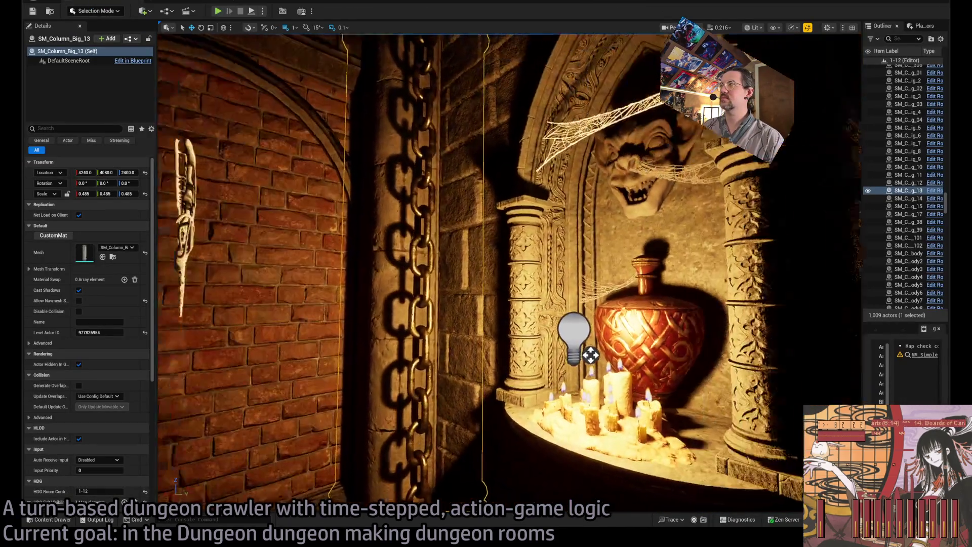
mouse_move(501, 167)
mouse_down()
mouse_move(501, 152)
mouse_move(546, 139)
mouse_up()
click(545, 144)
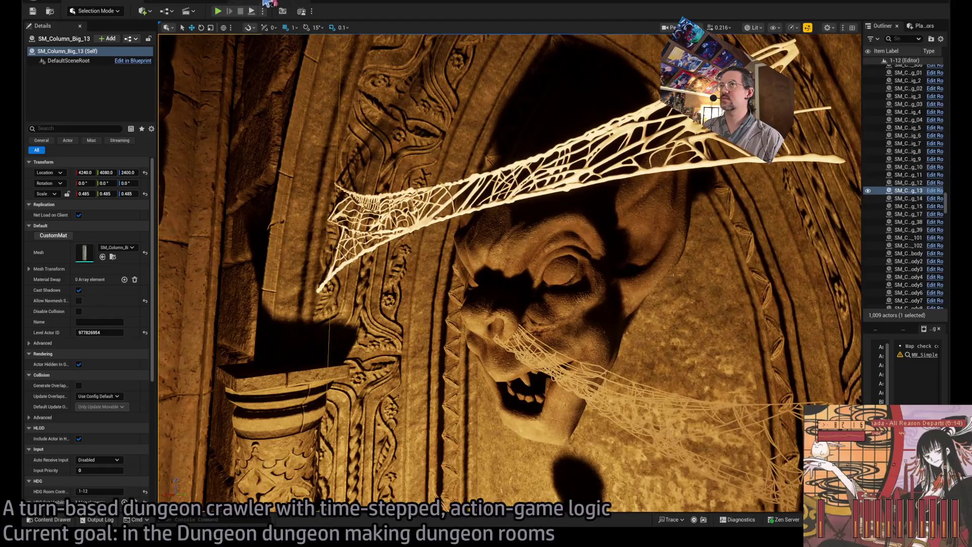
key(ctrl+e)
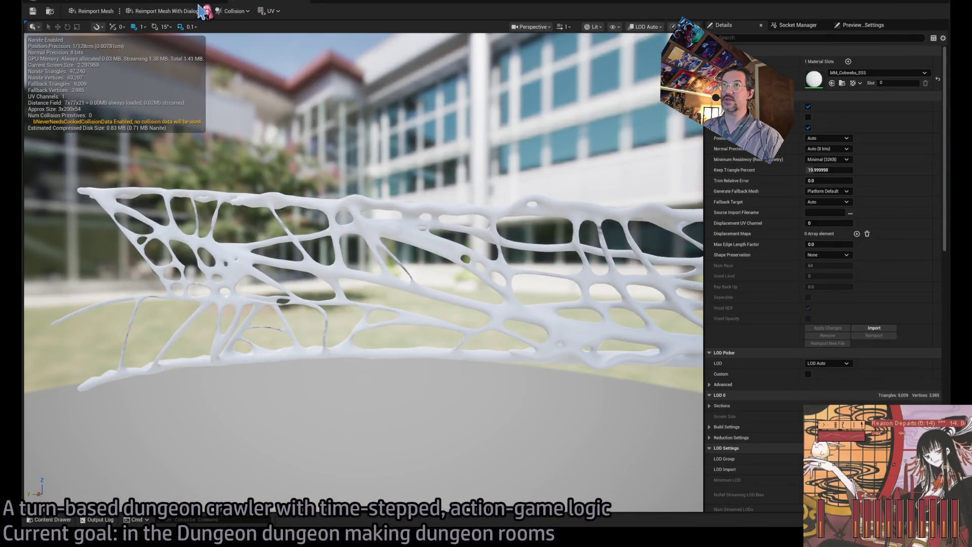
click(190, 3)
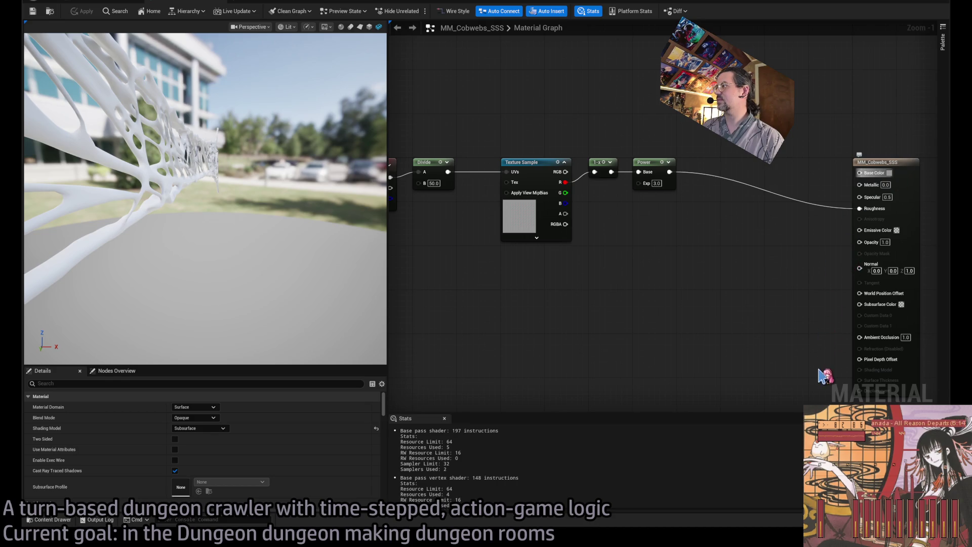
Revisit the cobwebs by the chained column, then undo the Subsurface shading model
click(95, 3)
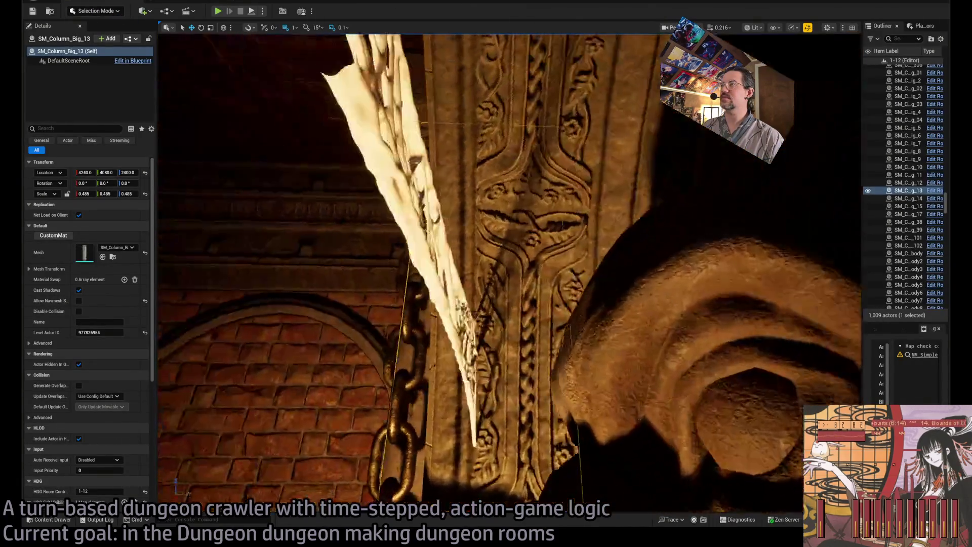
click(277, 3)
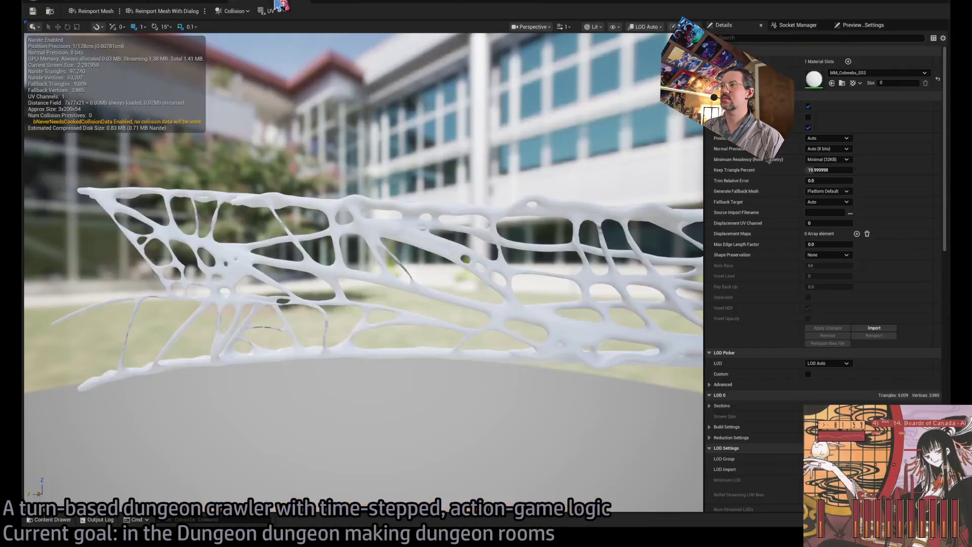
click(182, 3)
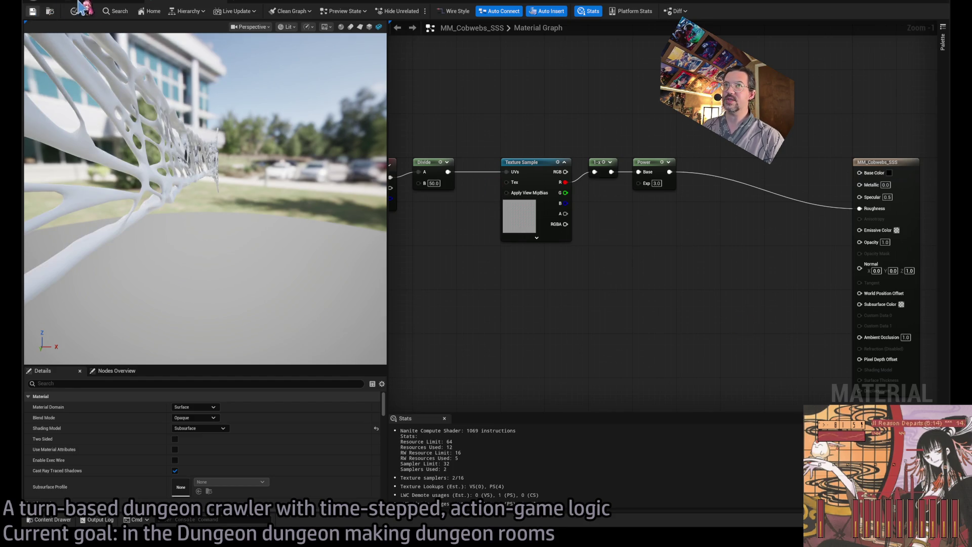
click(95, 3)
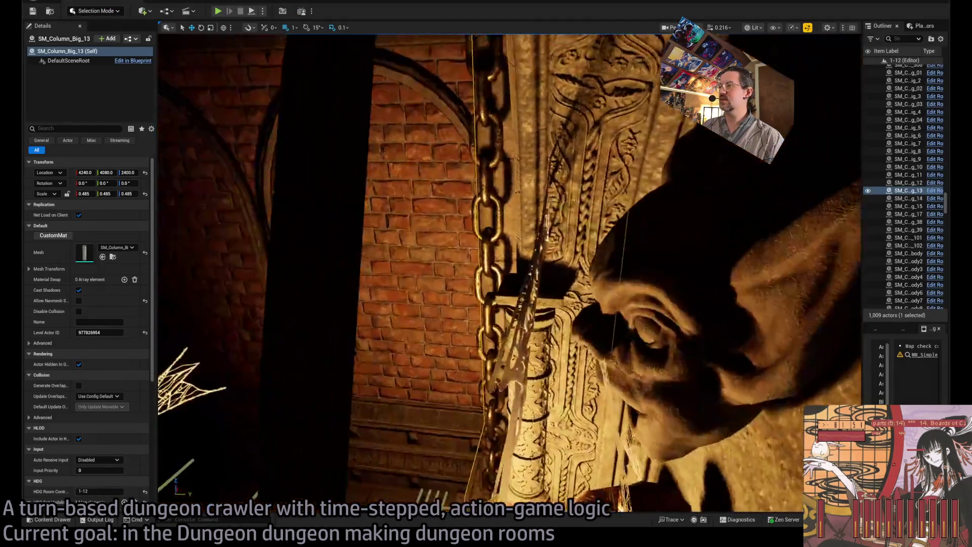
mouse_move(506, 273)
mouse_down()
mouse_move(486, 258)
mouse_move(476, 304)
mouse_move(471, 248)
mouse_move(436, 276)
mouse_move(372, 276)
mouse_up()
click(301, 4)
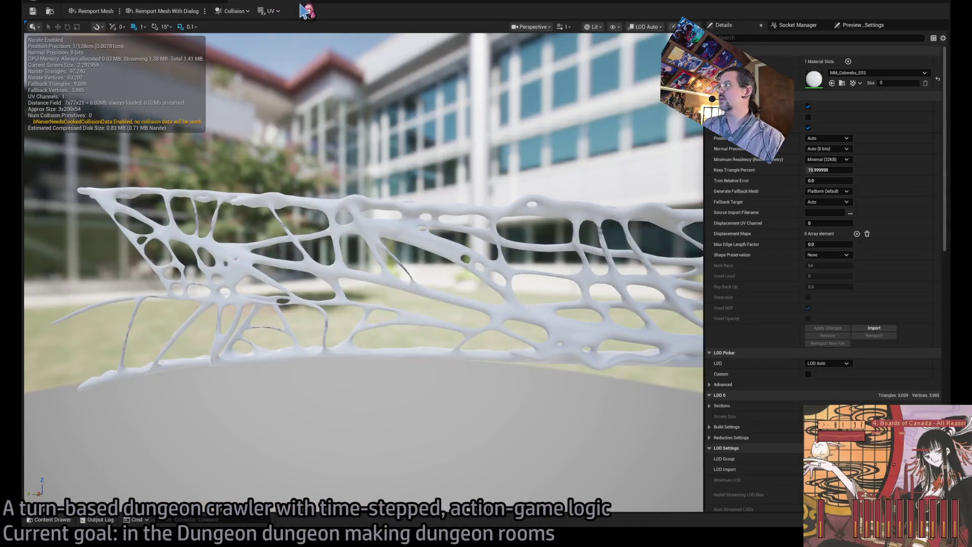
click(212, 3)
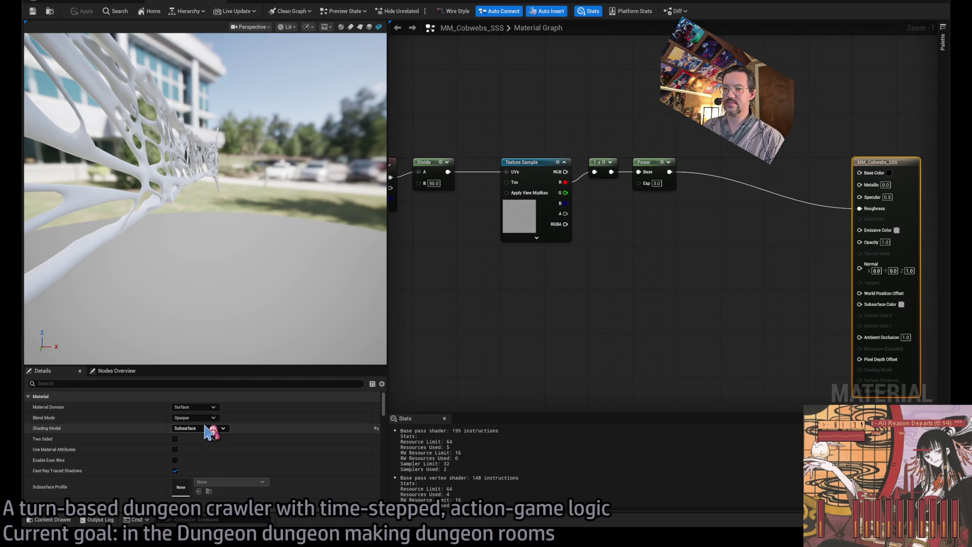
key(ctrl+z)
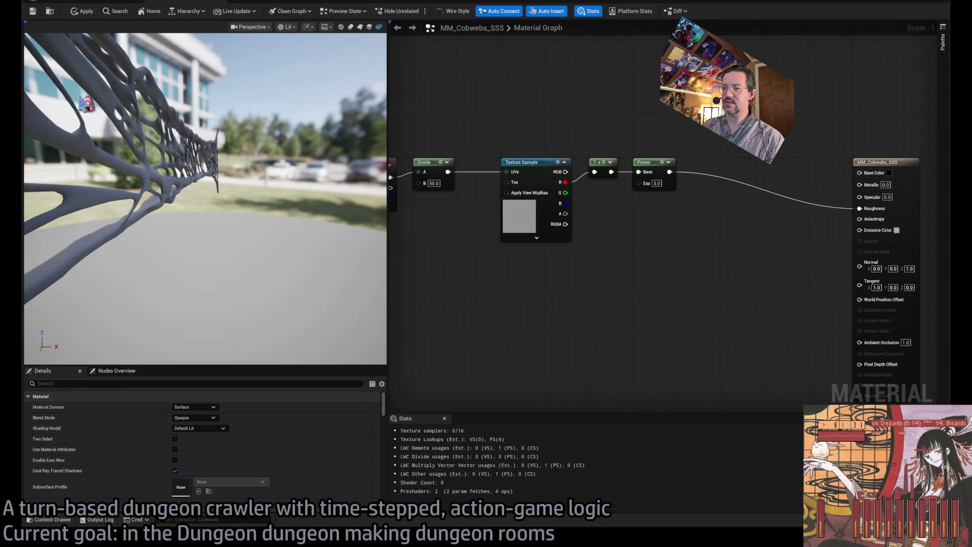
Fly around the door cobweb and corridor to review the darker Default Lit webs
click(88, 6)
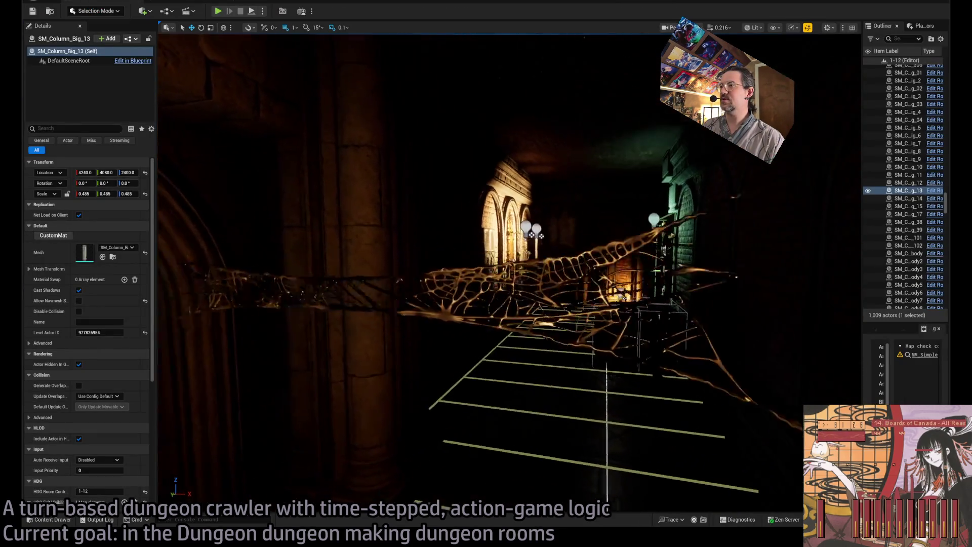
key(f)
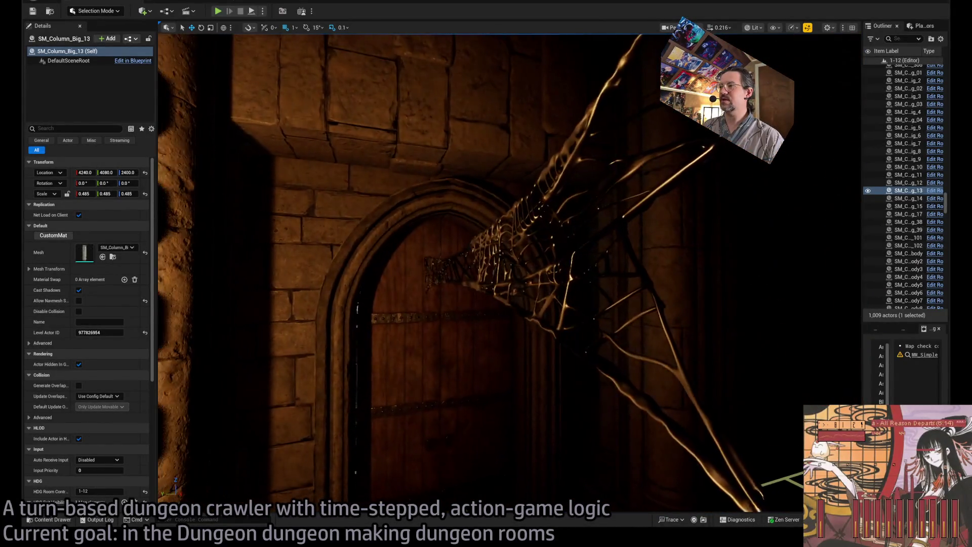
drag(502, 321, 503, 320)
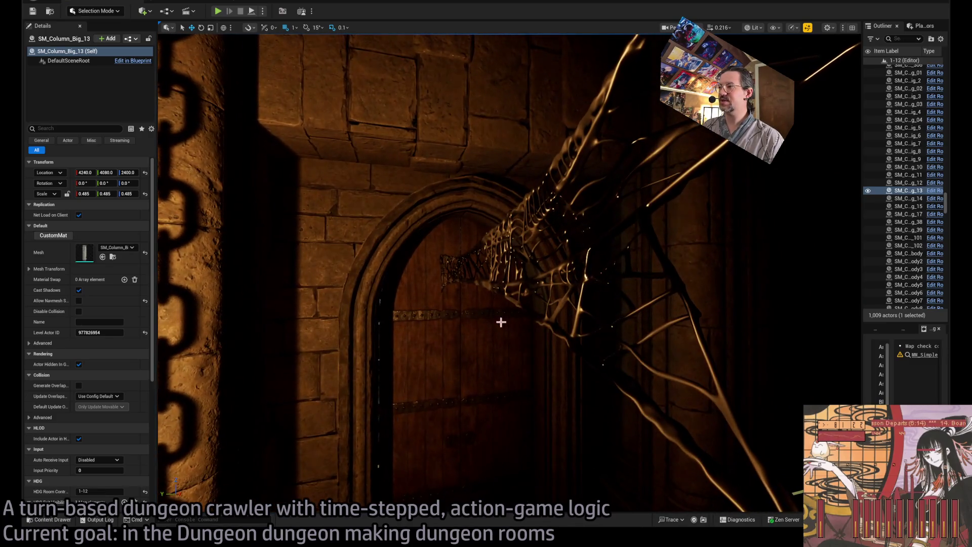
drag(582, 218, 582, 218)
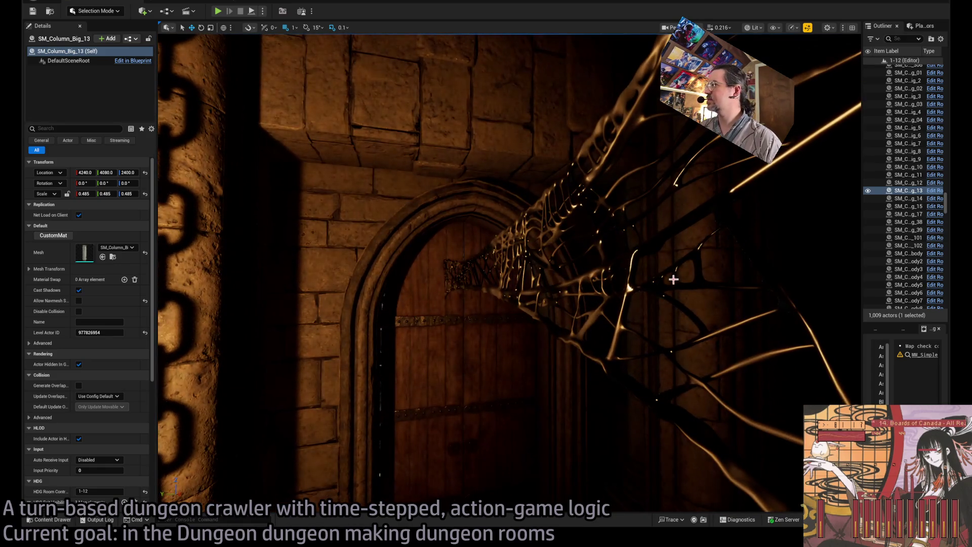
drag(673, 279, 694, 279)
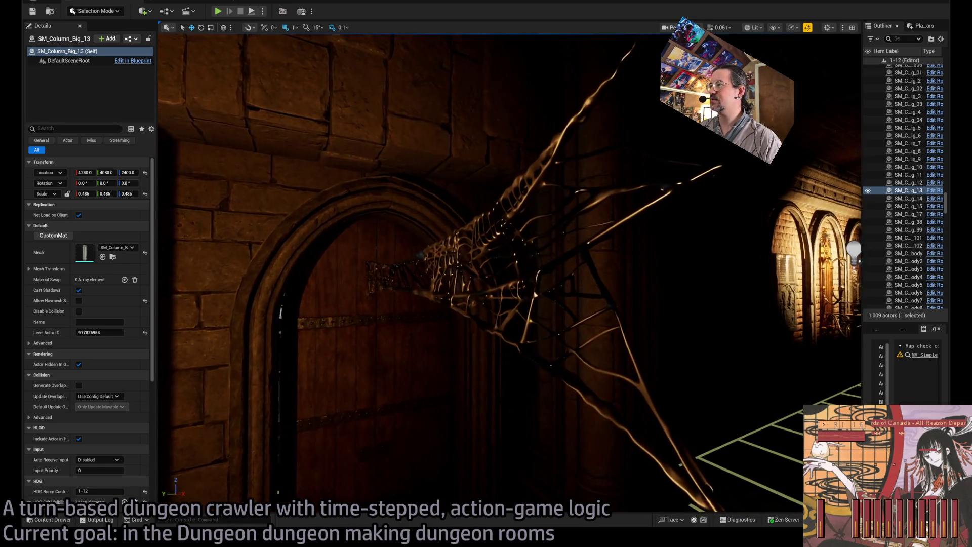
mouse_move(693, 279)
mouse_down()
mouse_move(764, 279)
mouse_move(729, 286)
mouse_move(719, 324)
mouse_move(724, 243)
mouse_move(810, 248)
mouse_move(740, 249)
mouse_move(739, 239)
mouse_move(795, 244)
mouse_move(770, 244)
mouse_up()
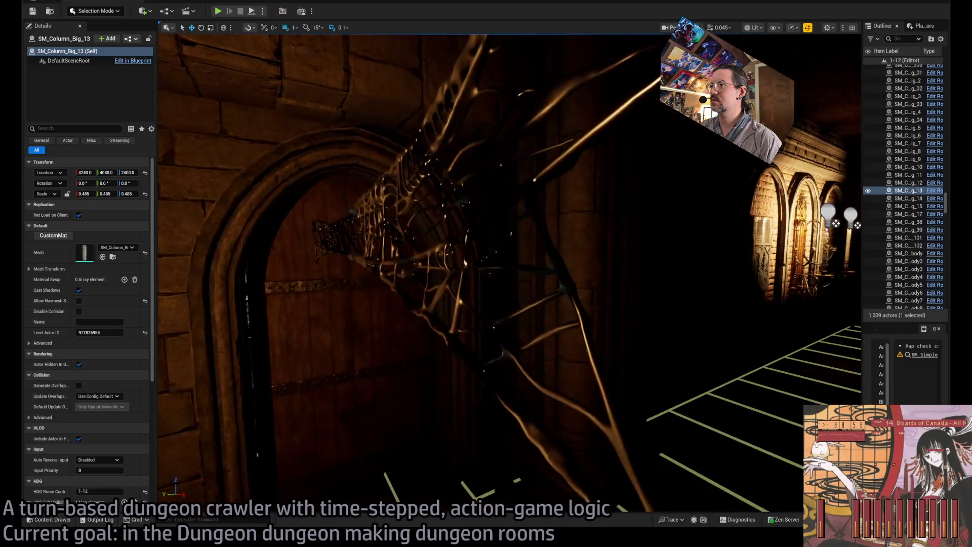
Reopen the cobweb mesh editor and return to the MM_Cobwebs_SSS graph
double_click(366, 55)
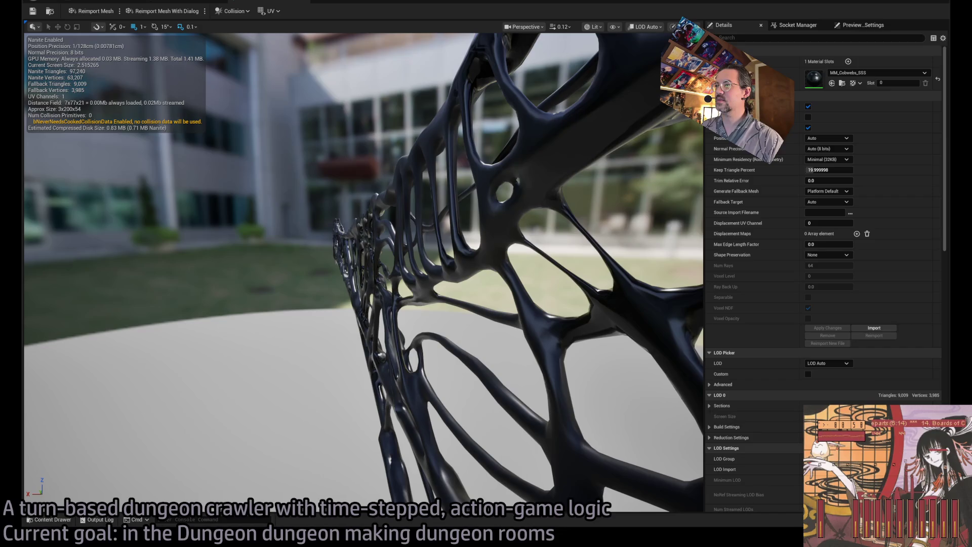
mouse_move(471, 223)
mouse_down()
mouse_move(486, 223)
mouse_move(471, 223)
mouse_up()
click(195, 3)
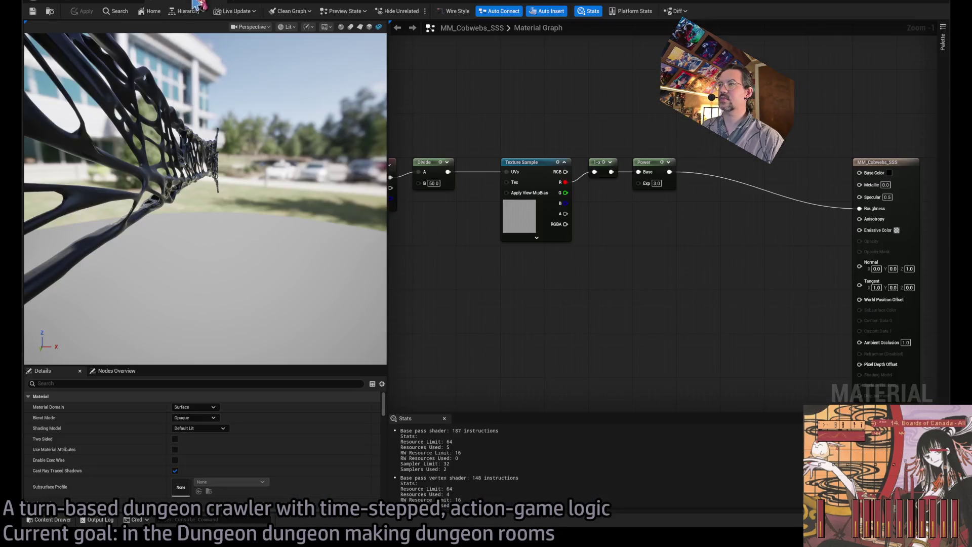
Place an Add node between Power and Roughness with its B value set to 0.2
drag(596, 221, 627, 247)
drag(600, 307, 639, 251)
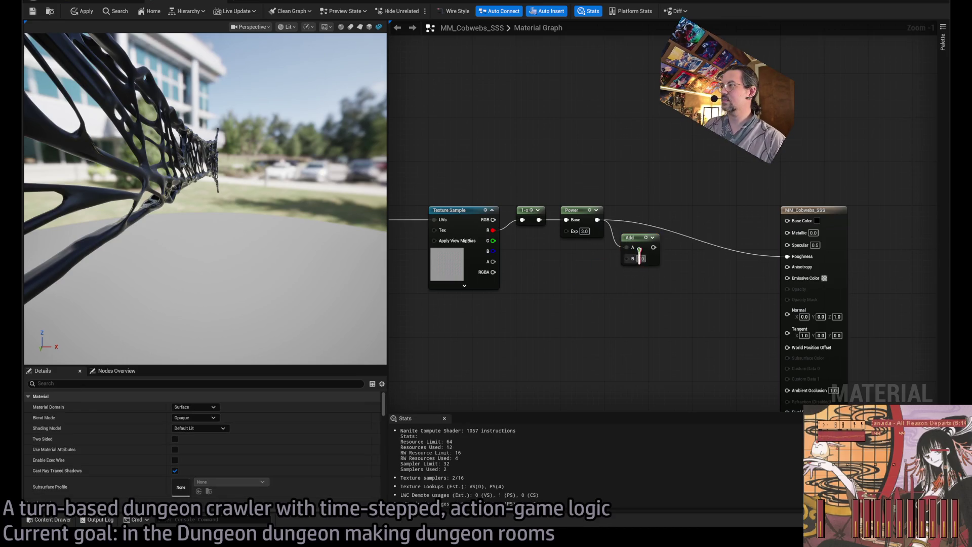
text(0.1)
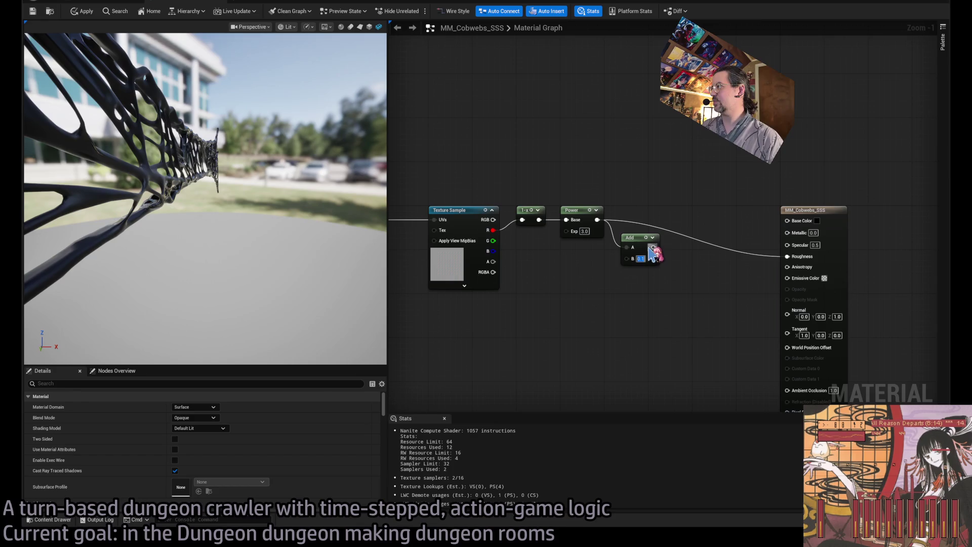
drag(631, 237, 658, 205)
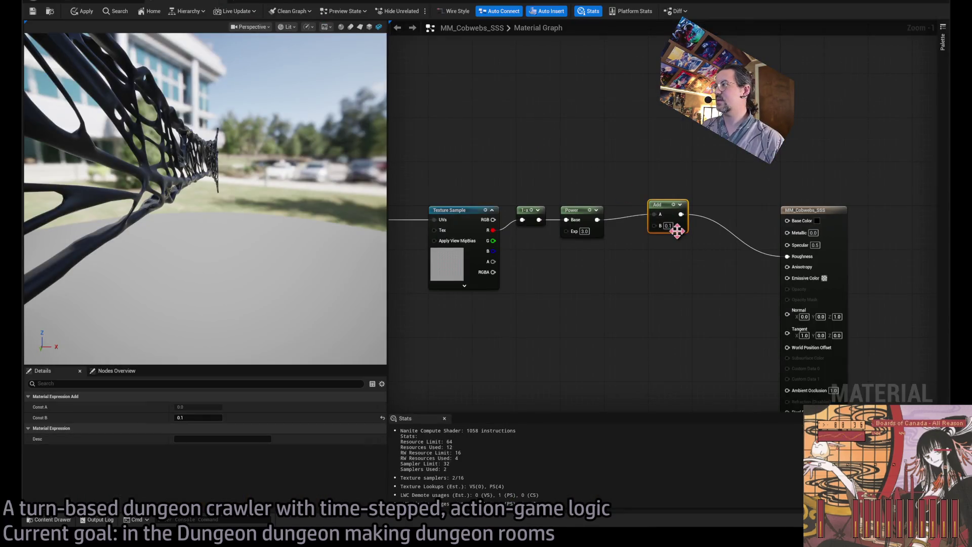
text(.2)
key(Return)
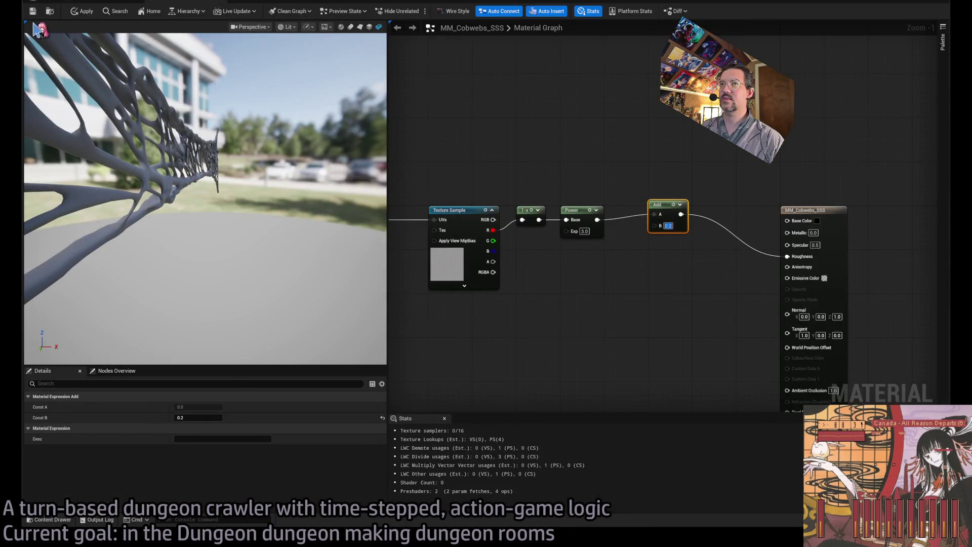
Align the Add node with the roughness chain and check the pale cobwebs in the level
click(107, 3)
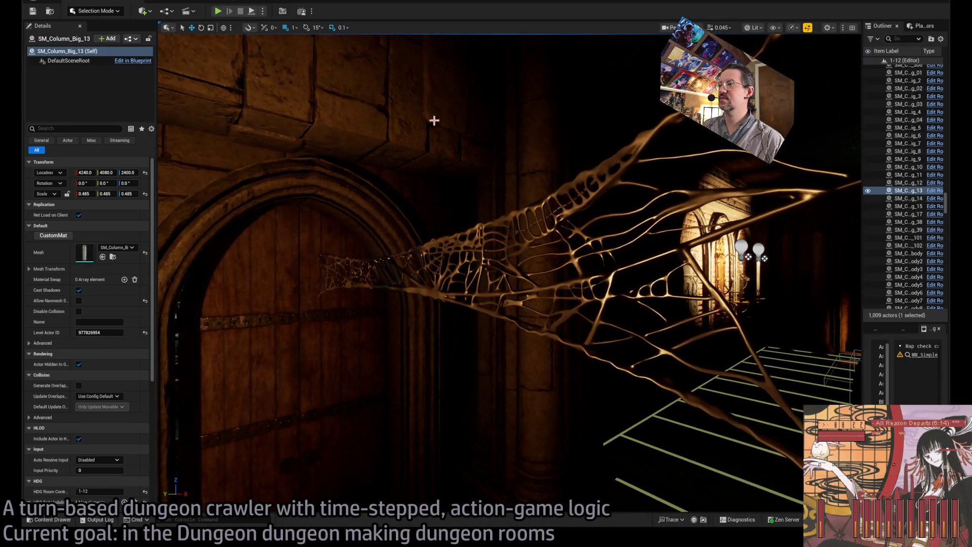
click(263, 2)
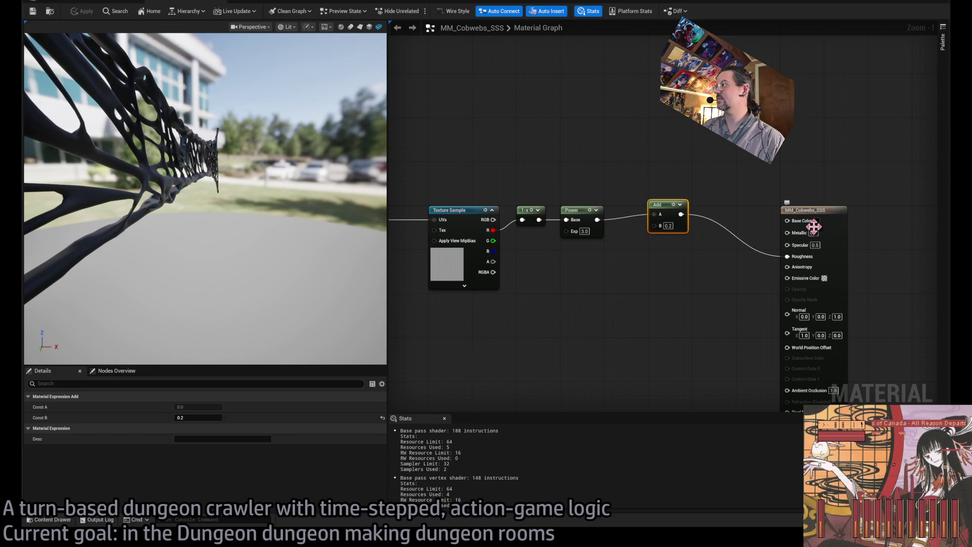
drag(662, 201, 660, 209)
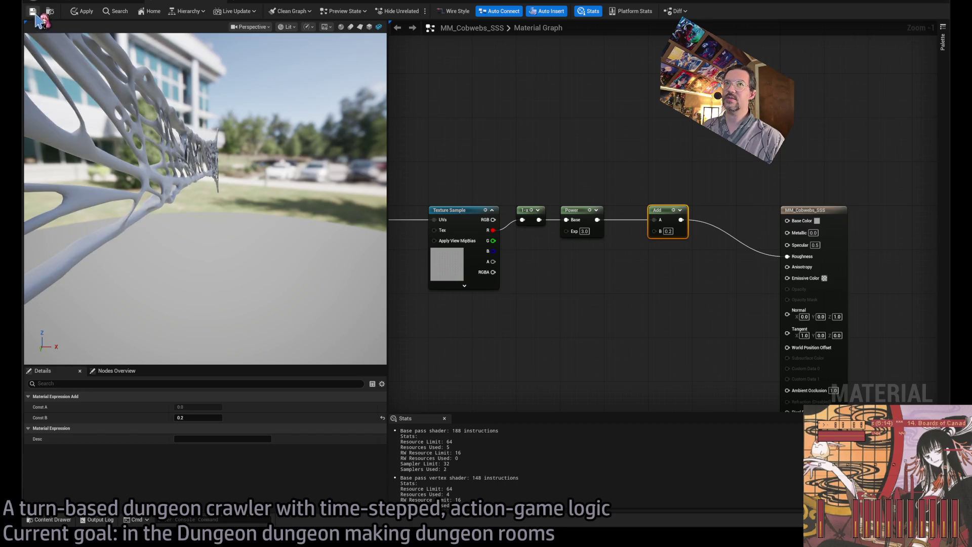
click(86, 2)
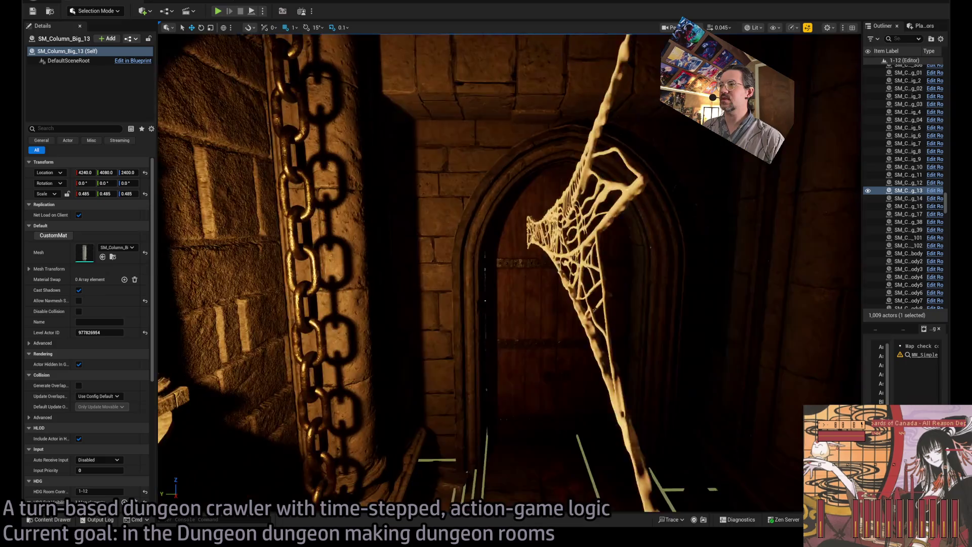
Fly to the gargoyle alcove and select and frame the horizontal cobweb above it
mouse_move(485, 300)
mouse_down()
mouse_move(455, 288)
mouse_move(434, 299)
mouse_move(324, 299)
mouse_up()
drag(486, 172, 520, 168)
click(524, 173)
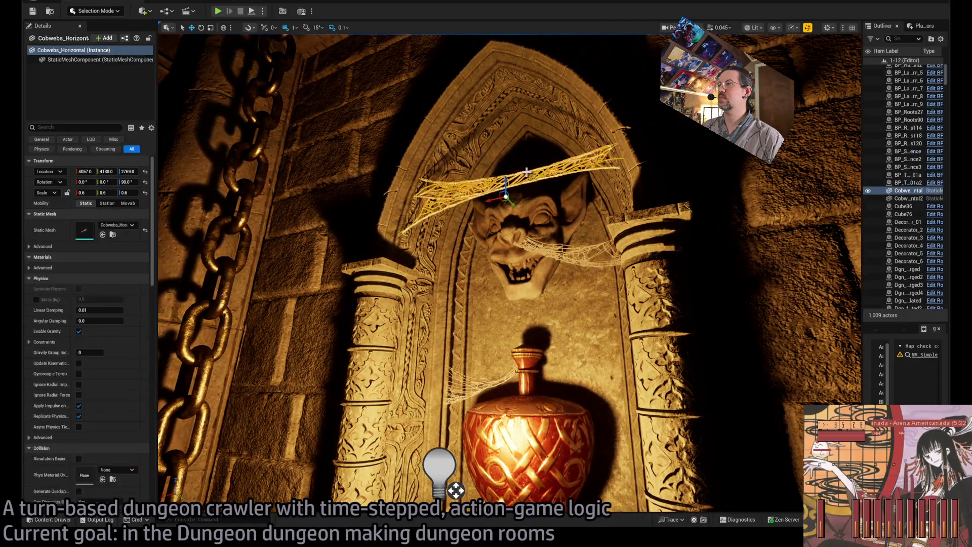
key(f)
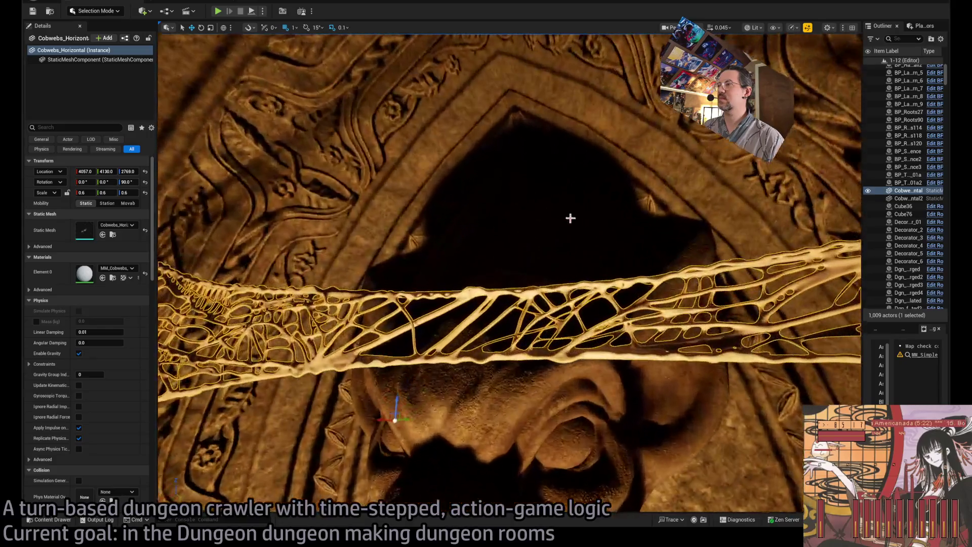
Look up at the cobweb from below, open its mesh, then return to MM_Cobwebs_SSS
drag(571, 217, 491, 172)
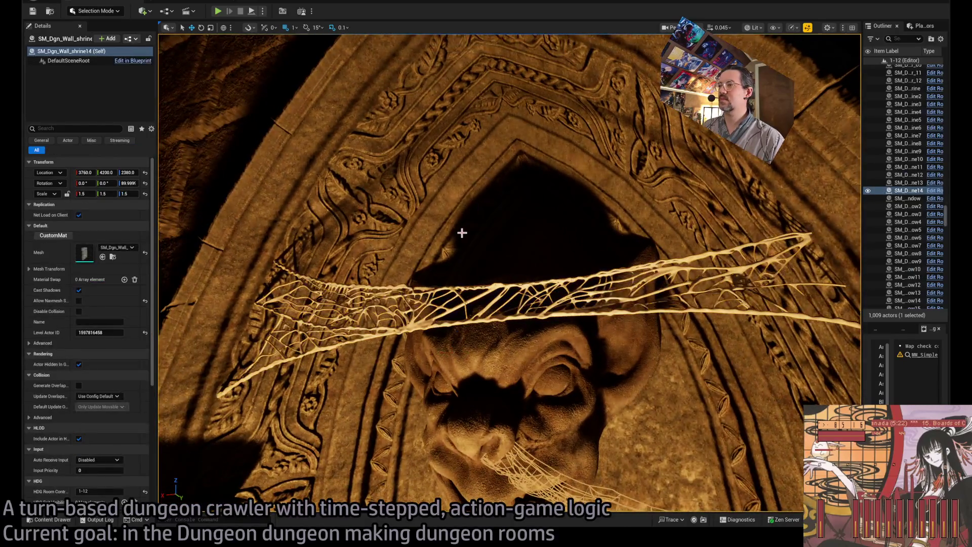
key(ctrl+e)
click(189, 3)
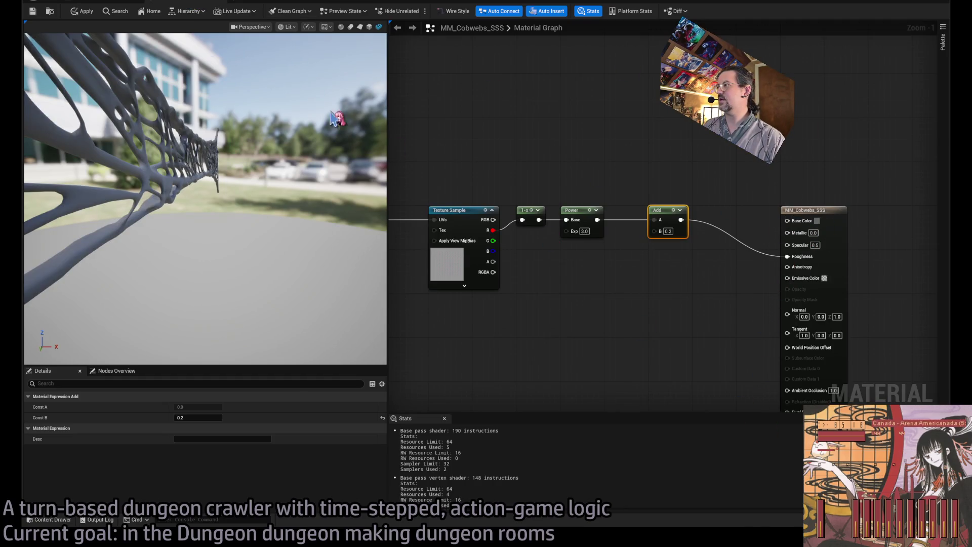
Set MM_Cobwebs_SSS's result node to Subsurface shading with a white Subsurface Color and apply it
click(90, 1)
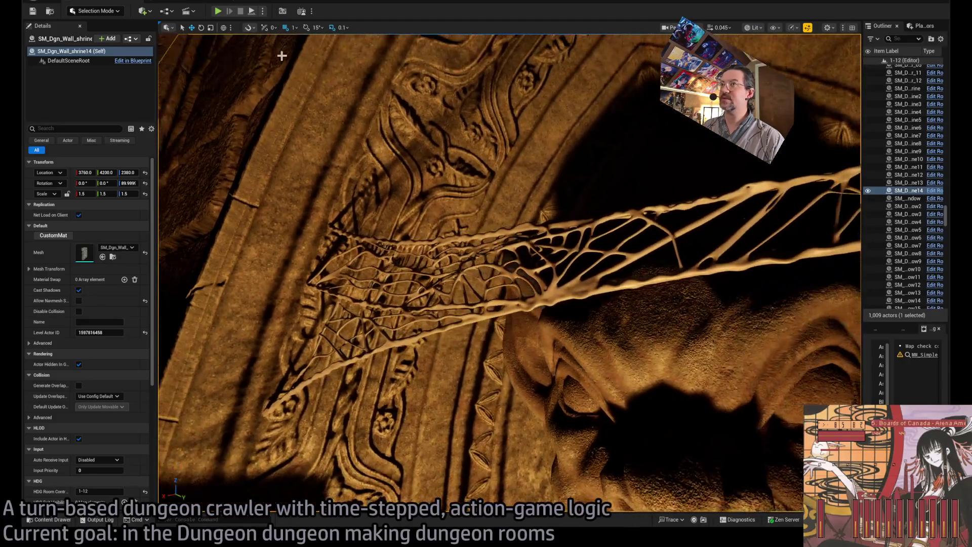
click(167, 2)
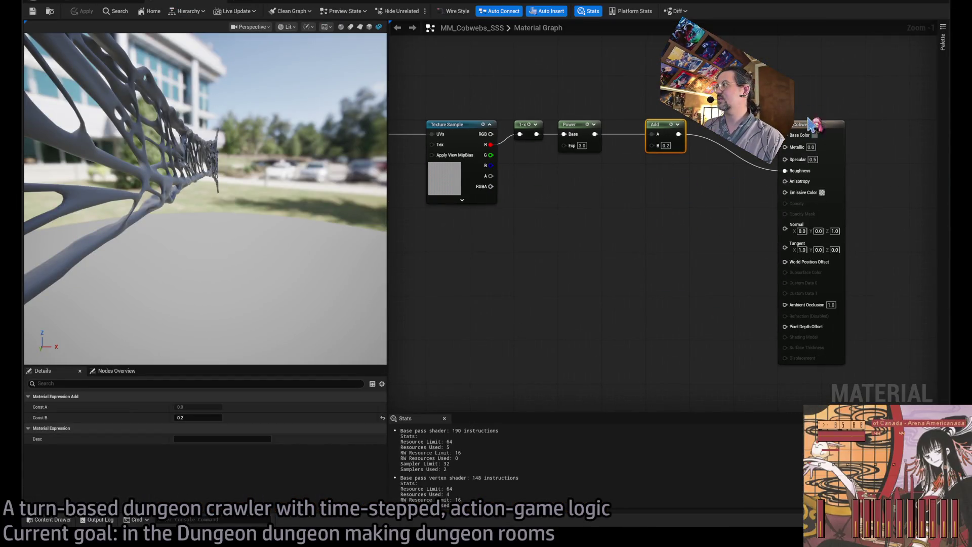
click(813, 124)
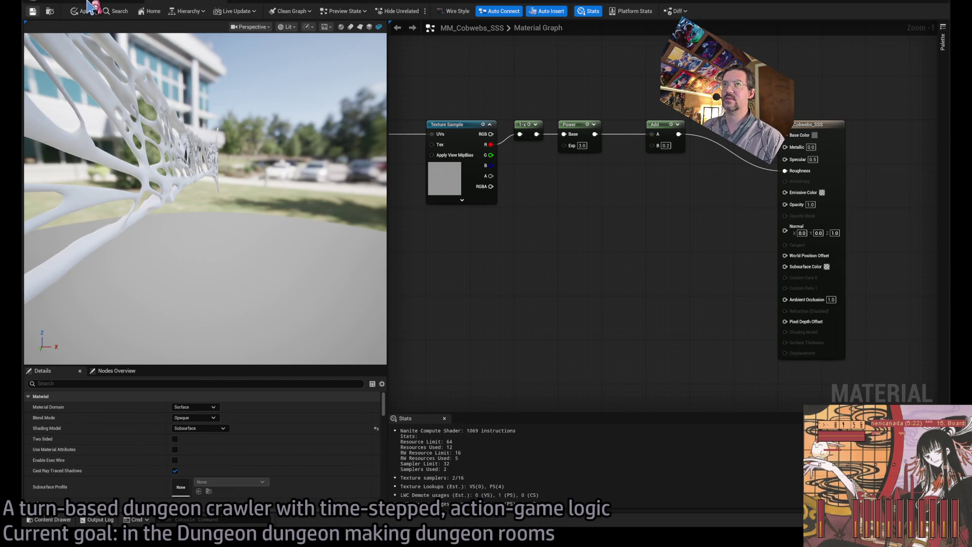
click(87, 9)
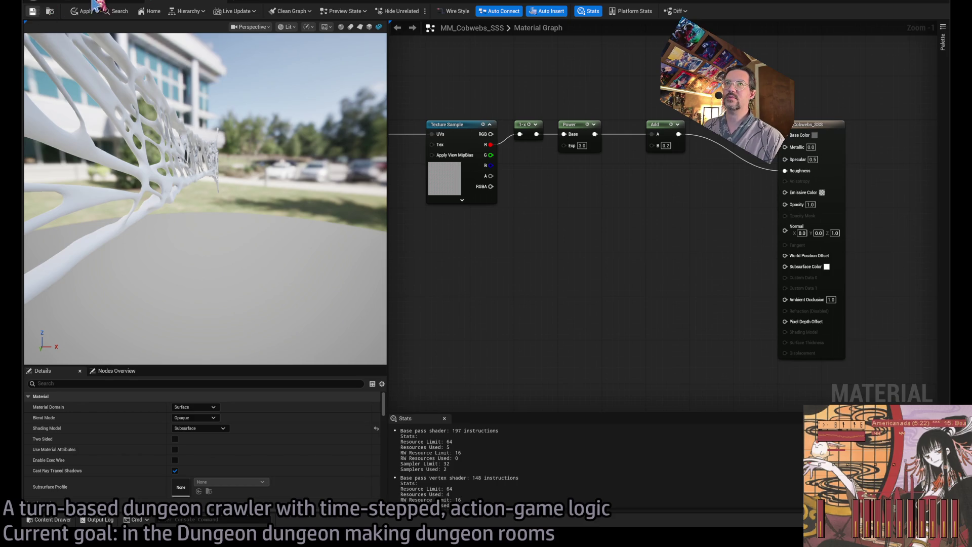
click(93, 3)
click(243, 3)
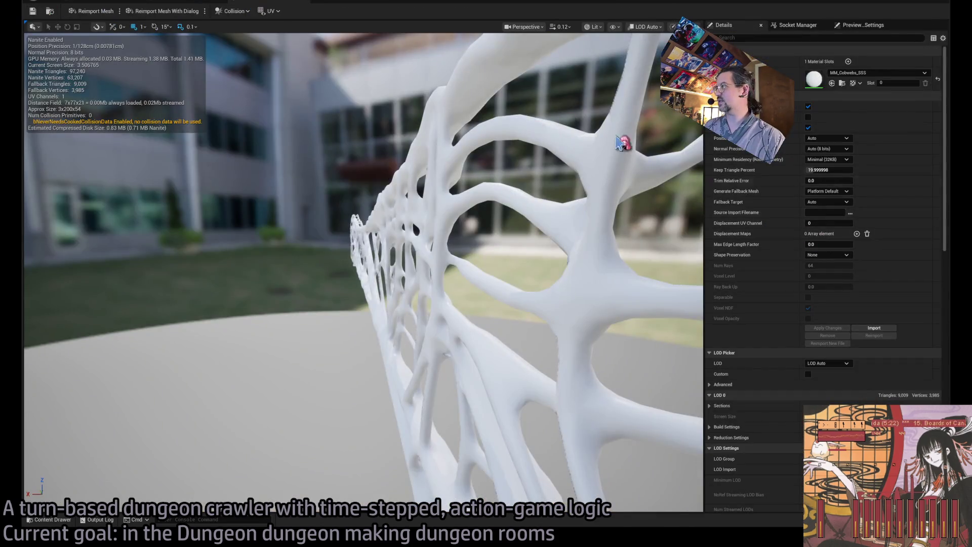
Compare the cobweb on the wall shrine, then save the MM_Cobwebs_SSS material edits
click(210, 5)
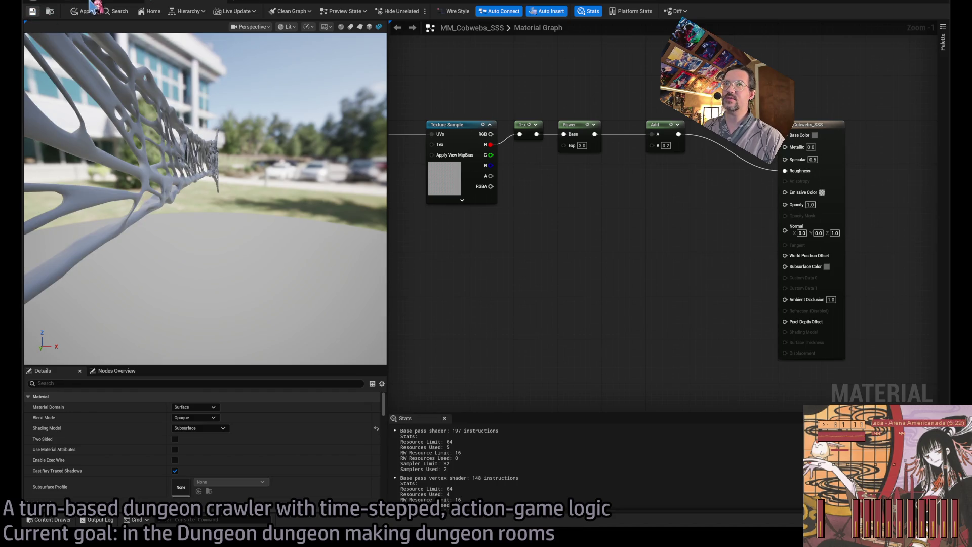
click(105, 3)
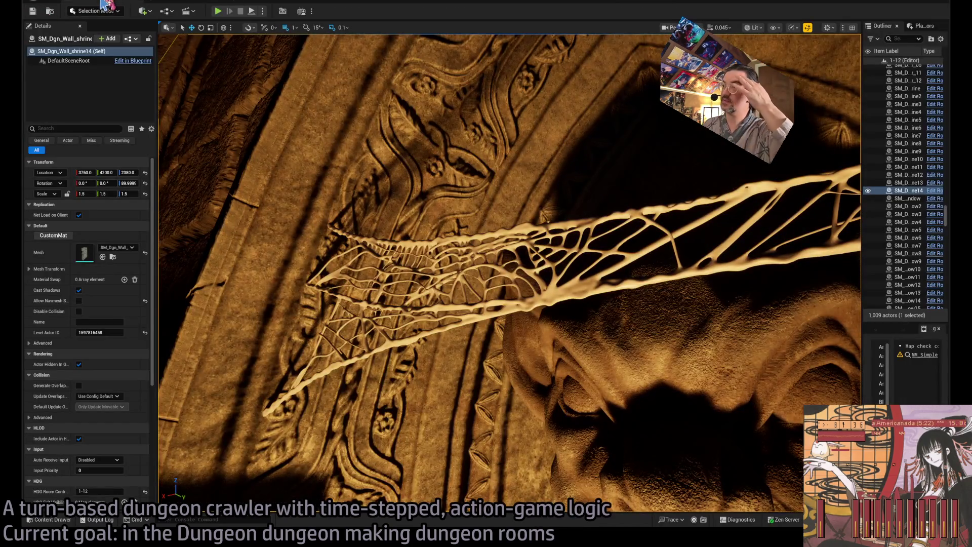
key(f)
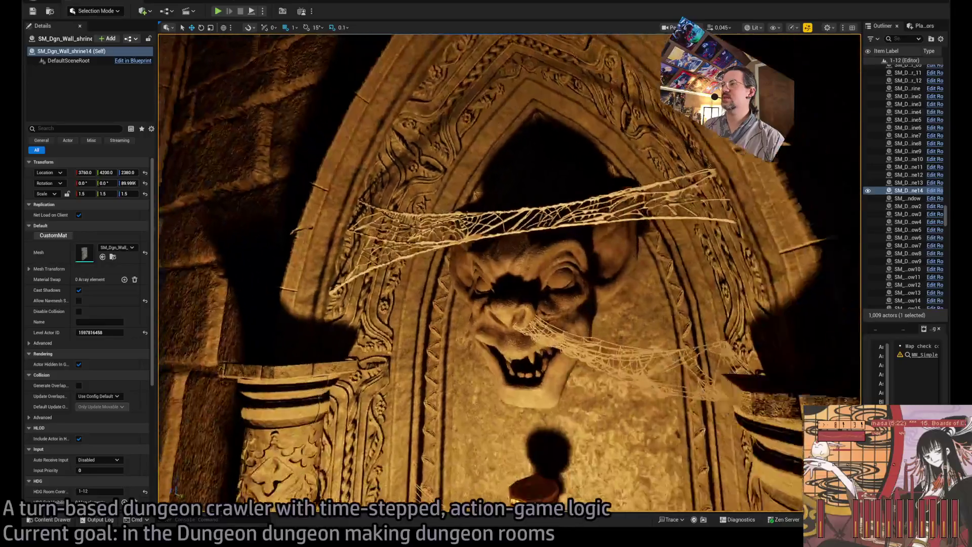
scroll(395, 107, up, 2)
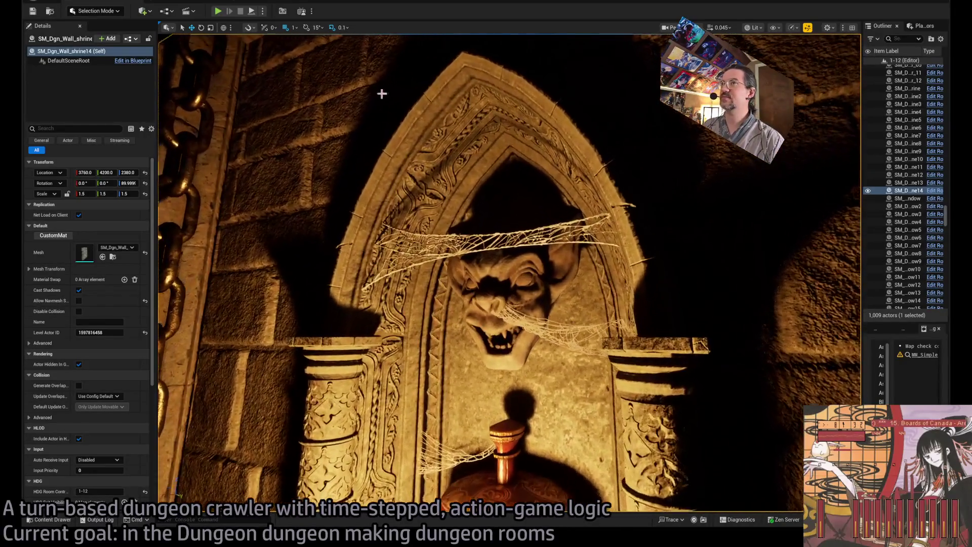
key(ctrl+Tab)
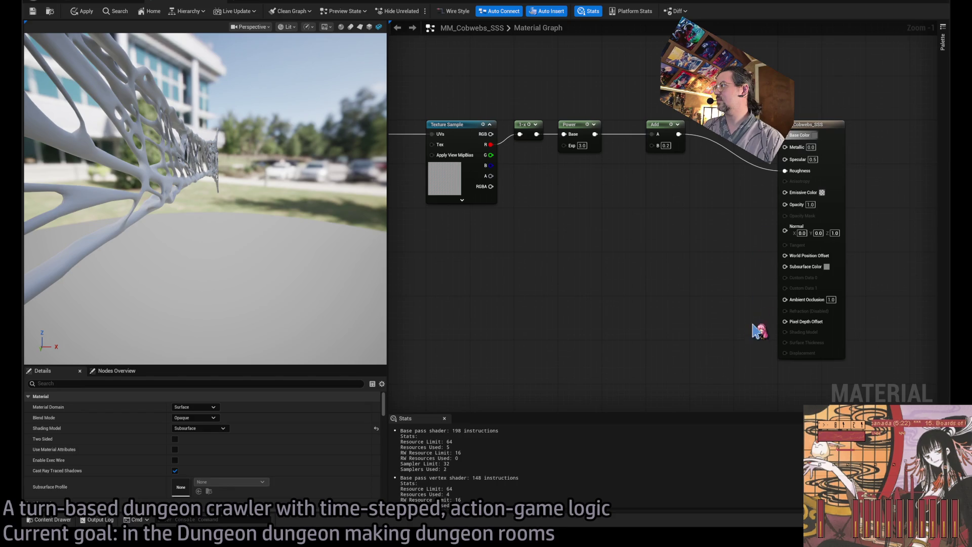
click(32, 11)
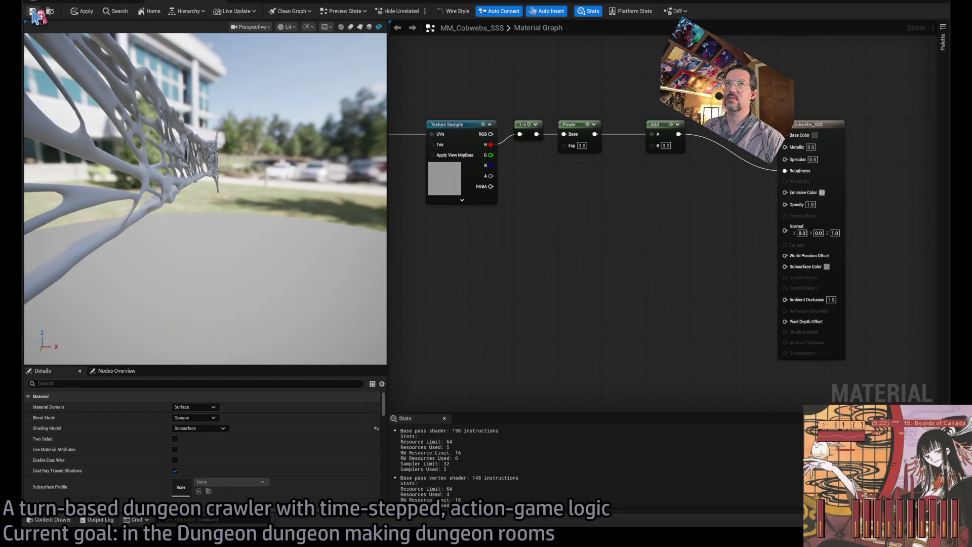
Select the horizontal cobweb over the gargoyle and show the Cobwebs_MacDrab folder in the Content Drawer
click(101, 4)
scroll(391, 123, up, 5)
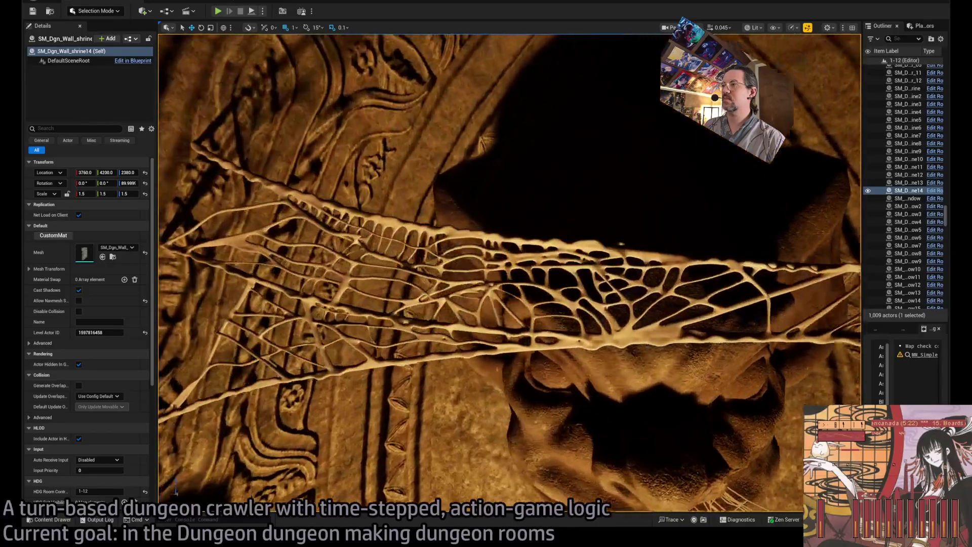
scroll(507, 273, down, 5)
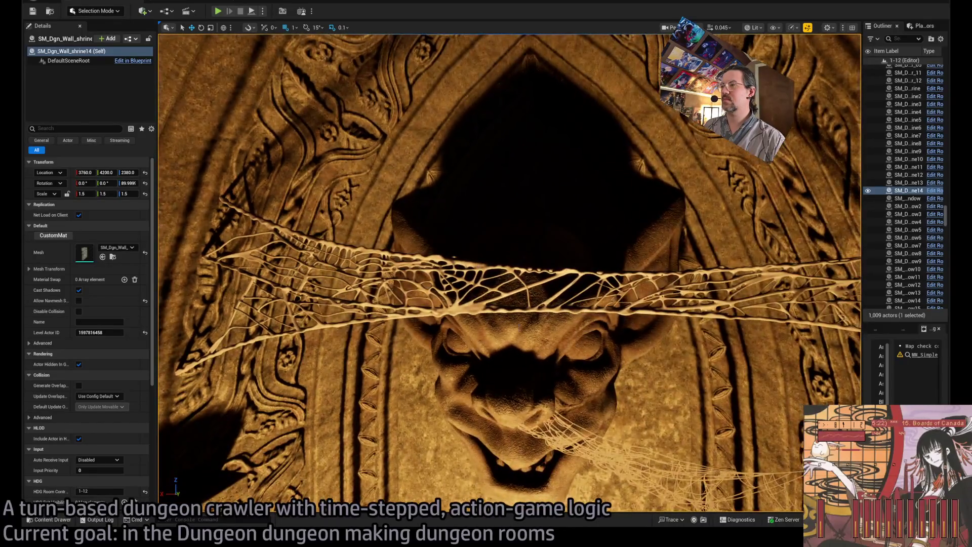
click(507, 283)
click(57, 521)
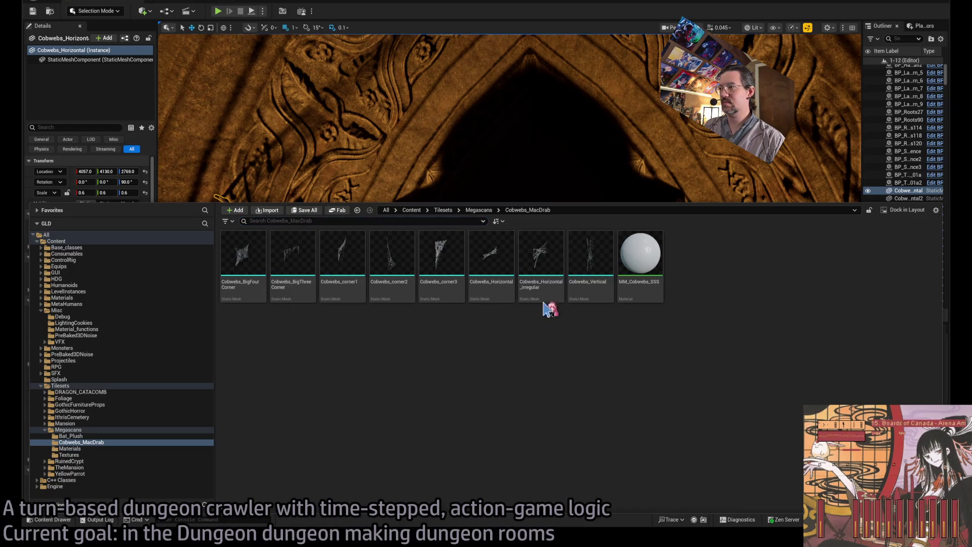
Shift-select all eight cobweb static meshes and open them in Static Mesh editors
click(590, 256)
click(249, 260)
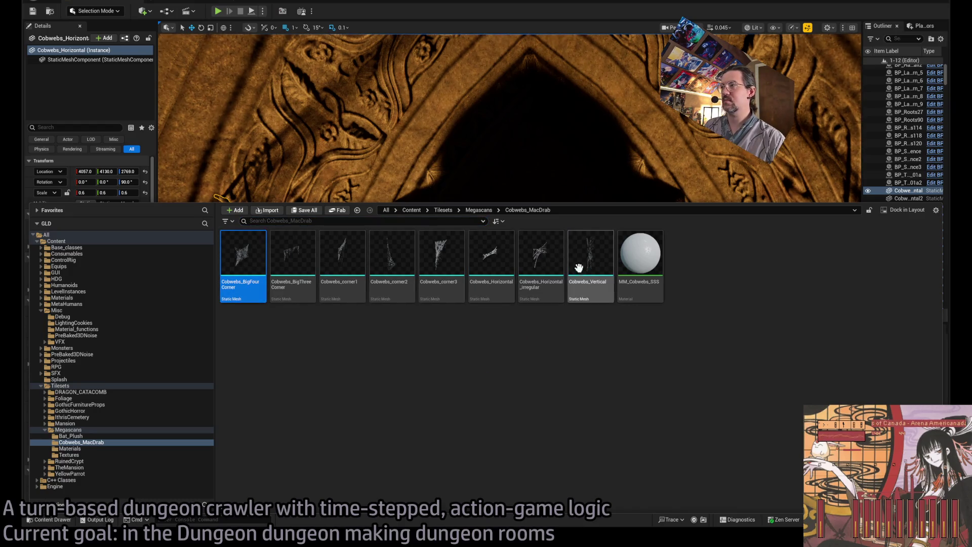
shift+click(577, 266)
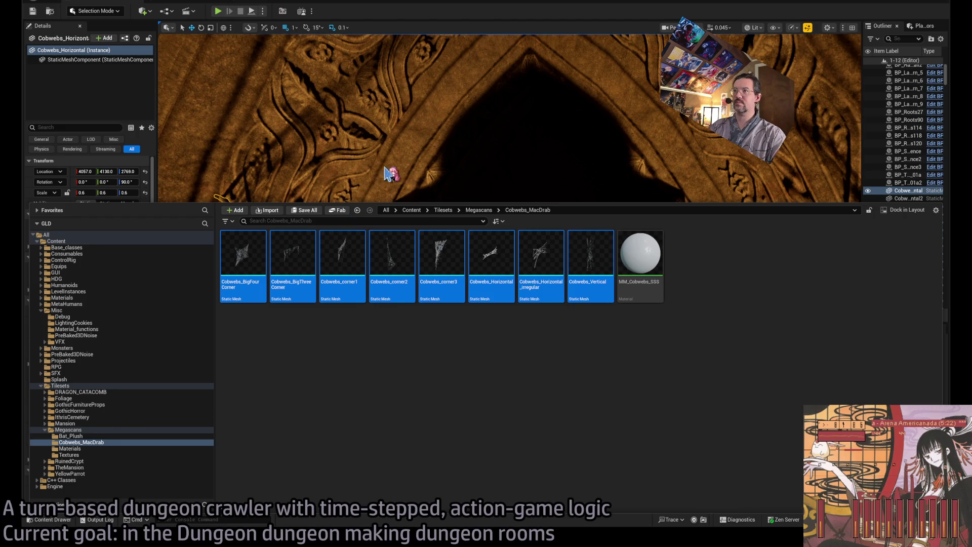
key(Return)
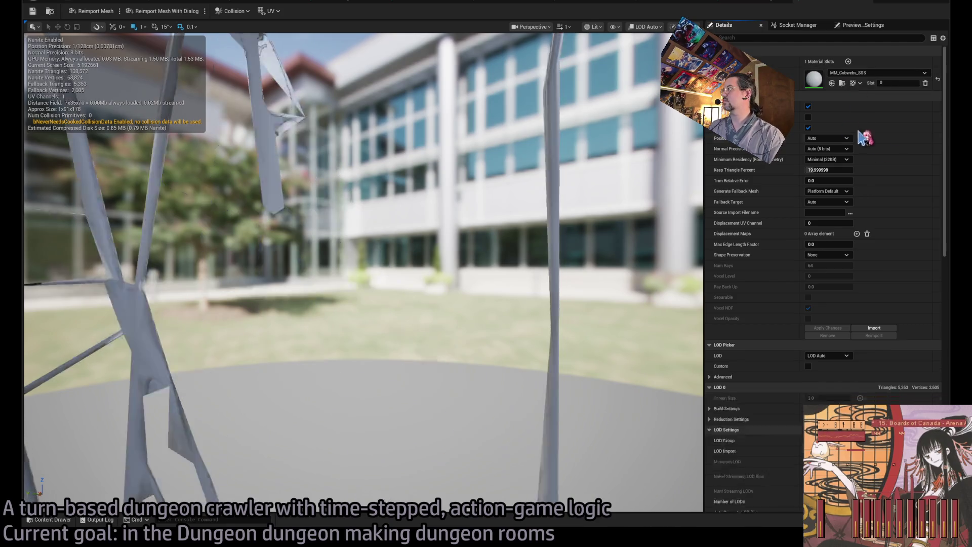
Review each cobweb mesh's triangle count, reduction setting and material, ending on MM_Cobwebs_SSS
click(744, 5)
click(683, 8)
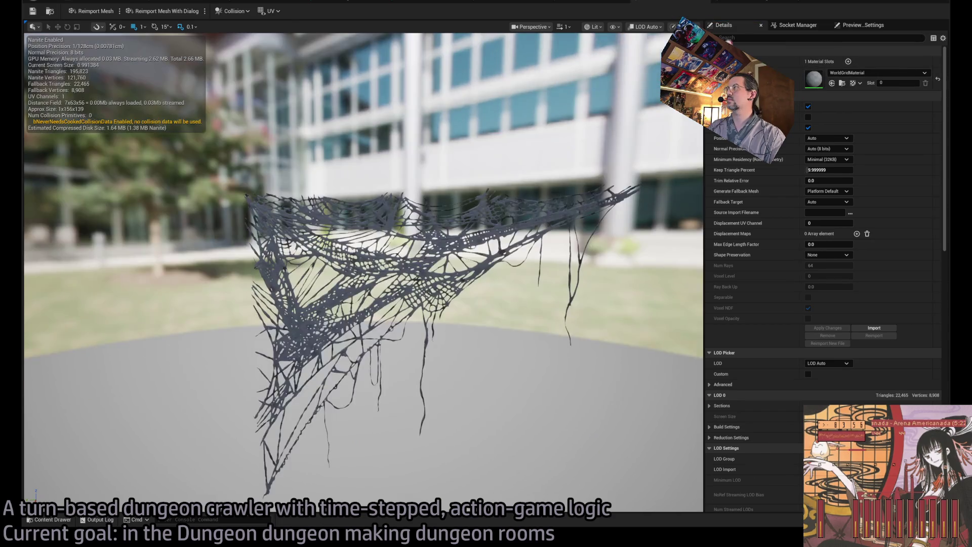
click(575, 4)
click(506, 4)
click(419, 6)
click(382, 6)
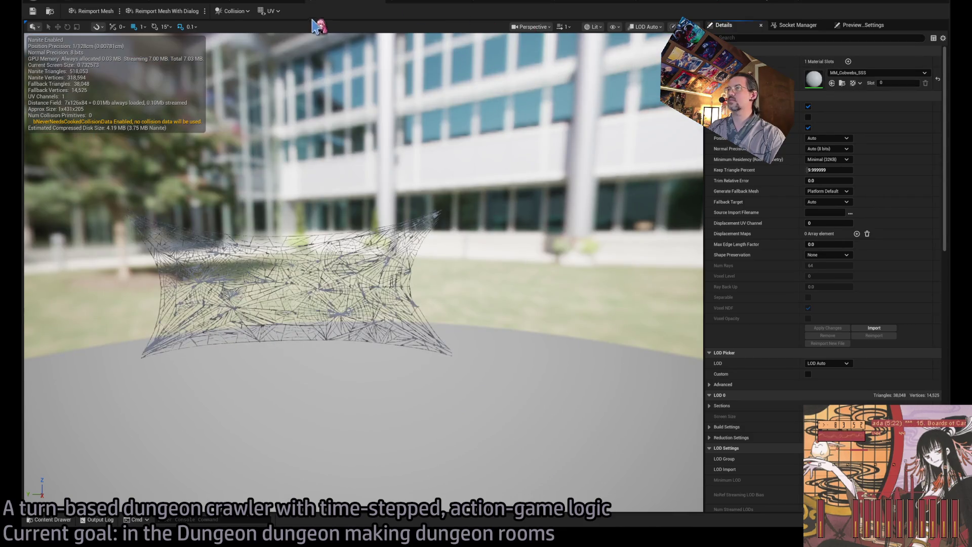
click(281, 5)
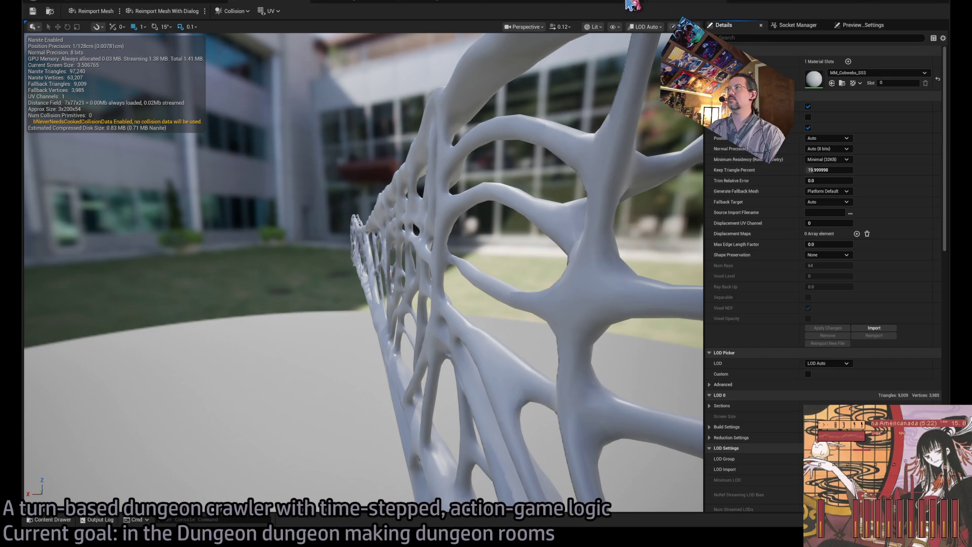
click(254, 5)
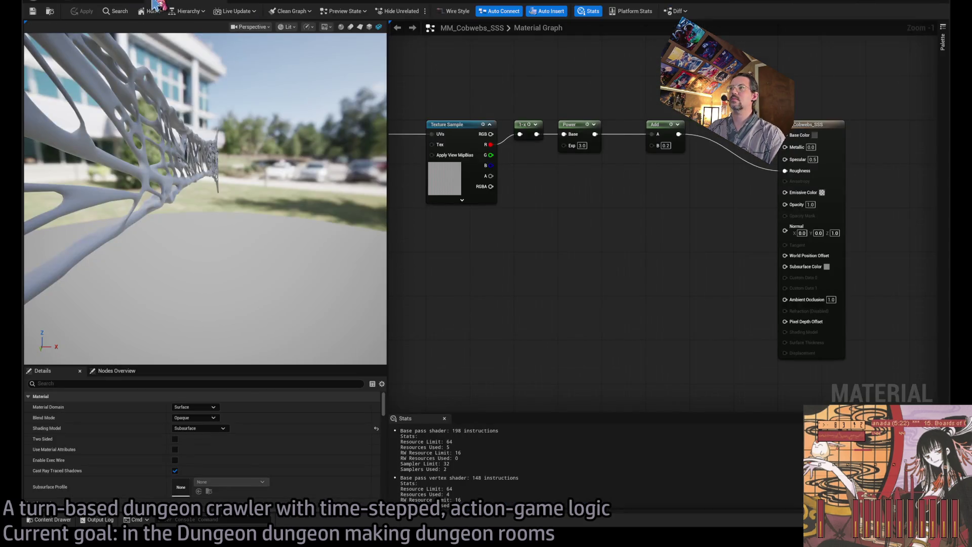
Scale Cobwebs_Horizontal to 0.3 and raise it along Z to the top of the arch
click(135, 5)
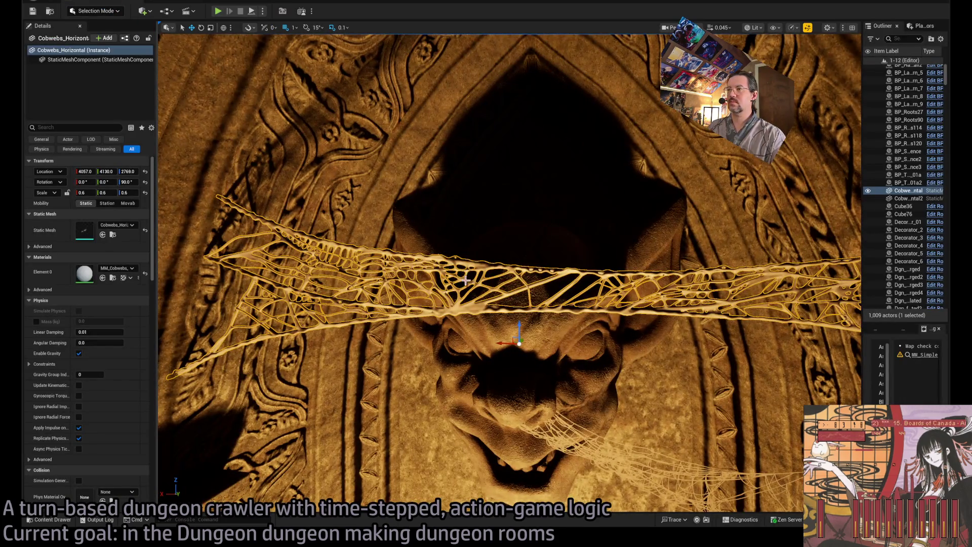
scroll(490, 319, down, 5)
drag(485, 321, 476, 354)
drag(487, 296, 485, 72)
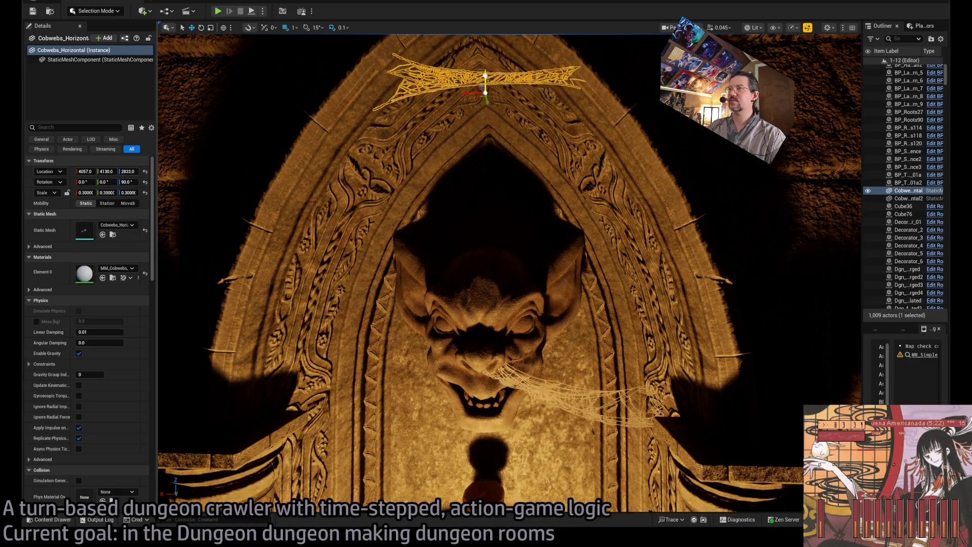
Set MM_Cobwebs_SSS Subsurface Color to white and check the pale cobweb on the shrine arch
click(486, 95)
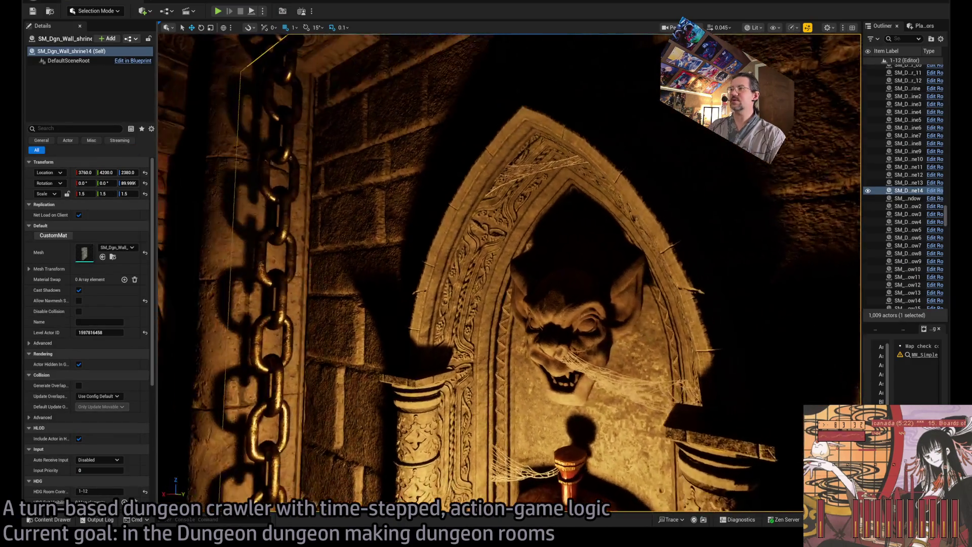
scroll(507, 135, down, 10)
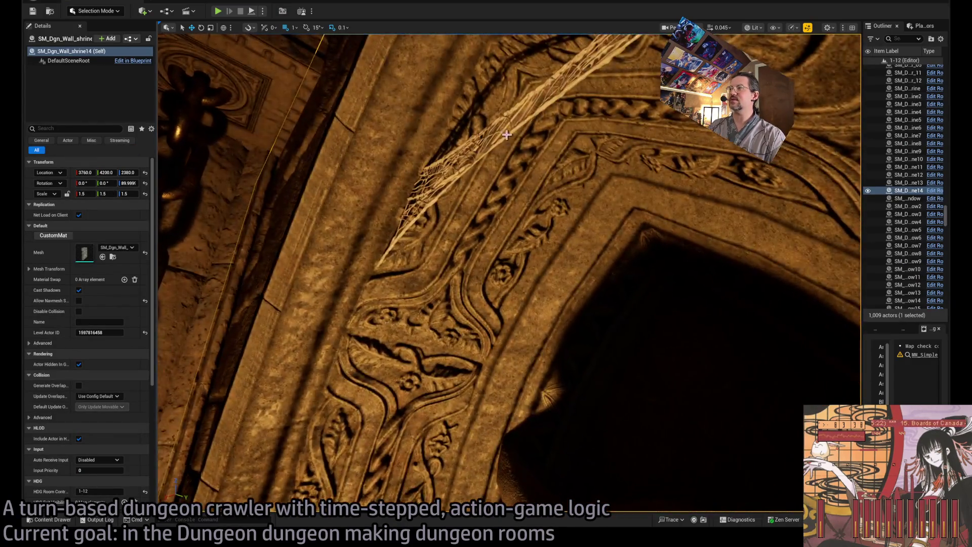
drag(506, 135, 495, 162)
click(197, 8)
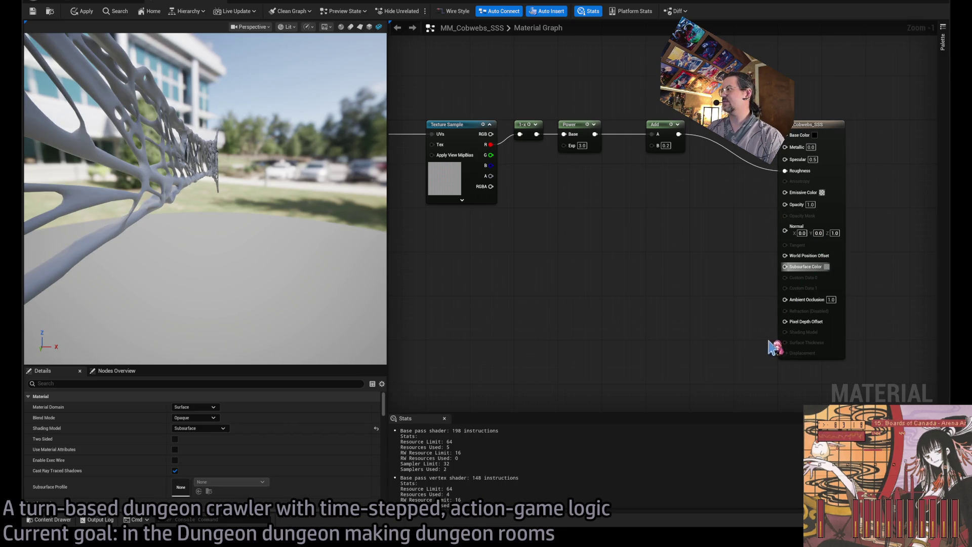
click(98, 3)
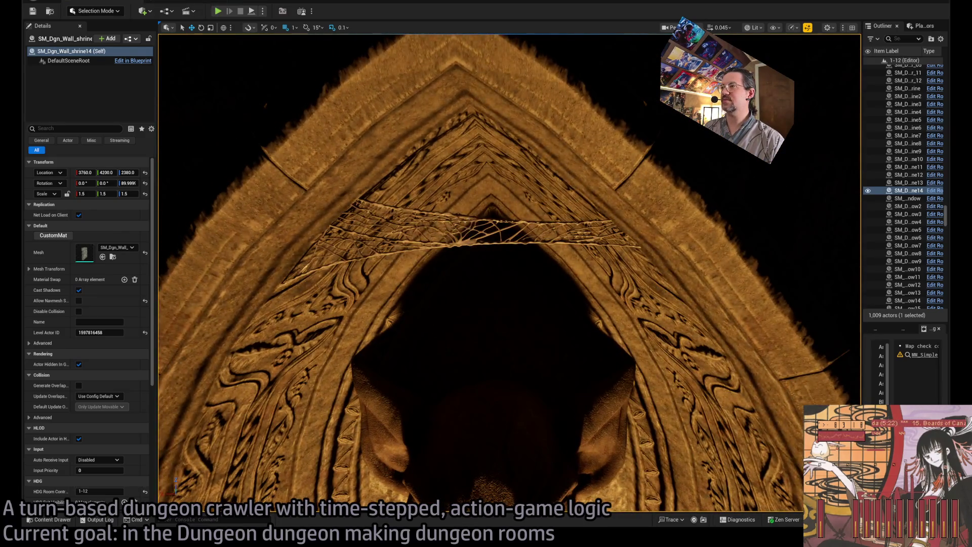
click(354, 223)
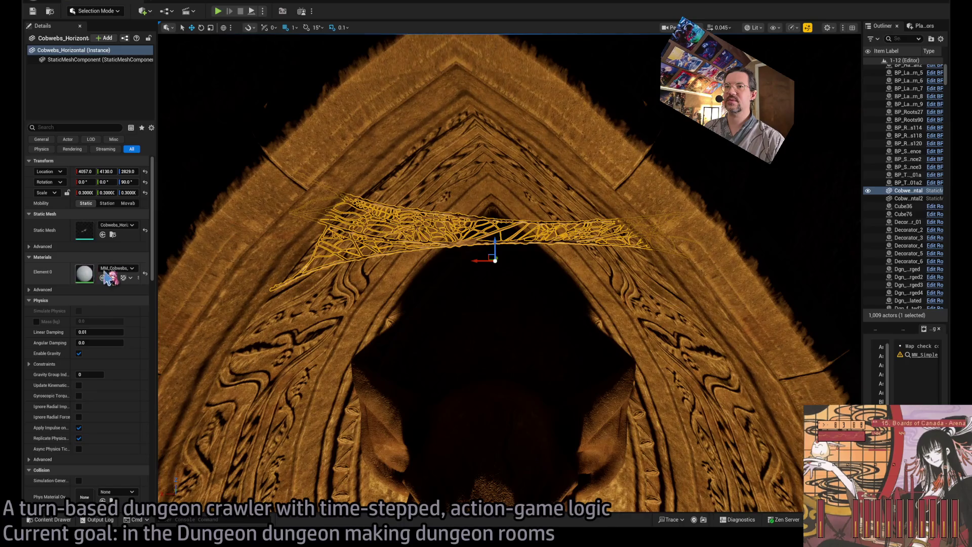
mouse_move(439, 167)
mouse_down()
mouse_move(438, 147)
mouse_move(439, 155)
mouse_up()
click(438, 147)
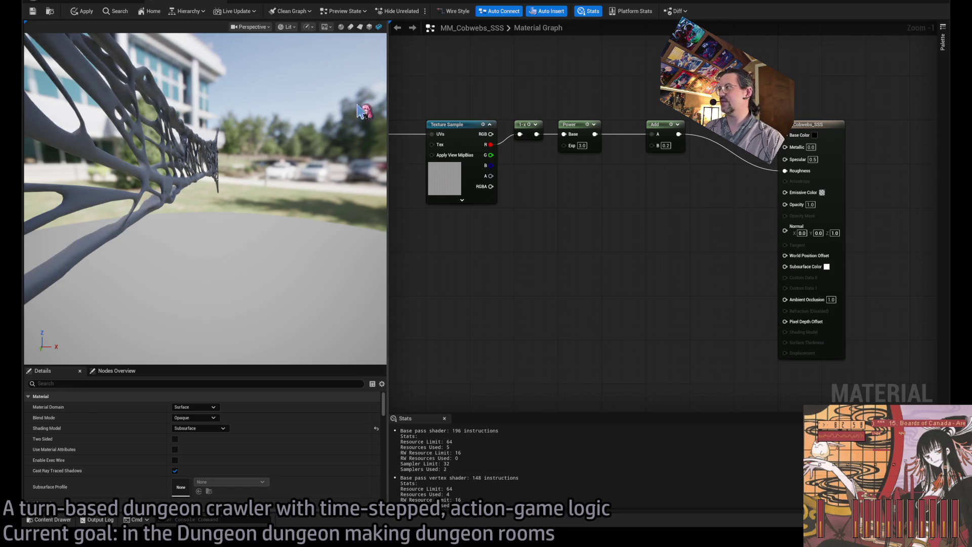
View the white cobweb on the arch, then undo MM_Cobwebs_SSS Subsurface Color back to grey
click(109, 4)
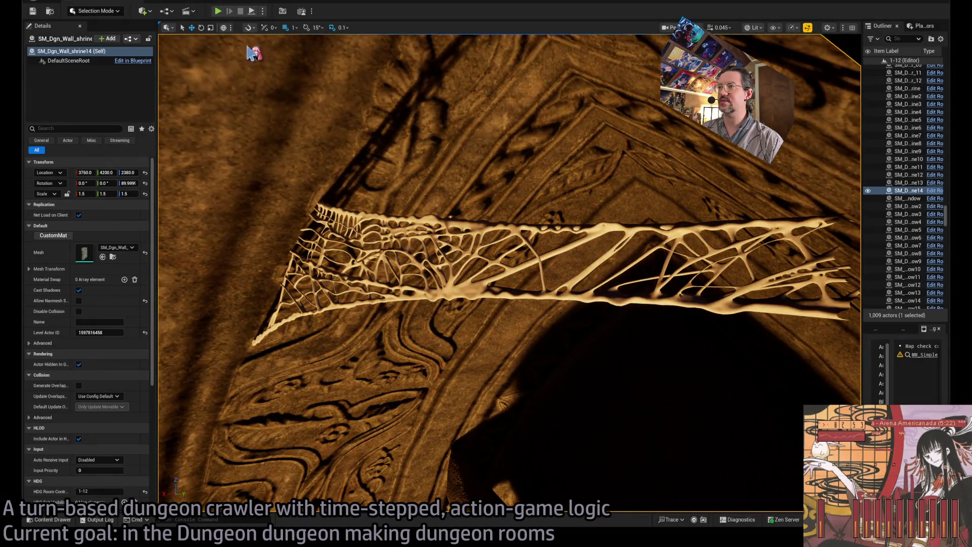
drag(251, 47, 252, 144)
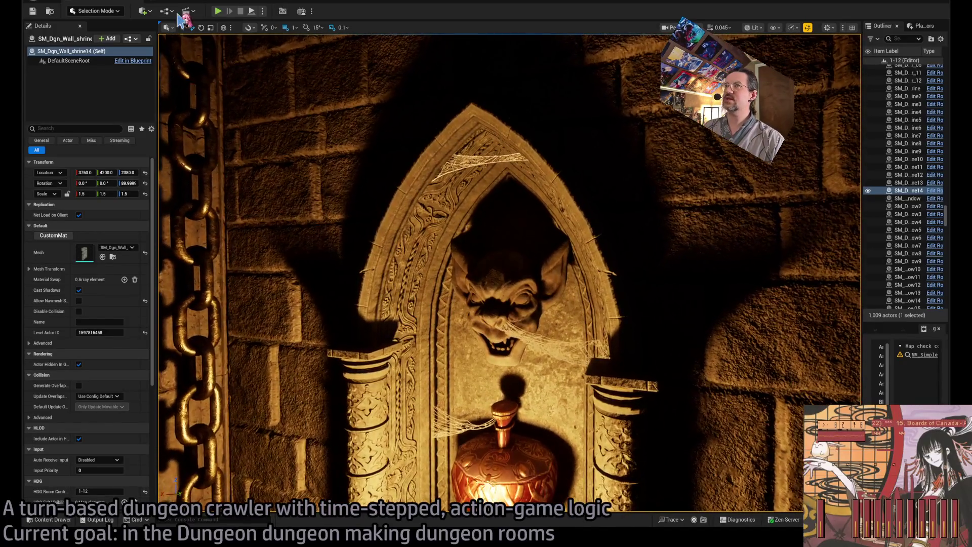
click(192, 5)
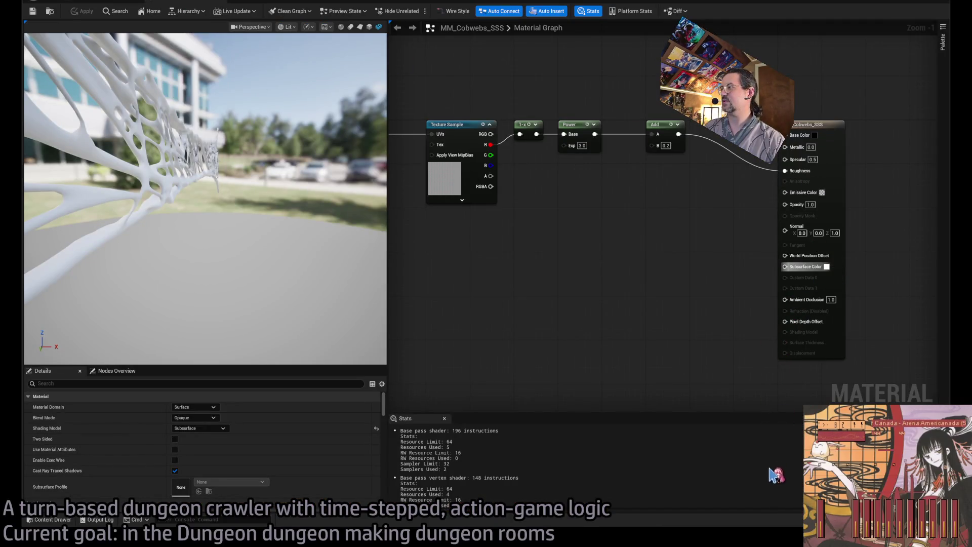
key(ctrl+z)
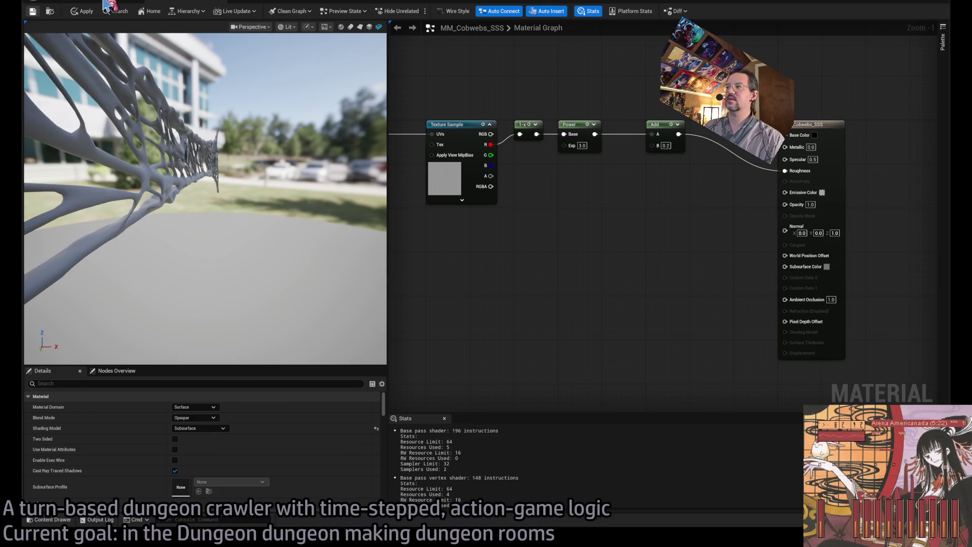
click(106, 4)
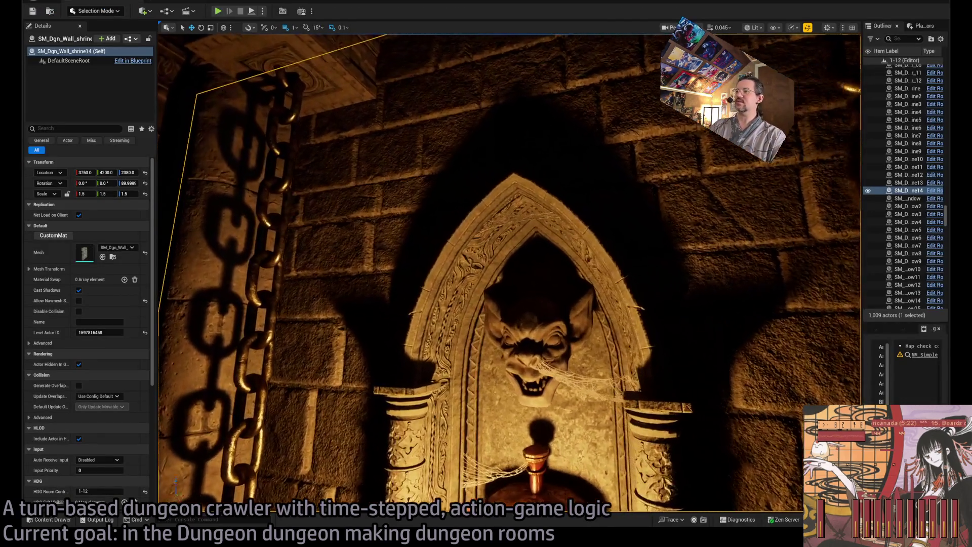
scroll(469, 156, up, 3)
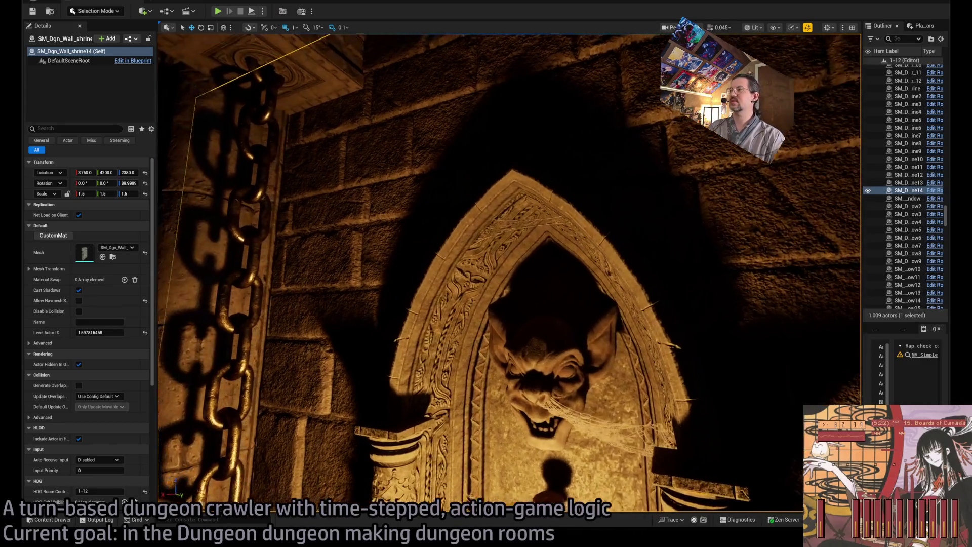
click(213, 3)
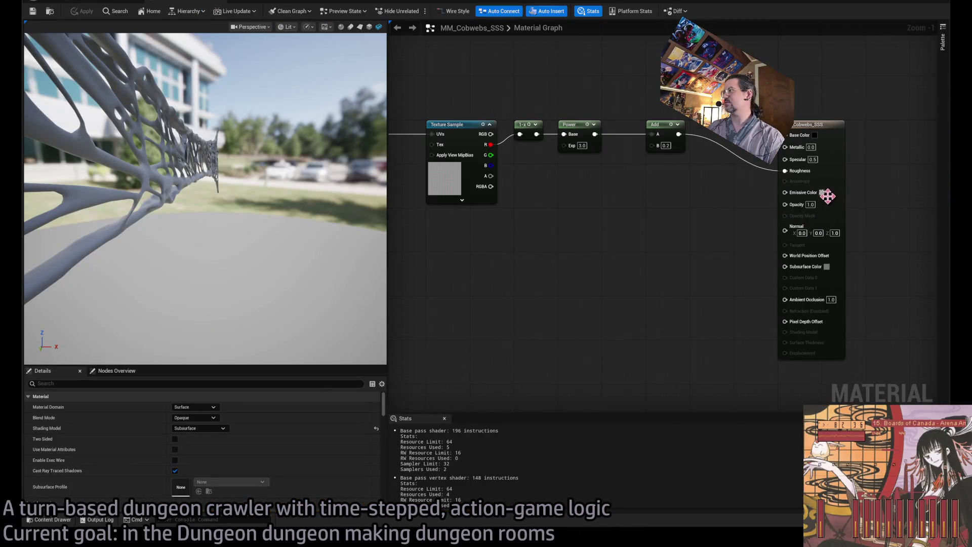
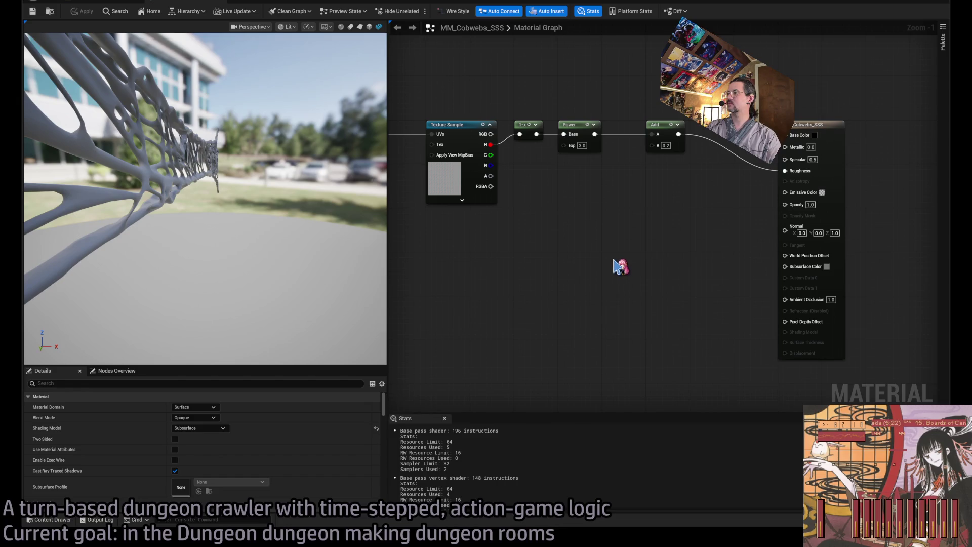
Break the Add wire into Roughness so MM_Cobwebs_SSS falls back to a constant 0.5 roughness
mouse_move(679, 253)
mouse_down()
mouse_move(653, 271)
mouse_move(718, 284)
mouse_move(622, 271)
mouse_move(685, 253)
mouse_move(627, 269)
mouse_move(657, 278)
mouse_move(628, 275)
mouse_up()
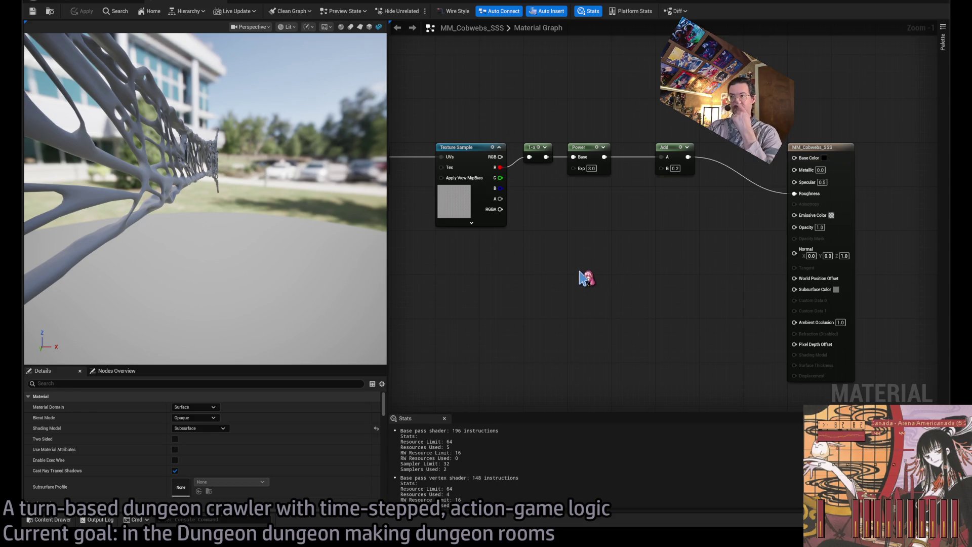
mouse_move(582, 290)
mouse_down()
mouse_move(822, 286)
mouse_move(554, 290)
mouse_move(616, 288)
mouse_move(577, 282)
mouse_up()
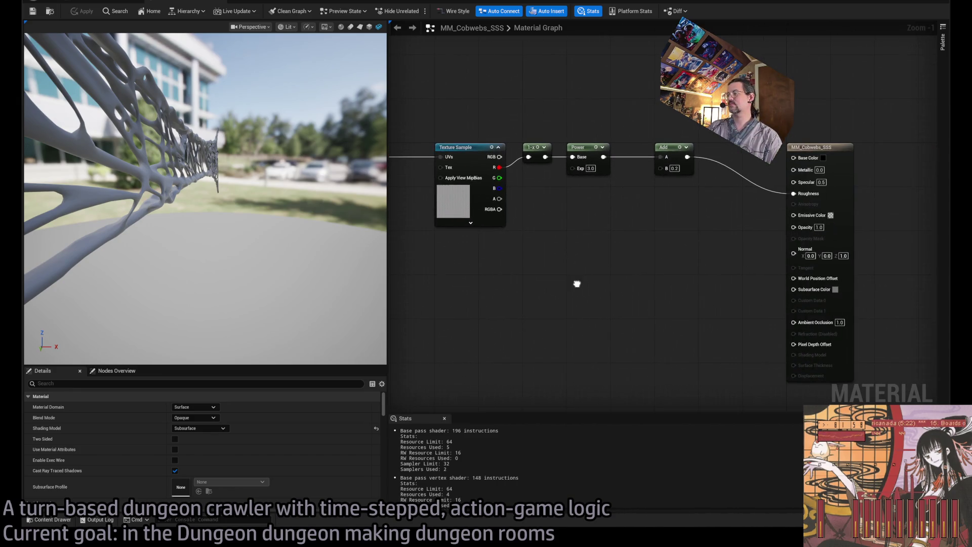
alt+click(796, 192)
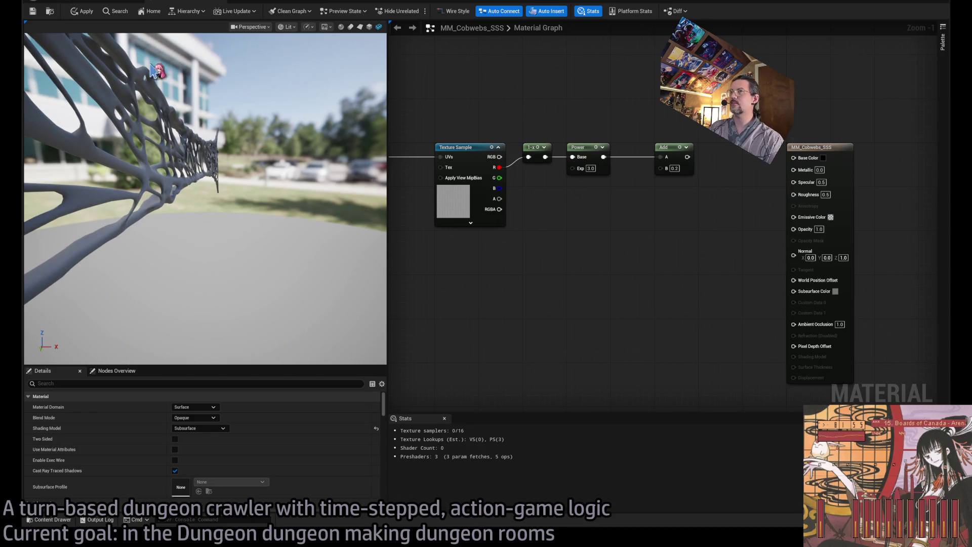
click(101, 3)
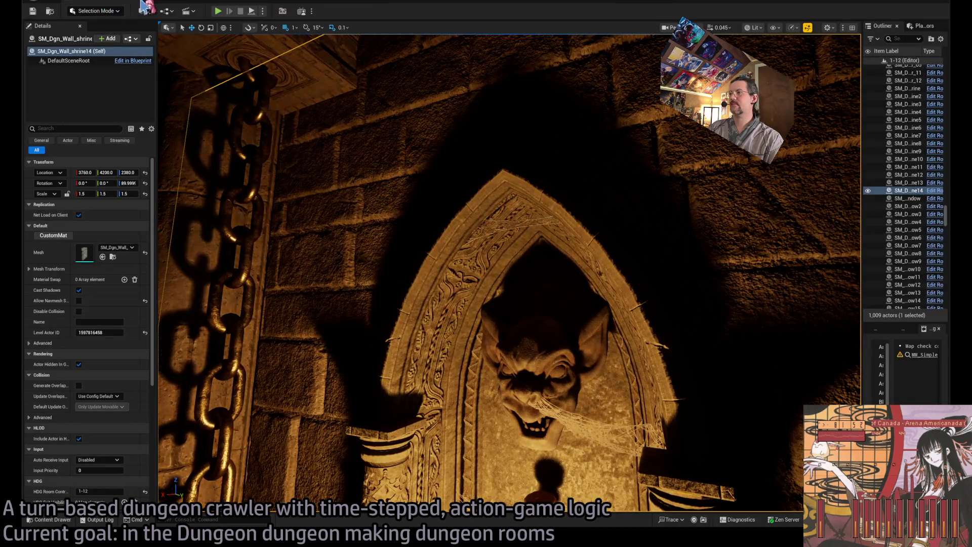
click(171, 2)
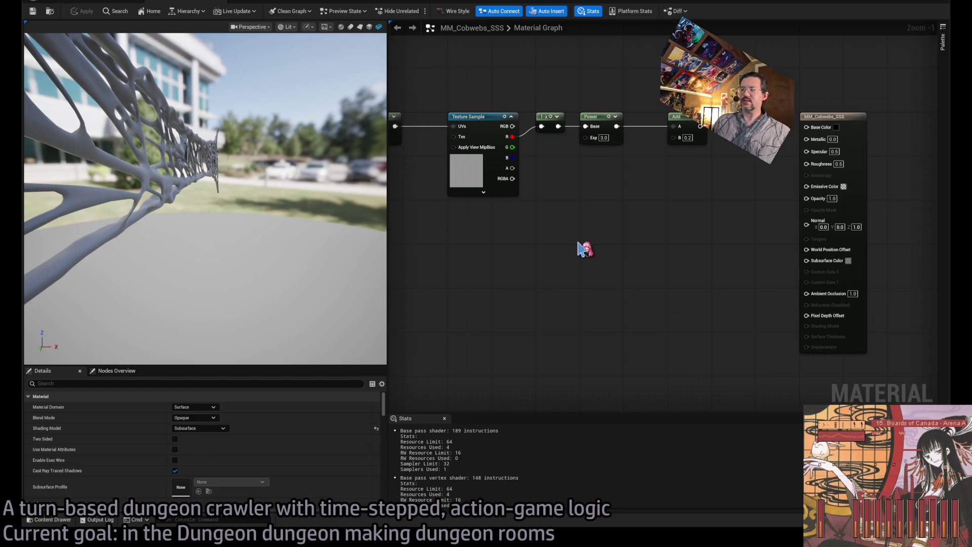
Paste an Object Orientation node into the cobweb material graph
mouse_move(581, 251)
mouse_down()
mouse_move(708, 243)
mouse_move(632, 255)
mouse_up()
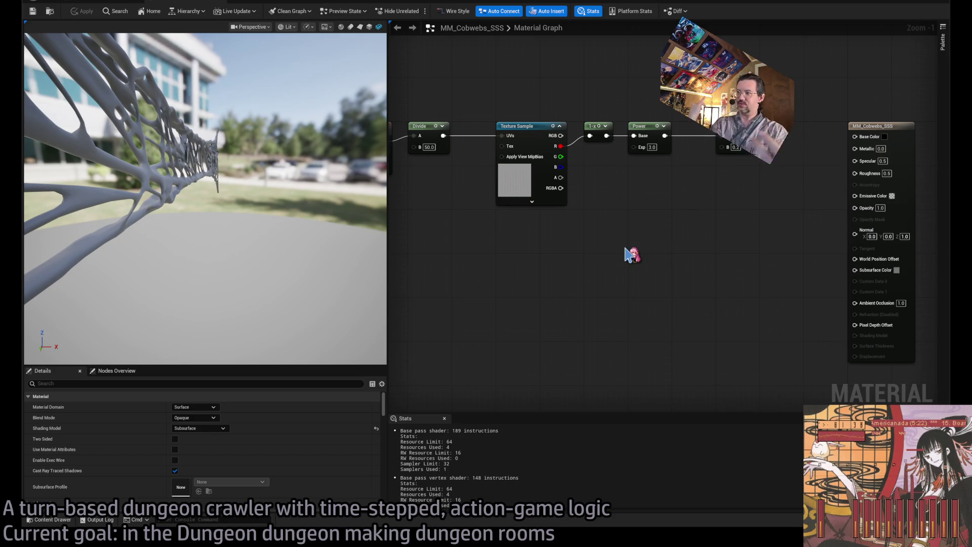
drag(536, 260, 620, 256)
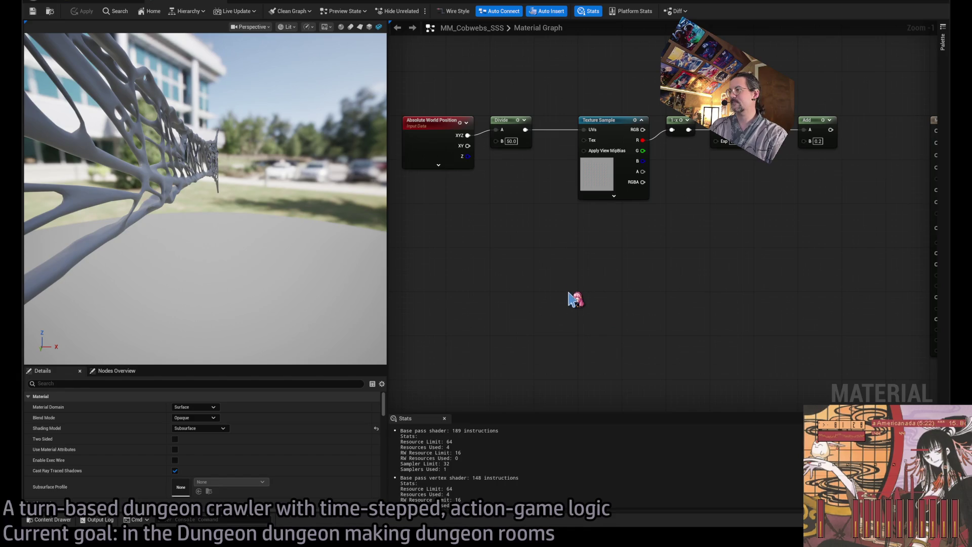
key(ctrl+v)
click(532, 261)
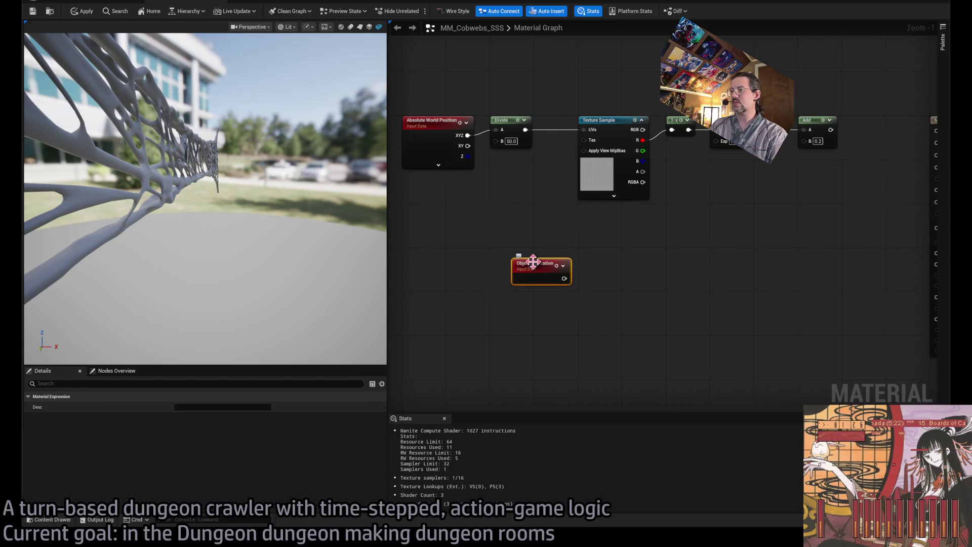
key(Home)
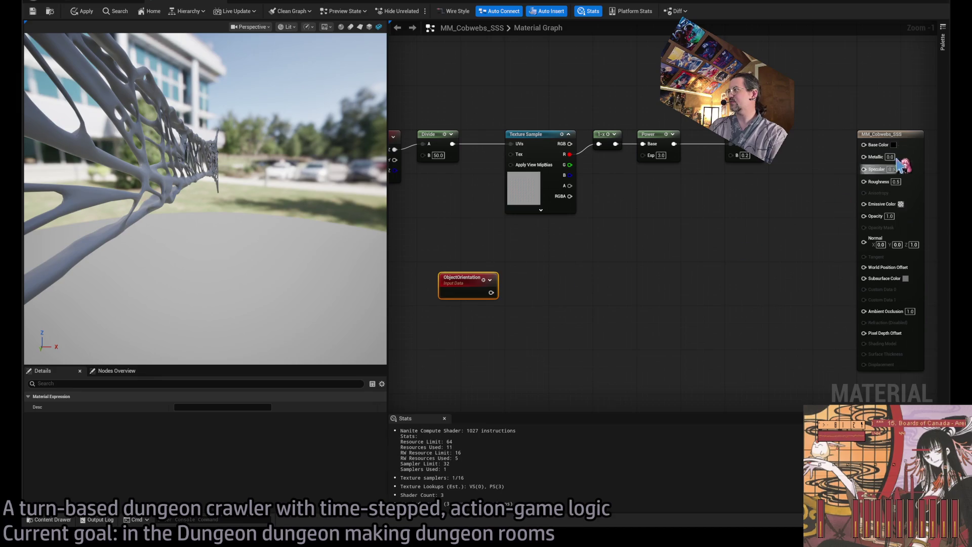
Show the material's own properties and search them for the tangent normal setting
click(677, 253)
scroll(203, 455, down, 5)
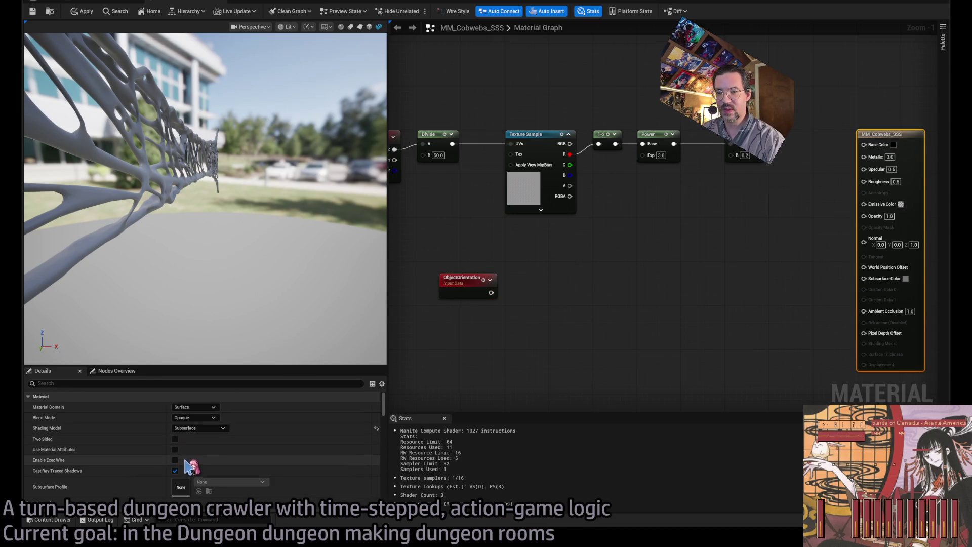
scroll(206, 459, down, 10)
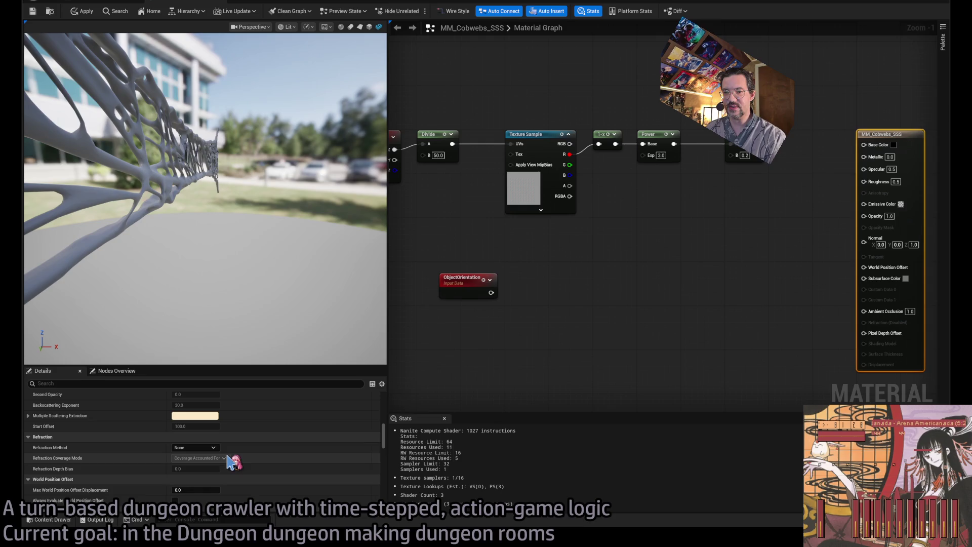
scroll(255, 444, down, 15)
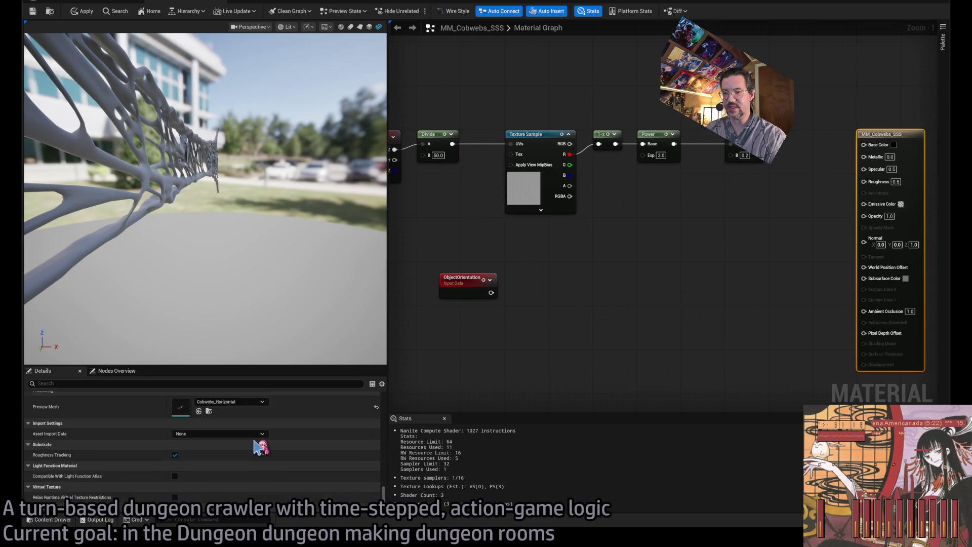
scroll(254, 441, up, 5)
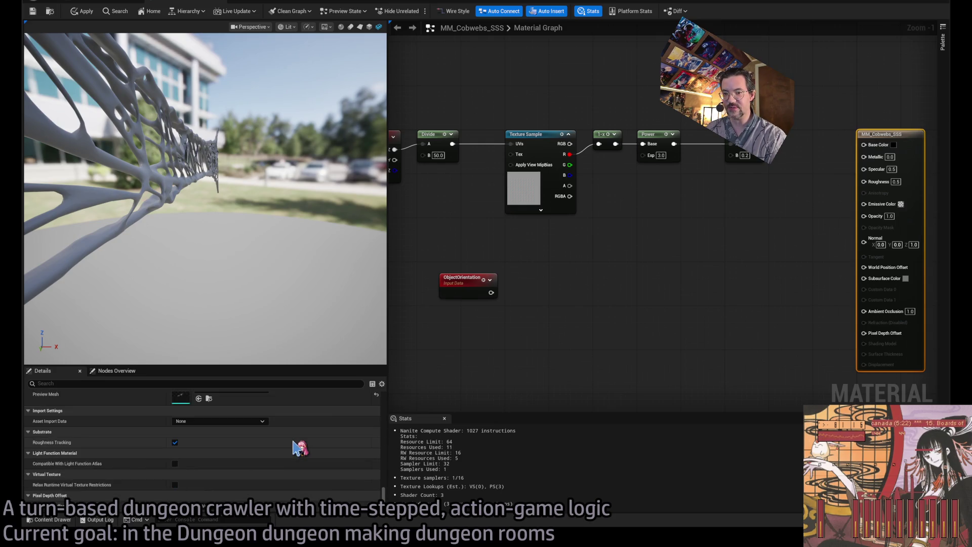
scroll(299, 447, up, 15)
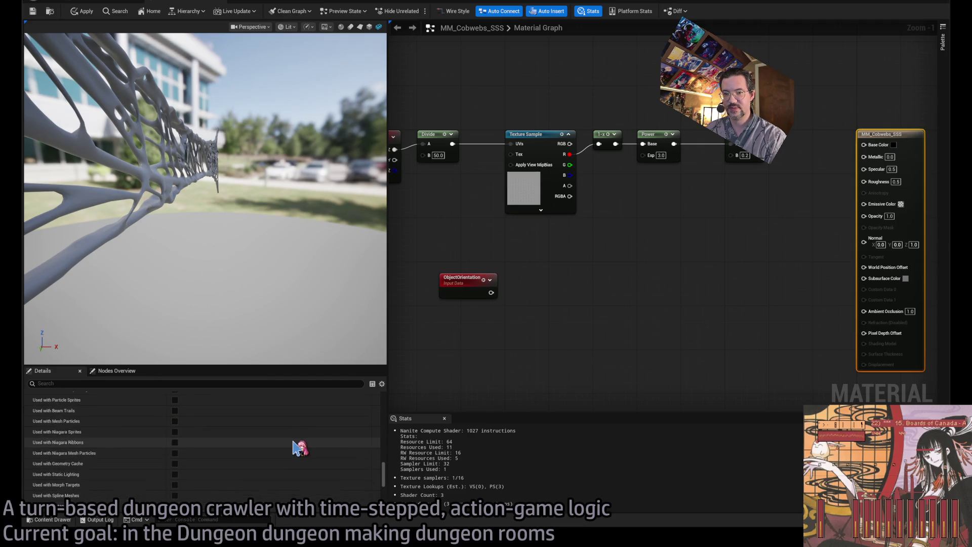
scroll(299, 447, up, 10)
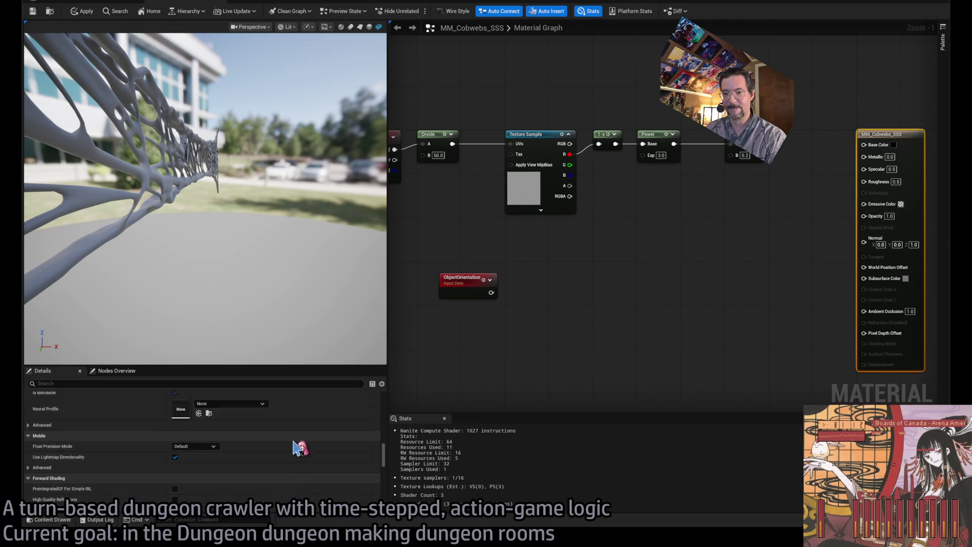
click(218, 383)
text(g)
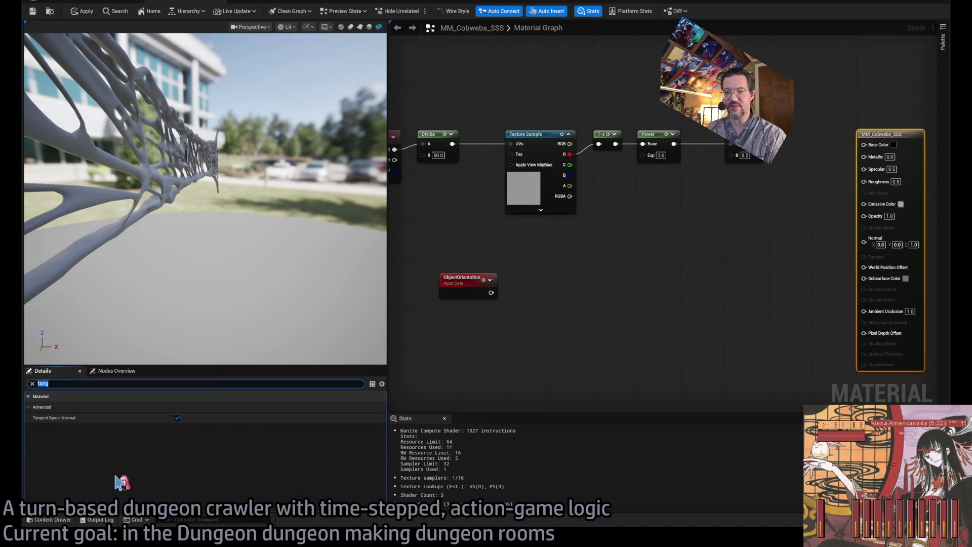
key(BackSpace)
Uncheck Tangent Space Normal and wire Object Orientation into the Normal input
scroll(88, 441, down, 10)
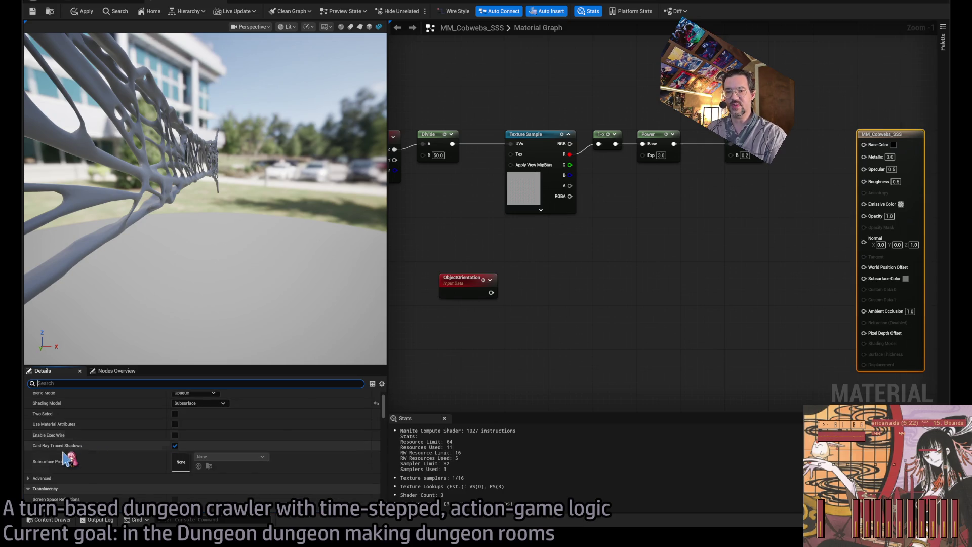
scroll(167, 457, down, 3)
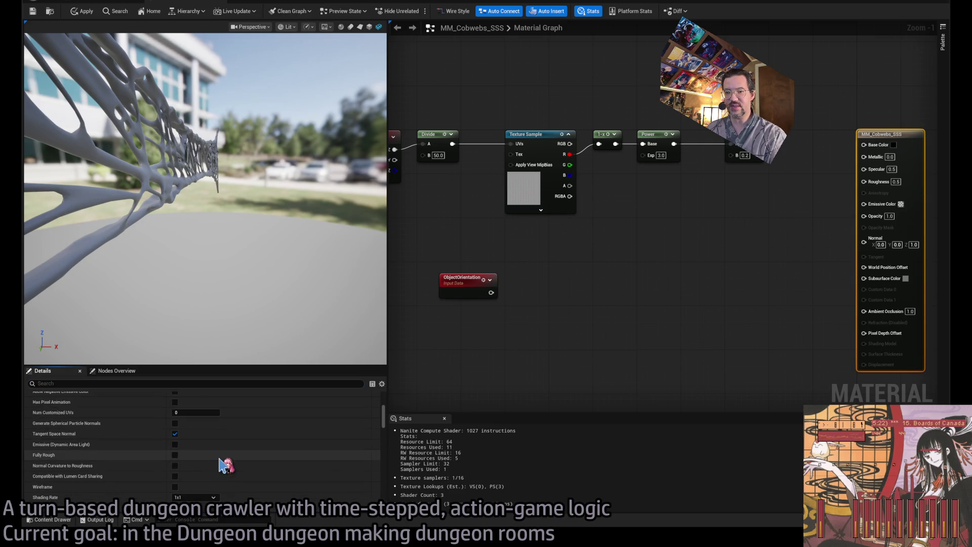
click(174, 433)
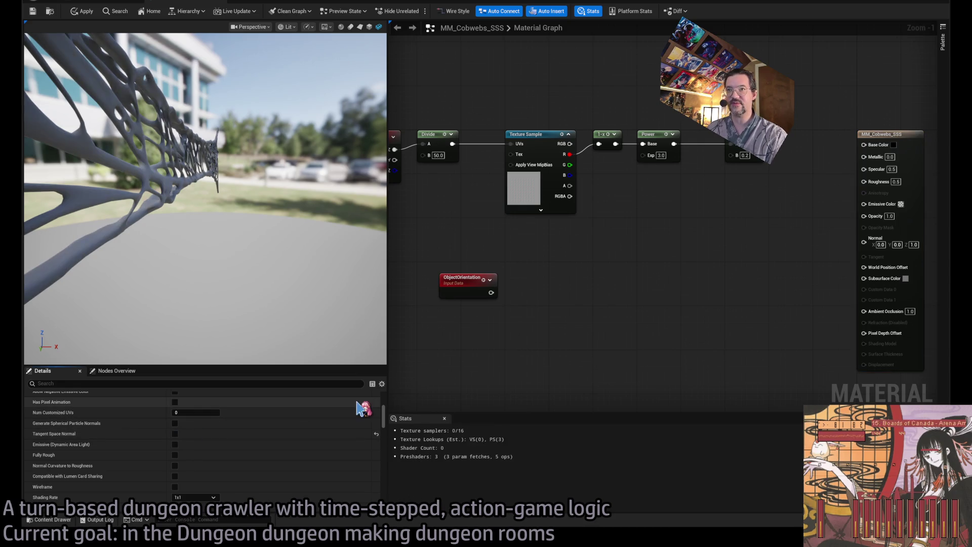
drag(491, 293, 863, 242)
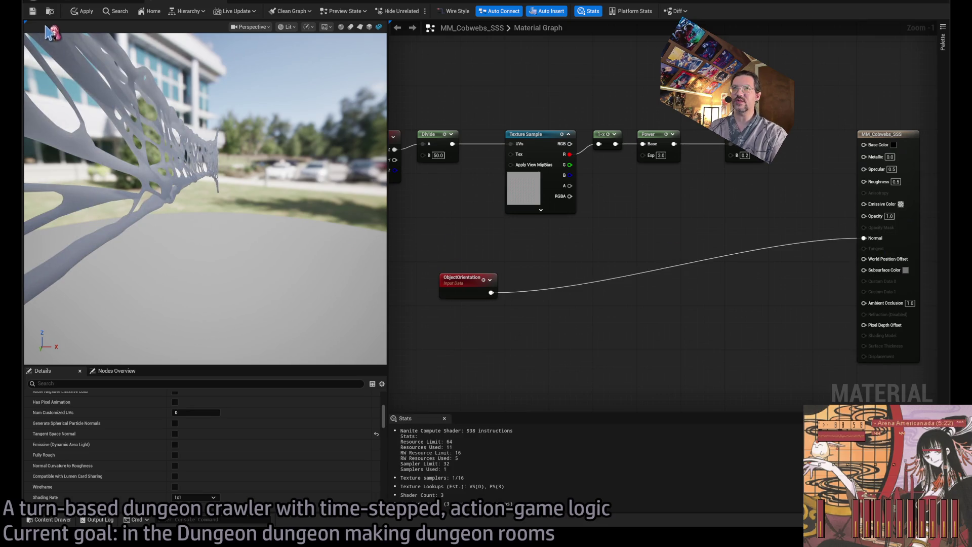
Select the Cobwebs_Horizontal2 mesh by the chained pillar and restore its Y rotation to 0
click(100, 1)
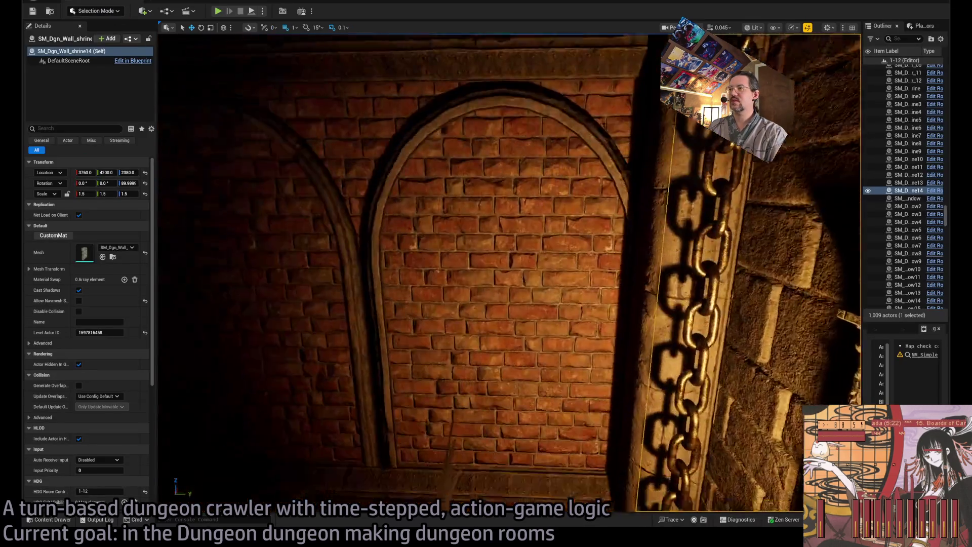
drag(799, 335, 799, 335)
mouse_move(515, 282)
mouse_down()
mouse_move(514, 302)
mouse_move(487, 282)
mouse_move(450, 310)
mouse_move(464, 290)
mouse_up()
click(515, 282)
key(e)
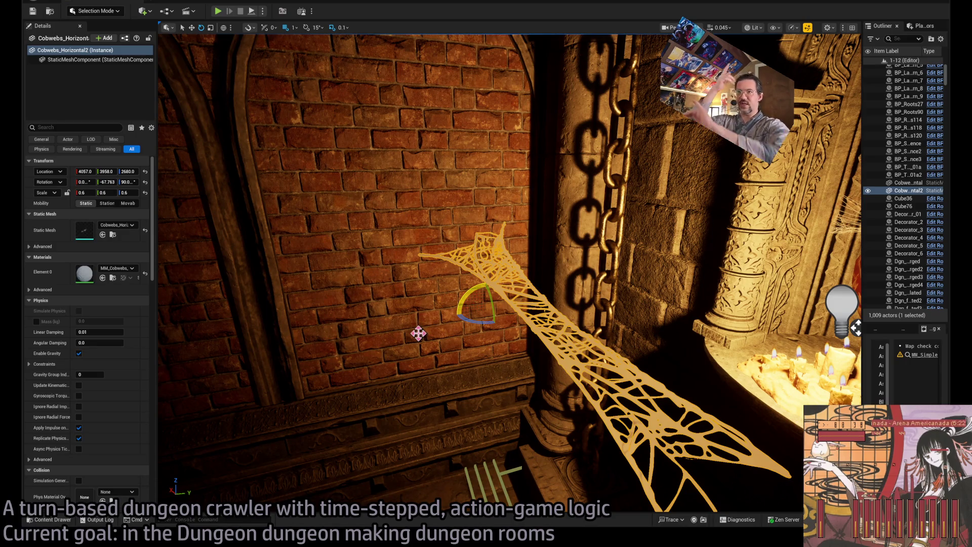
key(ctrl+z)
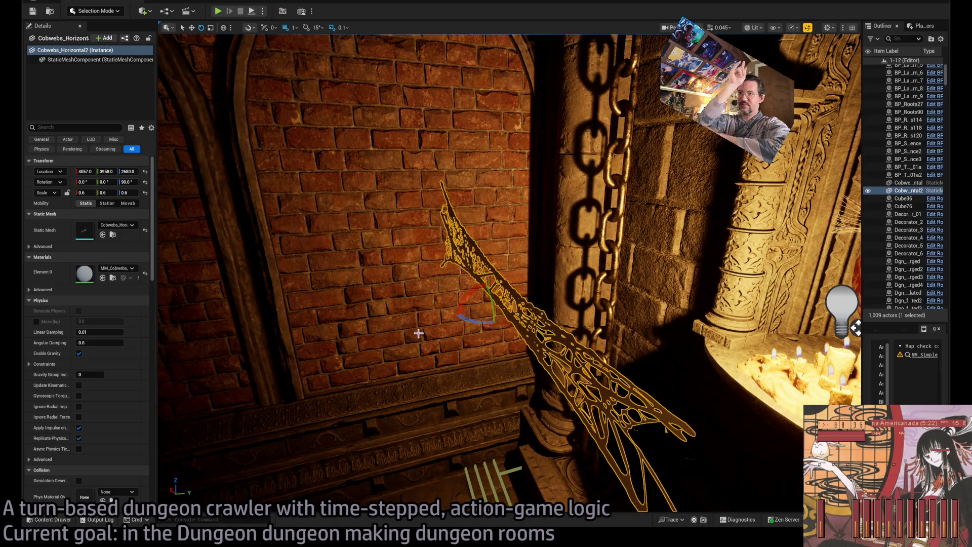
click(185, 4)
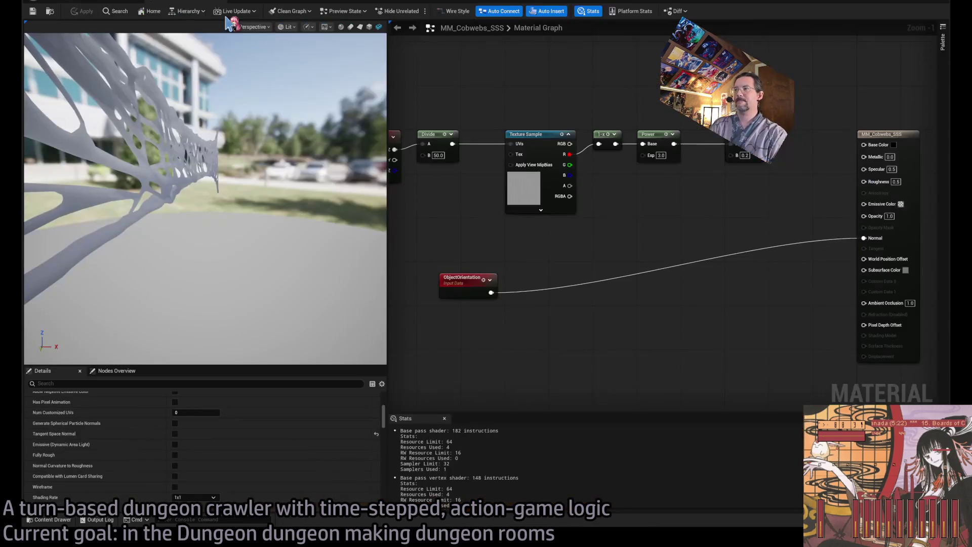
Move Object Orientation up-left and paste an ObjectAlignedVirtualPlaneCoordinates node below it
click(502, 281)
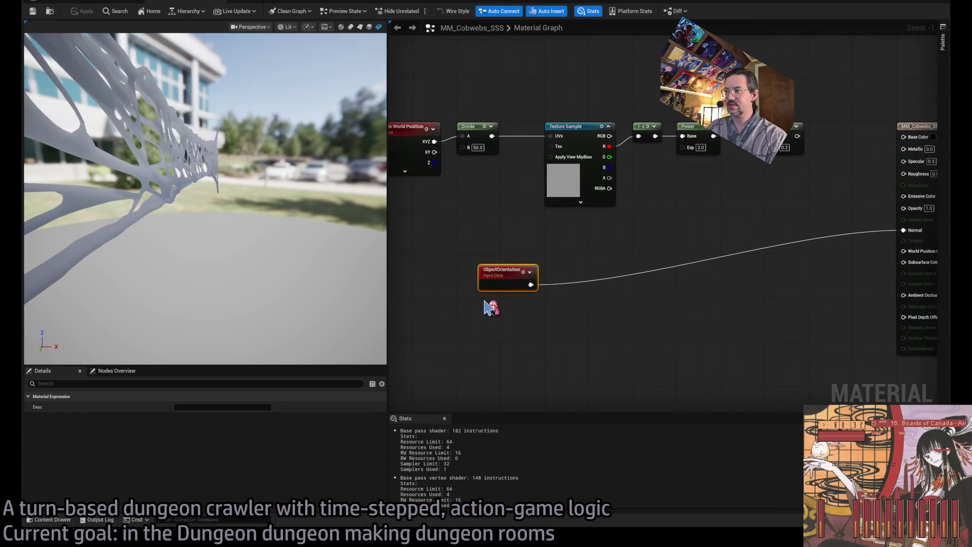
drag(484, 288, 462, 277)
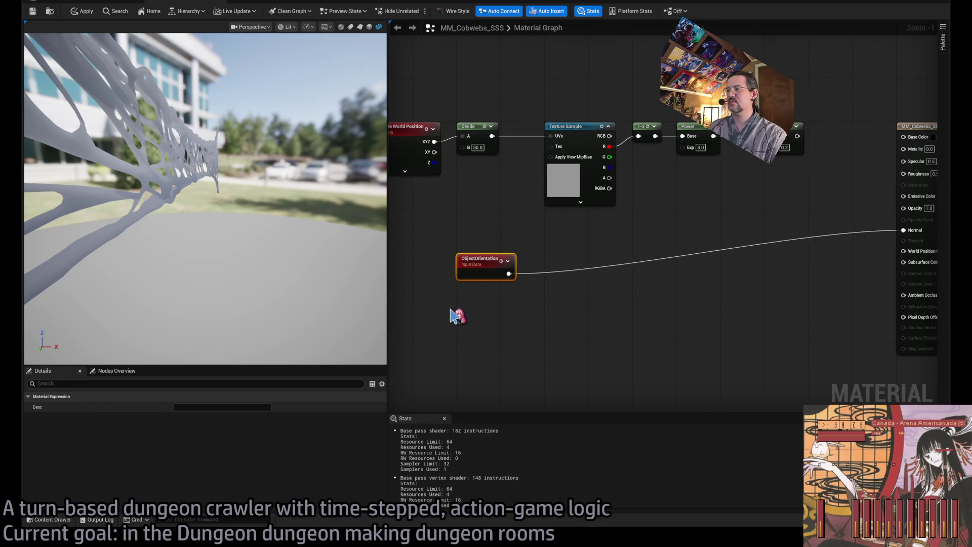
key(ctrl+d)
key(ctrl+z)
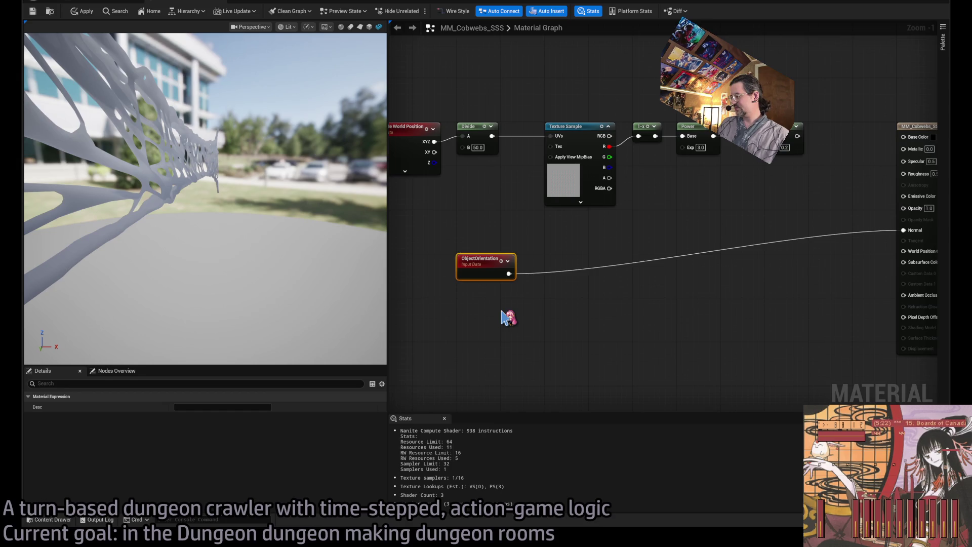
click(478, 311)
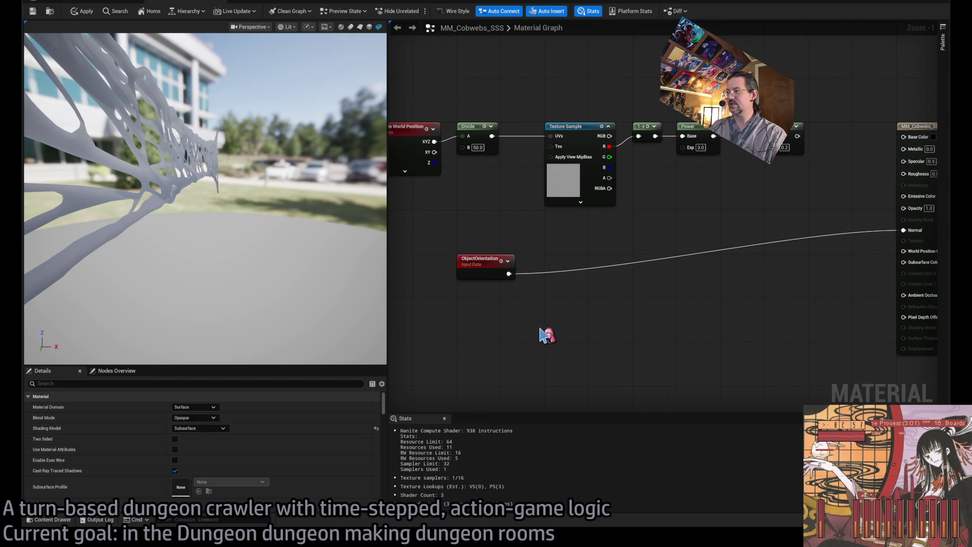
key(ctrl+v)
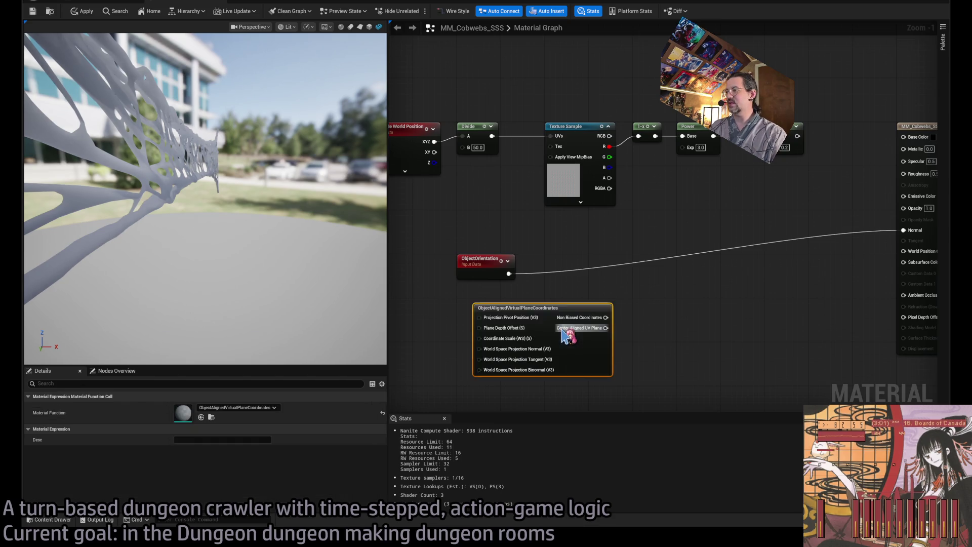
Open ObjectAlignedVirtualPlaneCoordinates and paste one of its TransformVector nodes into MM_Cobwebs_SSS
scroll(690, 329, up, 1)
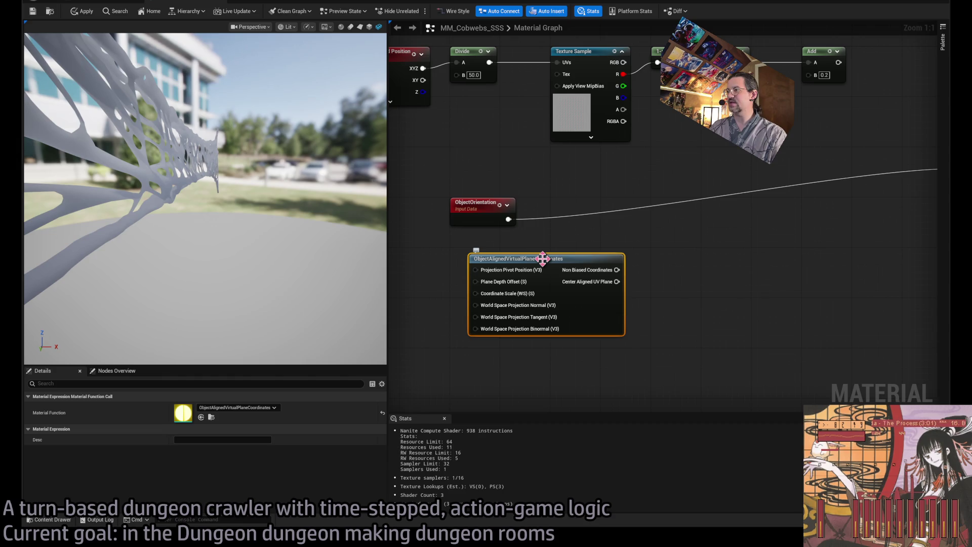
drag(542, 258, 523, 251)
double_click(534, 258)
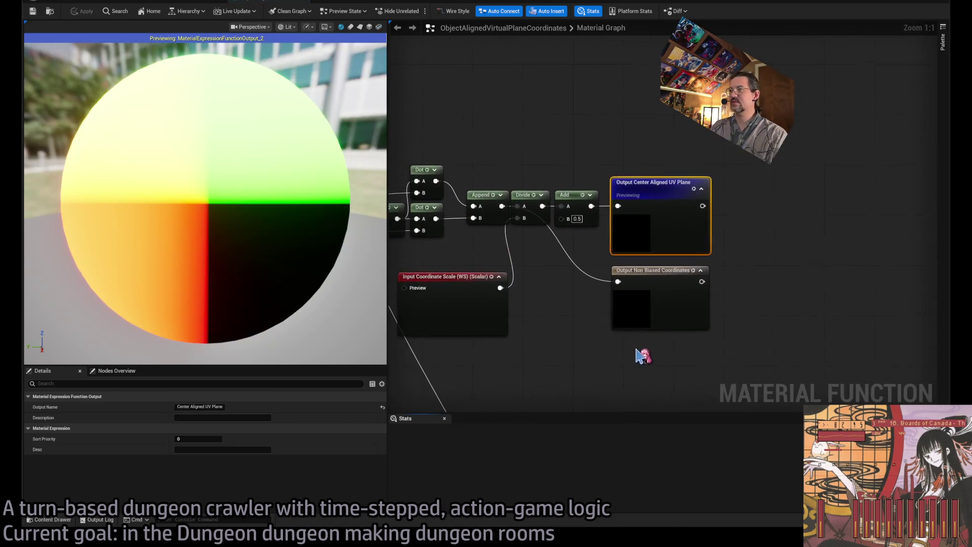
scroll(597, 314, up, 4)
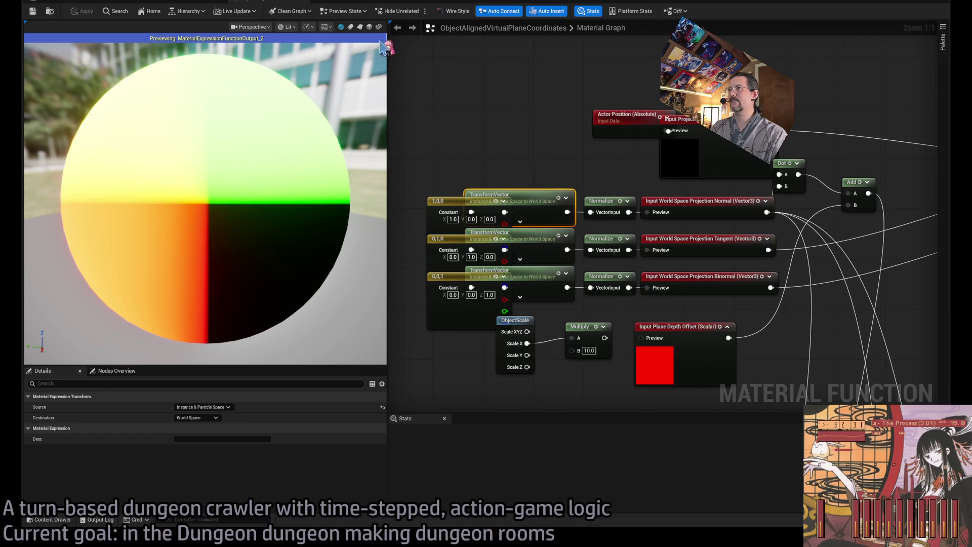
click(258, 4)
key(ctrl+v)
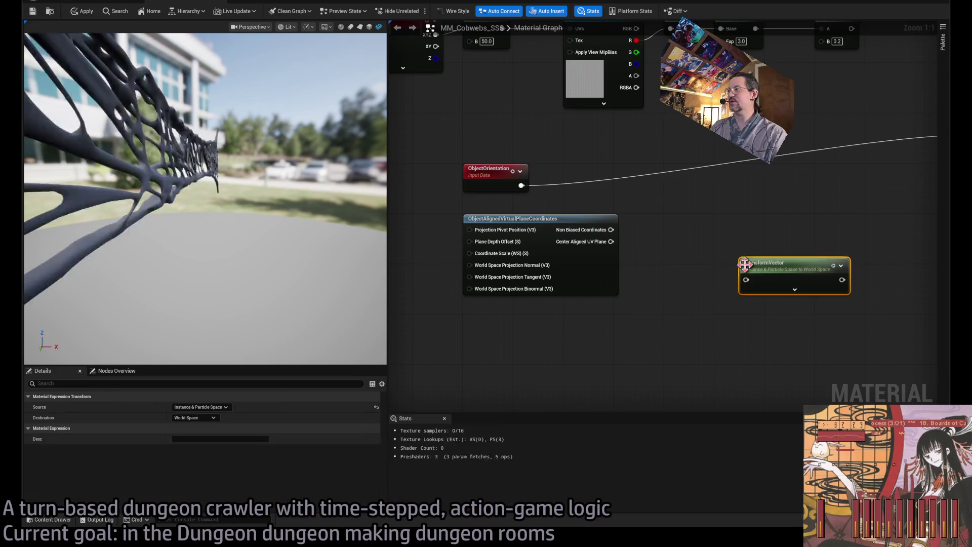
Set the TransformVector source to Local Space and delete the ObjectAlignedVirtualPlaneCoordinates node
drag(651, 260, 600, 248)
click(586, 280)
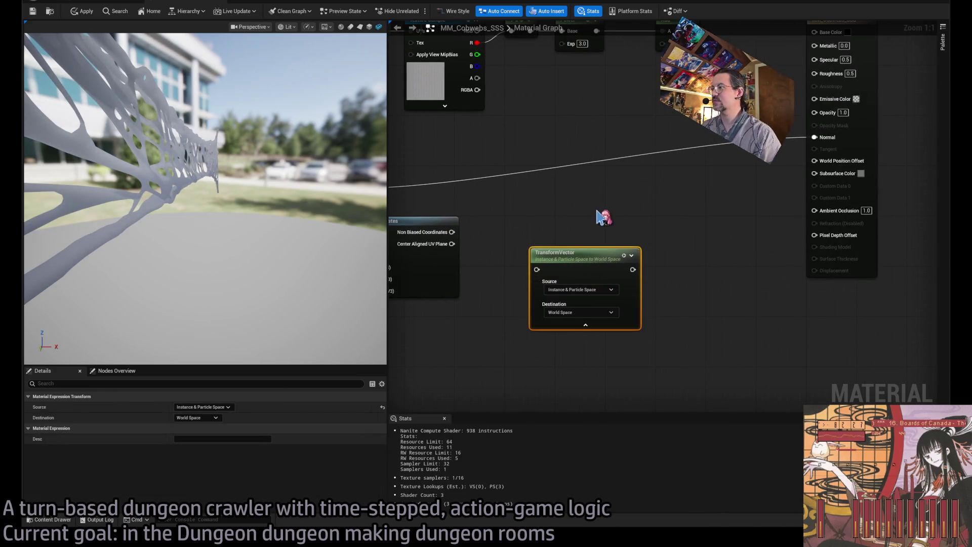
drag(478, 216, 572, 208)
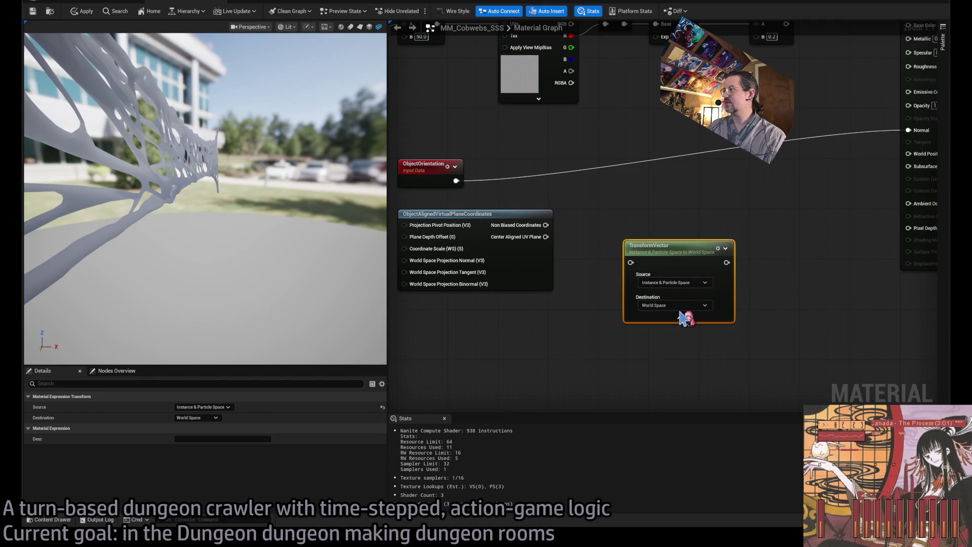
click(598, 335)
drag(575, 217, 586, 216)
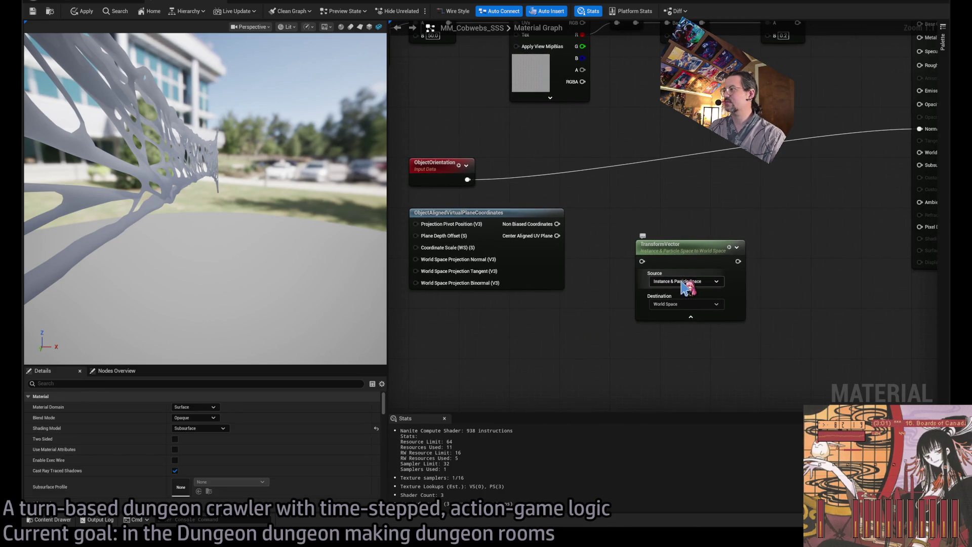
click(687, 306)
click(562, 248)
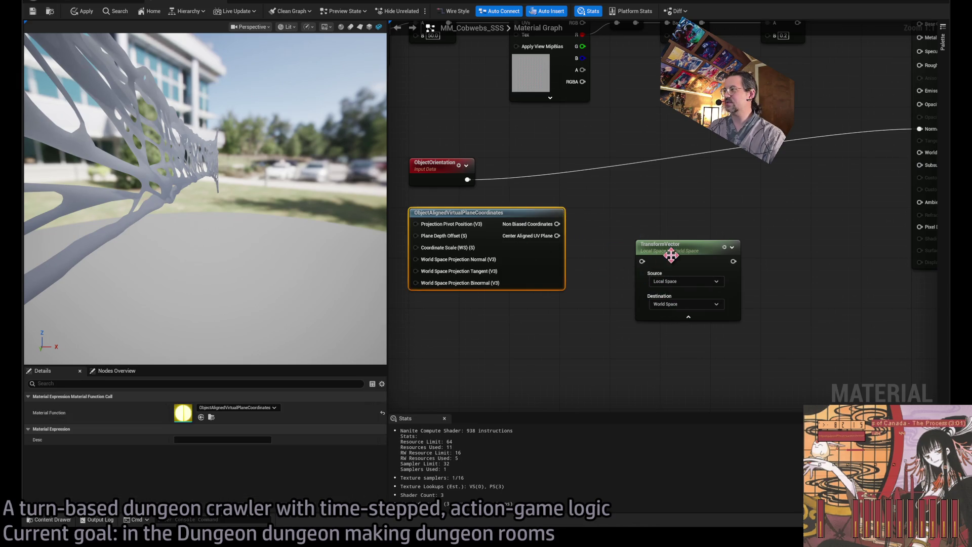
key(Delete)
Route Object Orientation through the TransformVector into Normal, replacing the direct wire
mouse_move(677, 251)
mouse_down()
mouse_move(777, 270)
mouse_move(557, 298)
mouse_move(653, 266)
mouse_move(661, 236)
mouse_up()
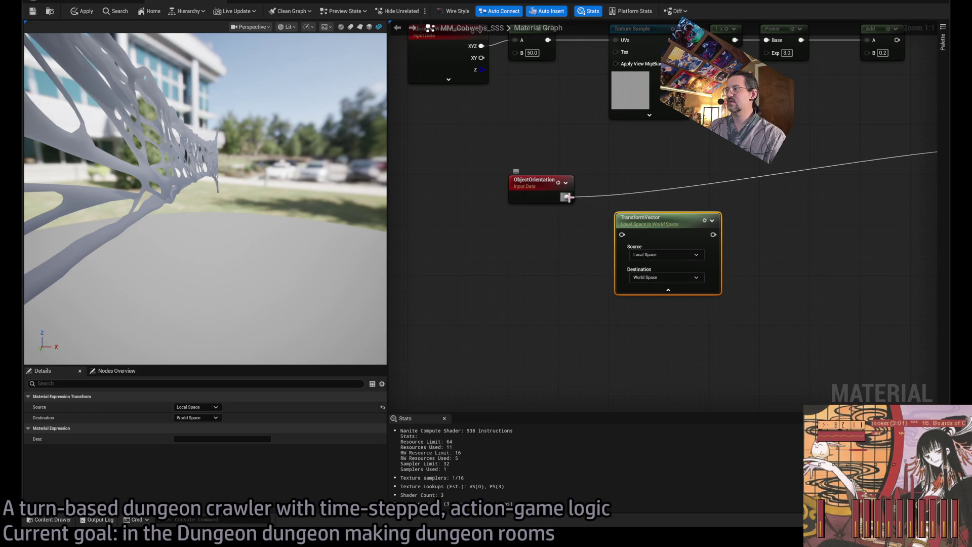
scroll(569, 198, down, 1)
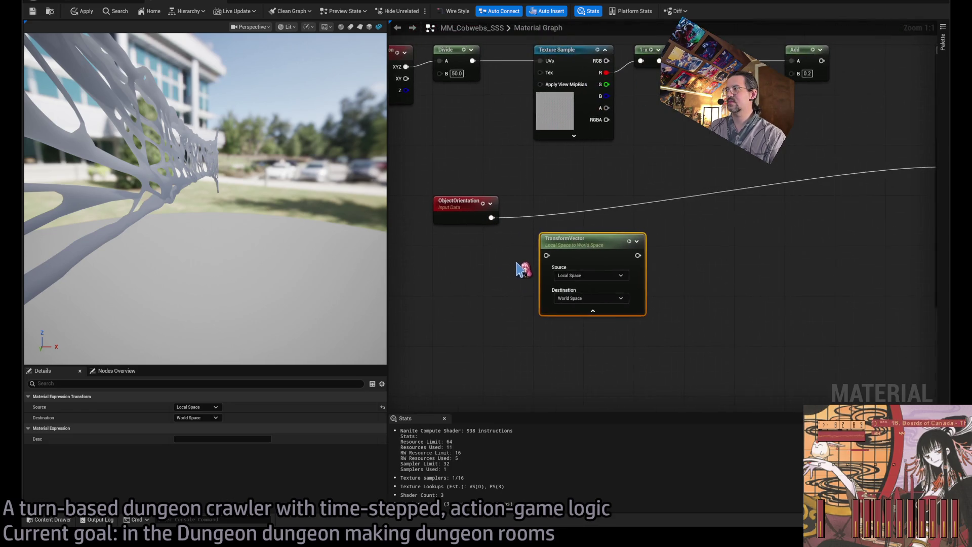
mouse_move(488, 229)
mouse_down()
mouse_move(549, 273)
mouse_move(536, 260)
mouse_up()
drag(615, 261, 895, 188)
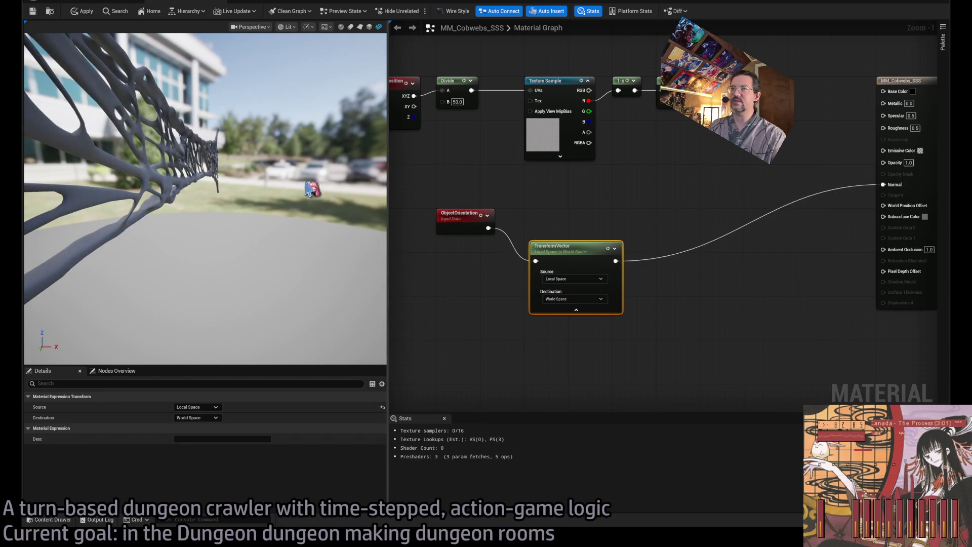
mouse_move(331, 195)
mouse_down()
mouse_move(284, 167)
mouse_move(197, 172)
mouse_up()
Apply the material and rotate the cobweb in the level to check its shading
click(91, 7)
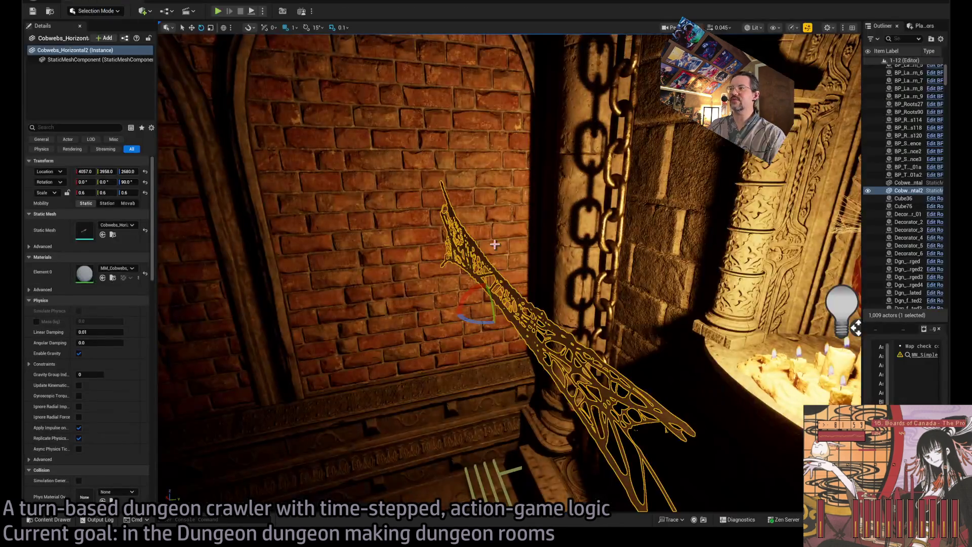
mouse_move(429, 279)
mouse_down()
mouse_move(456, 291)
mouse_move(435, 314)
mouse_move(453, 288)
mouse_move(445, 276)
mouse_move(436, 294)
mouse_move(448, 278)
mouse_move(405, 294)
mouse_move(425, 324)
mouse_move(410, 329)
mouse_move(414, 343)
mouse_move(426, 274)
mouse_move(407, 306)
mouse_move(378, 289)
mouse_up()
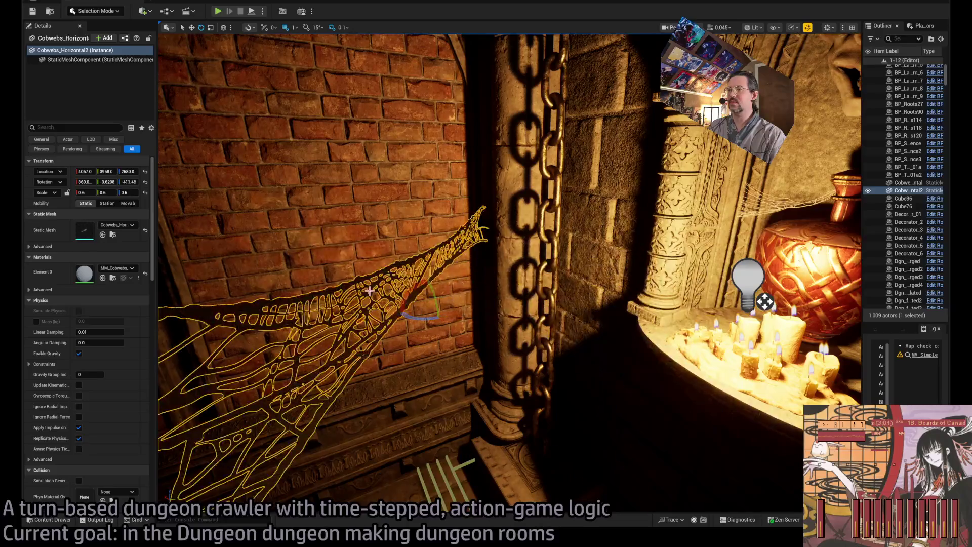
key(ctrl+z)
Delete the Object Orientation node from the cobweb material graph
click(200, 5)
drag(562, 243, 558, 214)
click(501, 202)
mouse_move(442, 177)
mouse_down()
mouse_move(471, 199)
mouse_move(506, 262)
mouse_up()
key(Delete)
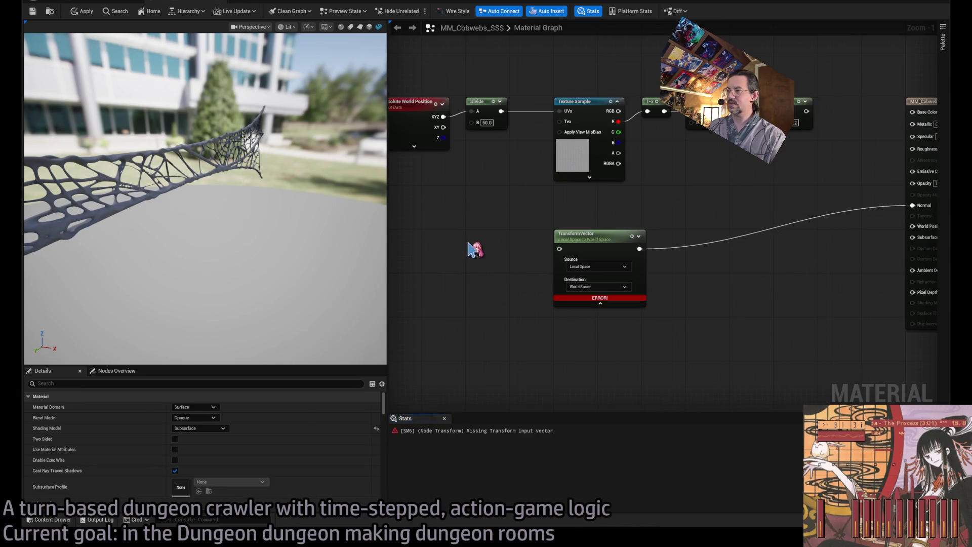
Add a Constant3Vector set to 1,0,0 and wire it into the TransformVector input
click(468, 243)
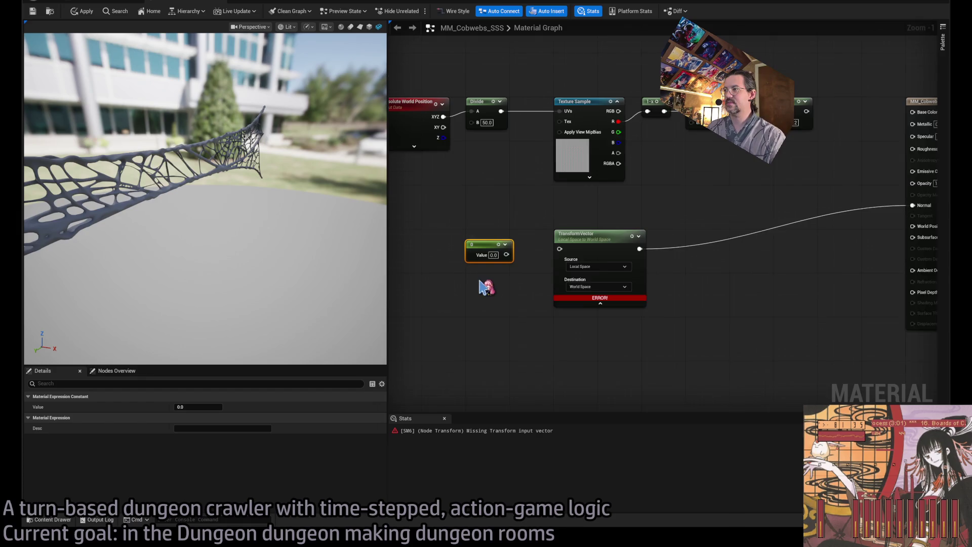
scroll(480, 287, up, 1)
key(Delete)
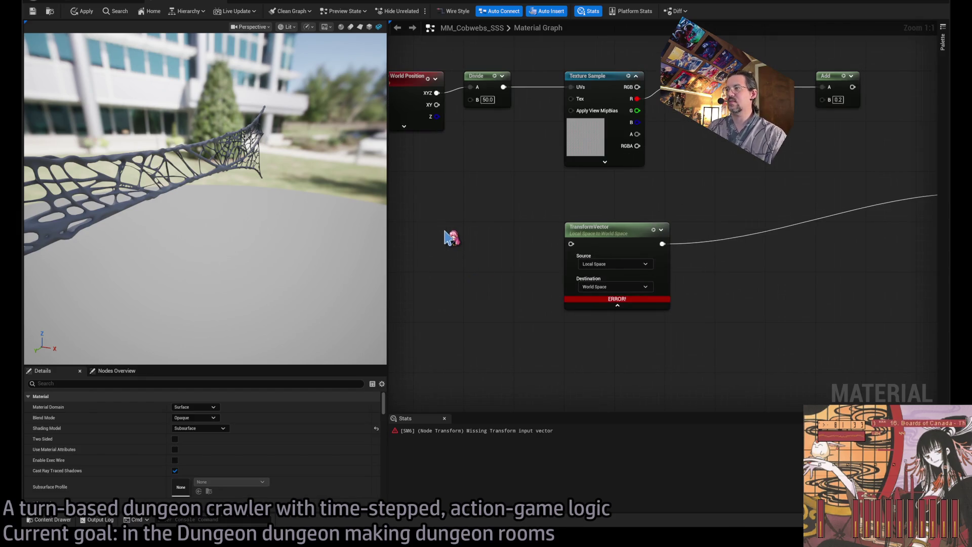
click(448, 238)
click(471, 251)
text(1)
key(Return)
drag(523, 244, 581, 248)
mouse_move(476, 232)
mouse_down()
mouse_move(438, 226)
mouse_move(447, 227)
mouse_up()
Apply the material, rotate the cobweb in the level to test it, then shift both nodes left
click(81, 12)
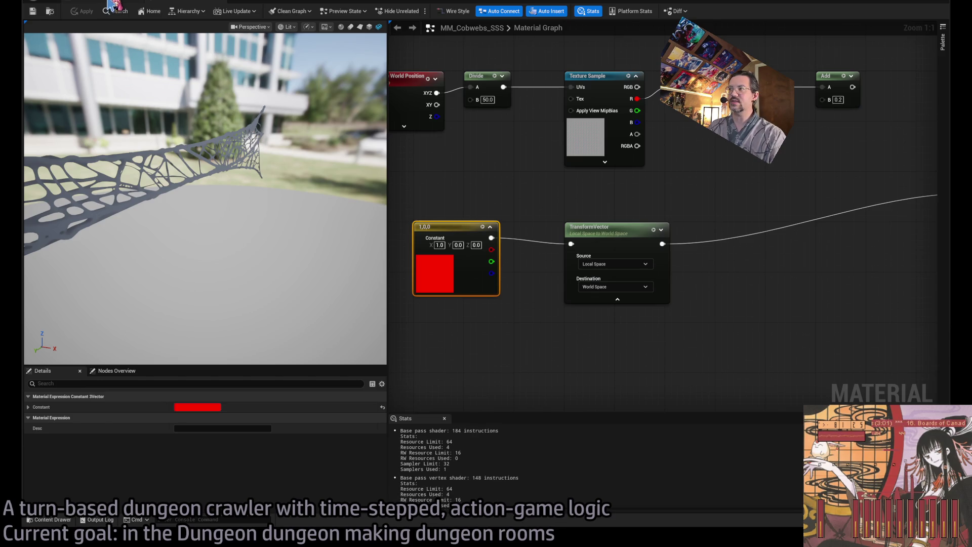
click(108, 2)
mouse_move(400, 314)
mouse_down()
mouse_move(434, 316)
mouse_move(501, 294)
mouse_move(466, 309)
mouse_up()
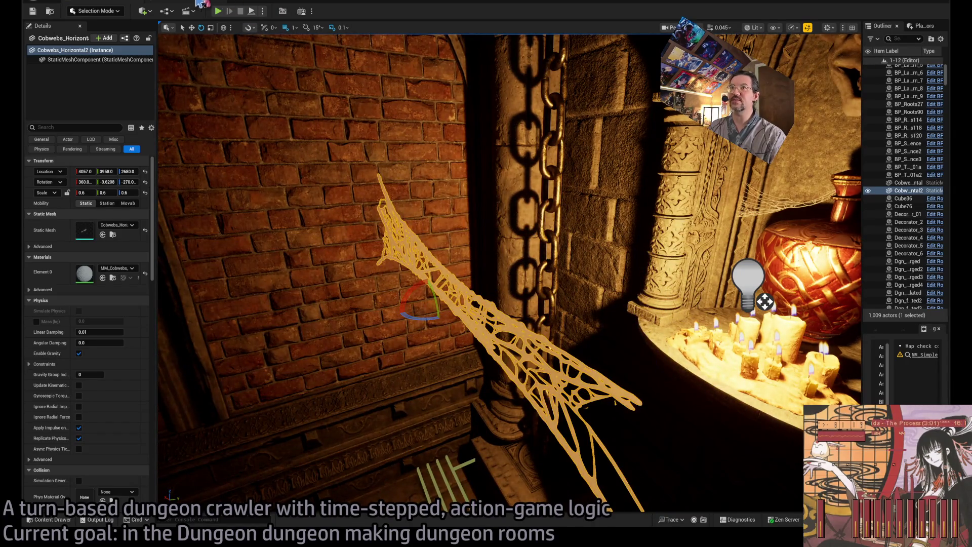
click(183, 2)
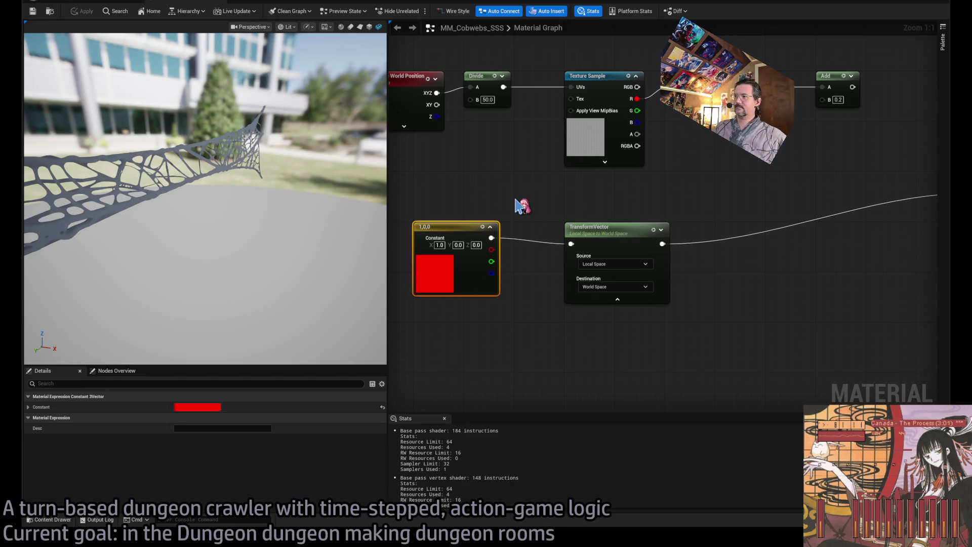
scroll(521, 199, down, 3)
drag(462, 196, 586, 261)
mouse_move(471, 213)
mouse_down()
mouse_move(441, 215)
mouse_move(586, 248)
mouse_move(433, 221)
mouse_up()
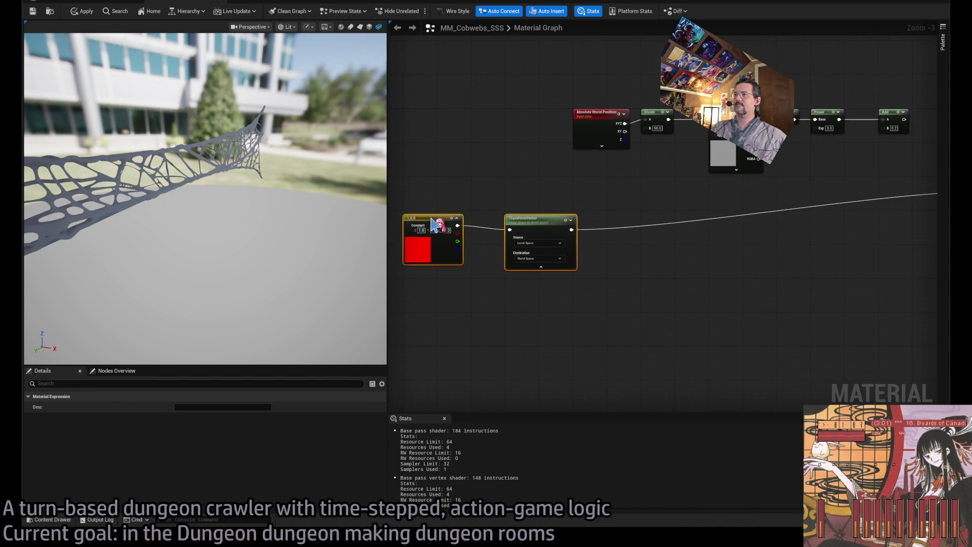
click(603, 272)
Preview the constant vector's output on the cobweb, then collapse the TransformVector node
drag(504, 244, 562, 260)
scroll(562, 259, up, 3)
drag(597, 231, 542, 233)
key(space)
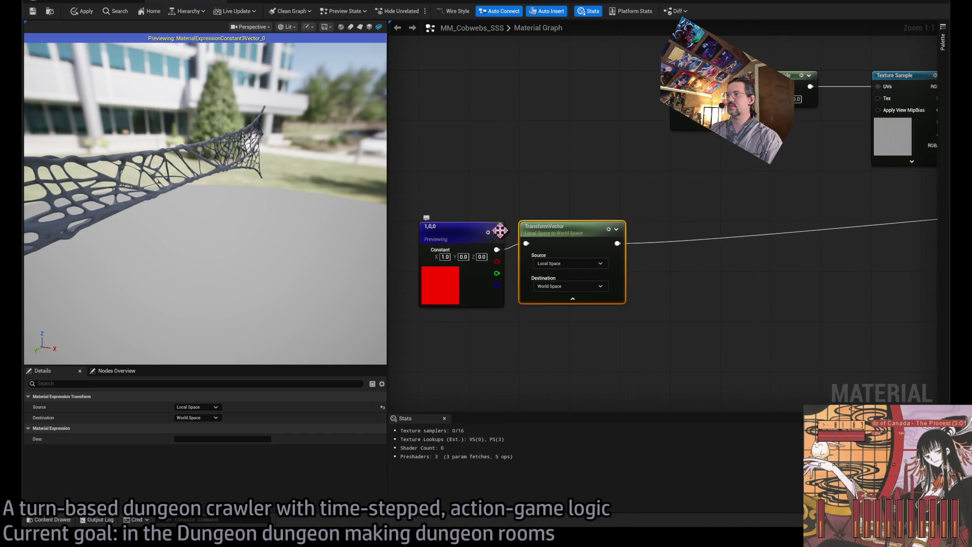
click(492, 226)
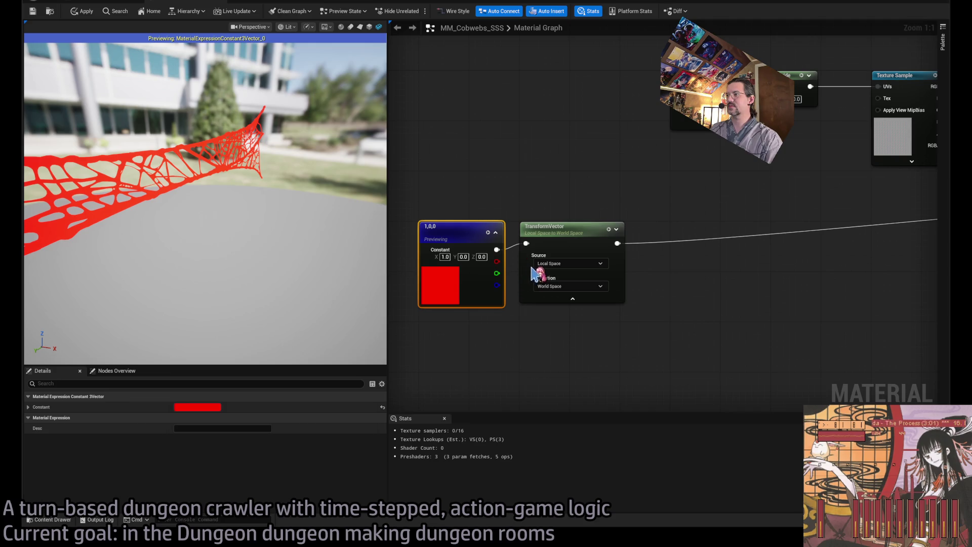
key(space)
click(495, 233)
drag(506, 348, 517, 277)
click(592, 239)
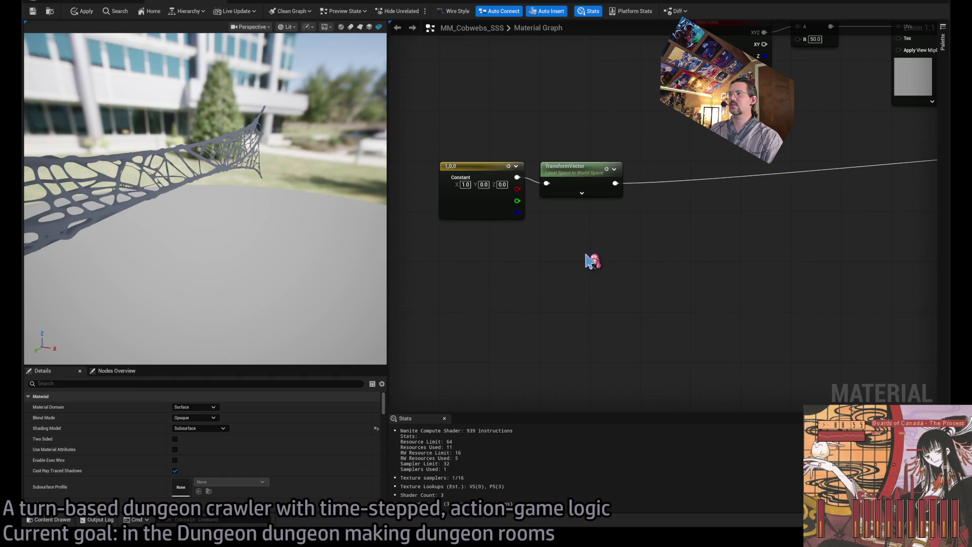
Duplicate the constant and TransformVector pair below, set the copy's X to -1, and add a Dot node
drag(592, 261, 455, 202)
key(ctrl+c)
key(ctrl+v)
drag(553, 271, 582, 267)
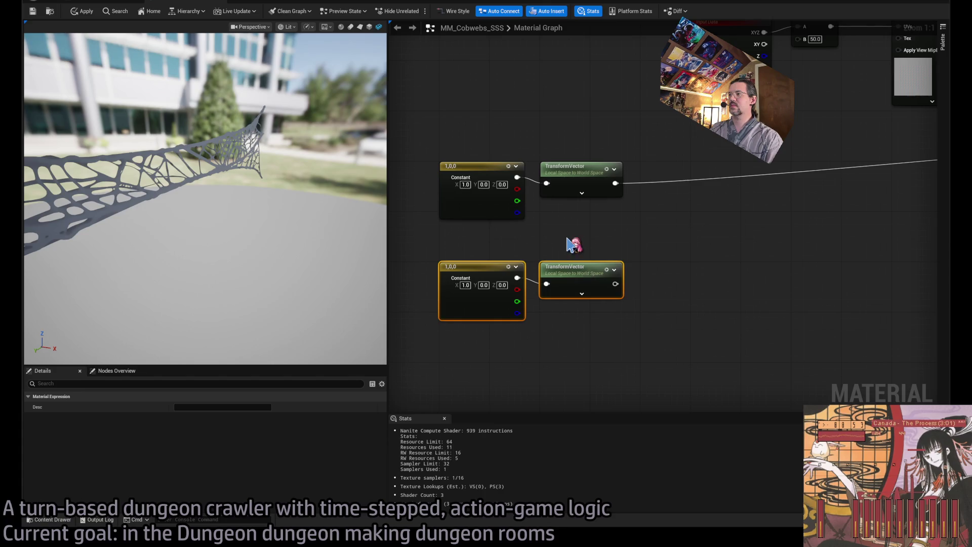
click(574, 245)
drag(615, 314, 581, 307)
click(432, 277)
text(-1)
key(Return)
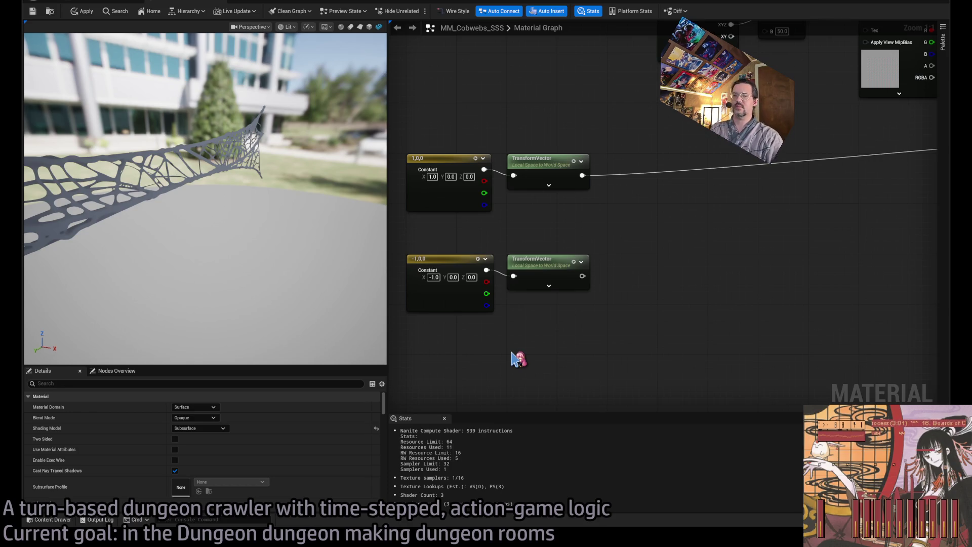
drag(564, 330, 564, 363)
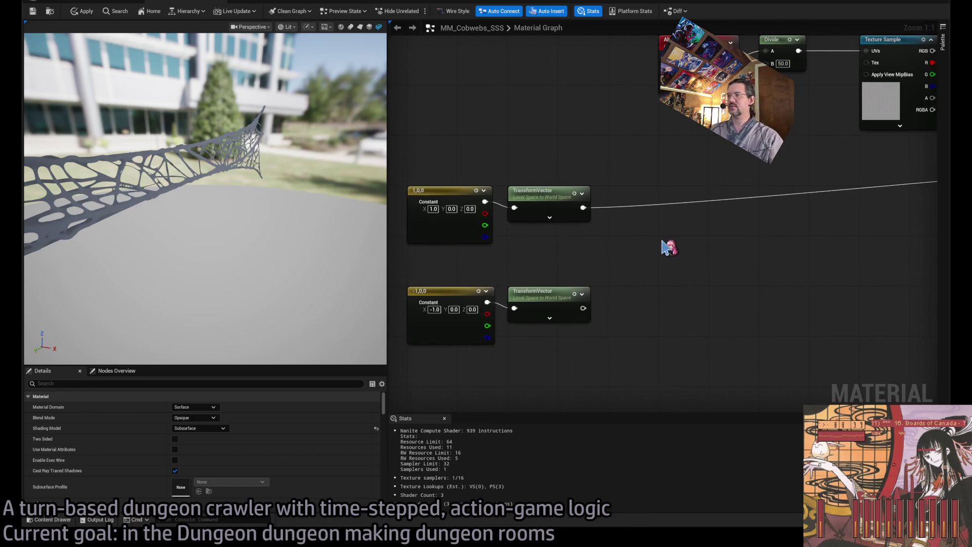
click(558, 118)
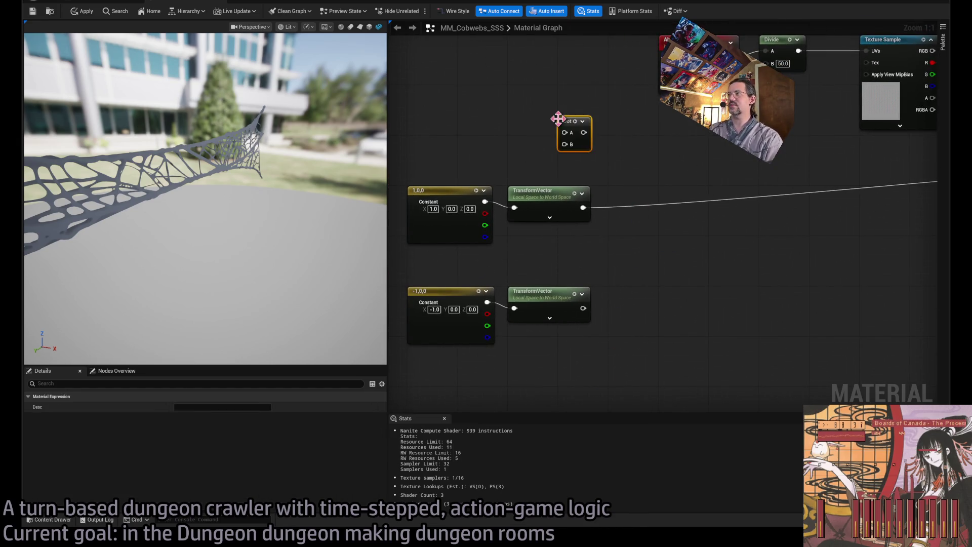
Move the Dot node aside and add a PixelNormalWS node to the graph
drag(607, 156, 566, 164)
click(598, 142)
drag(532, 135, 677, 293)
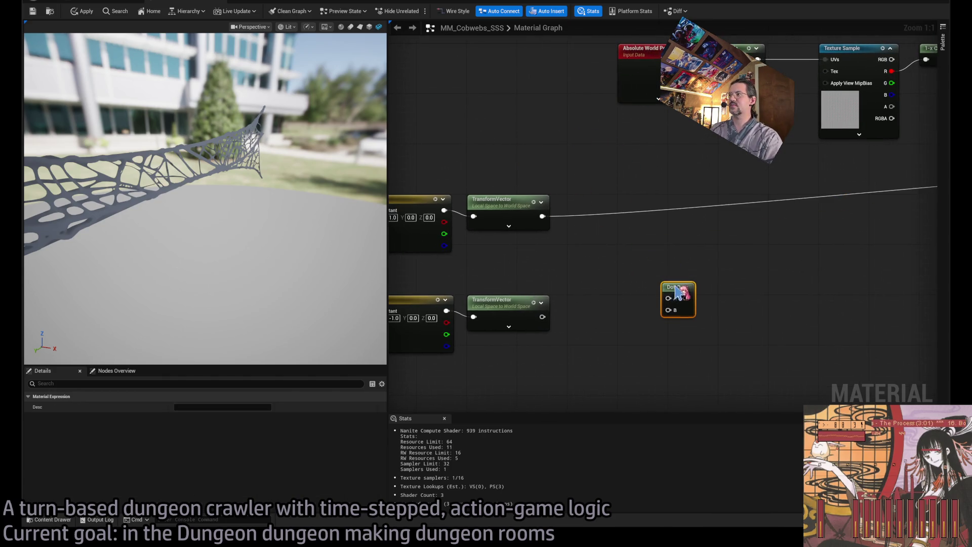
click(576, 276)
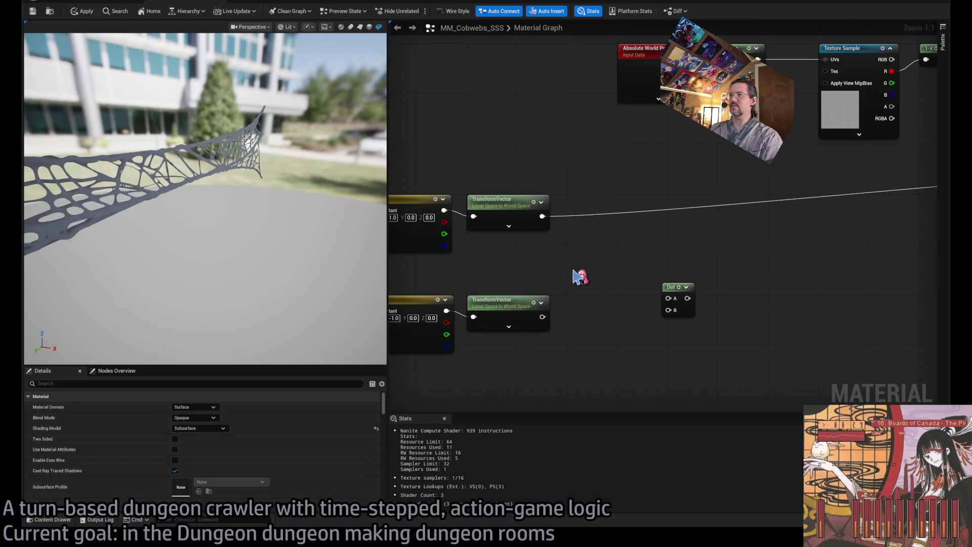
key(ctrl+v)
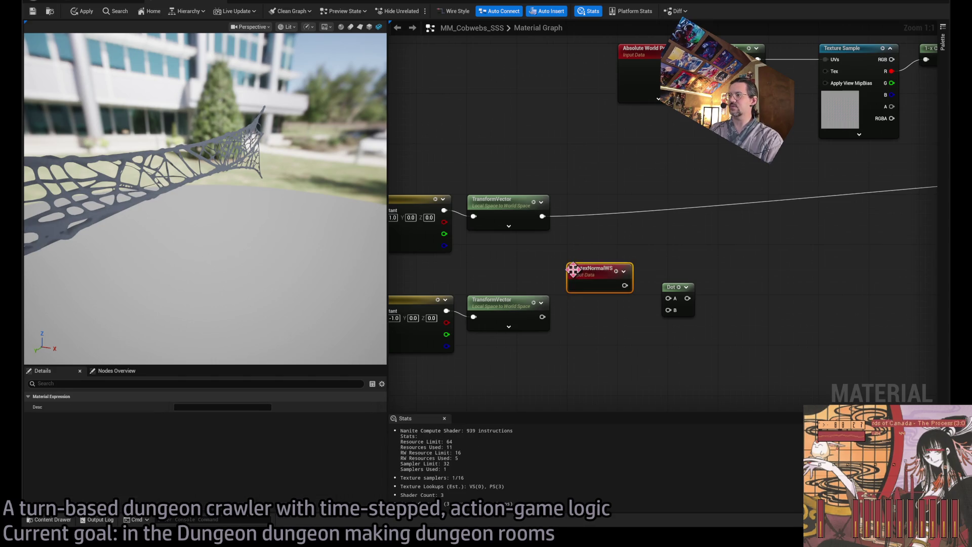
key(Delete)
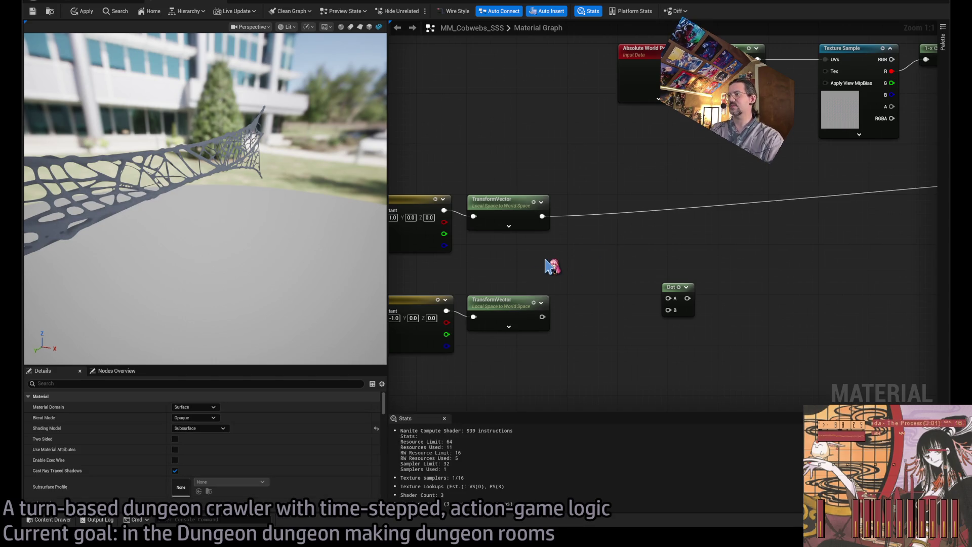
key(ctrl+v)
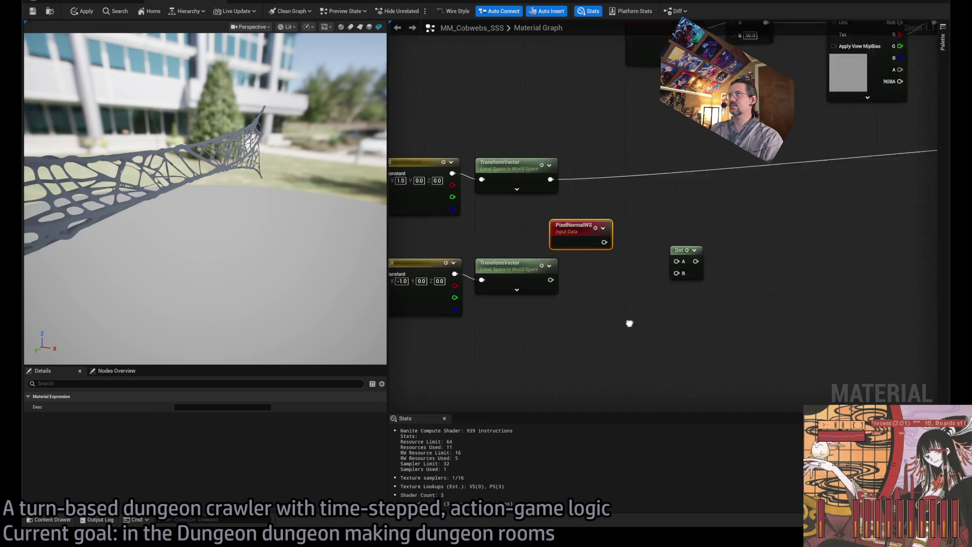
mouse_move(571, 207)
mouse_down()
mouse_move(420, 334)
mouse_move(484, 319)
mouse_move(467, 313)
mouse_up()
Wire PixelNormalWS into Dot B and the upper 1,0,0 TransformVector into Dot A
mouse_move(740, 199)
mouse_down()
mouse_move(615, 294)
mouse_move(557, 319)
mouse_up()
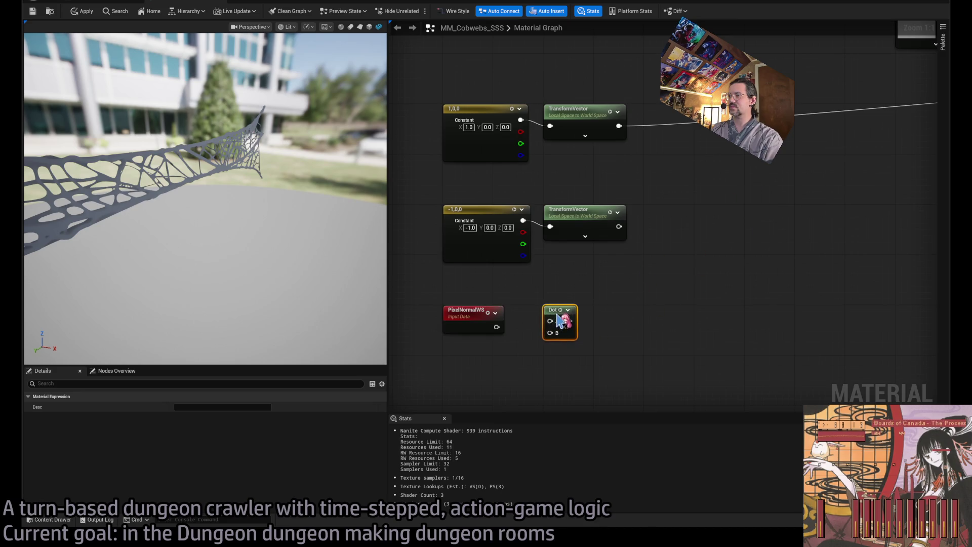
mouse_move(497, 327)
mouse_down()
mouse_move(550, 321)
mouse_move(566, 278)
mouse_up()
drag(530, 335, 549, 332)
mouse_move(619, 125)
mouse_down()
mouse_move(539, 299)
mouse_move(749, 260)
mouse_move(623, 170)
mouse_up()
click(577, 162)
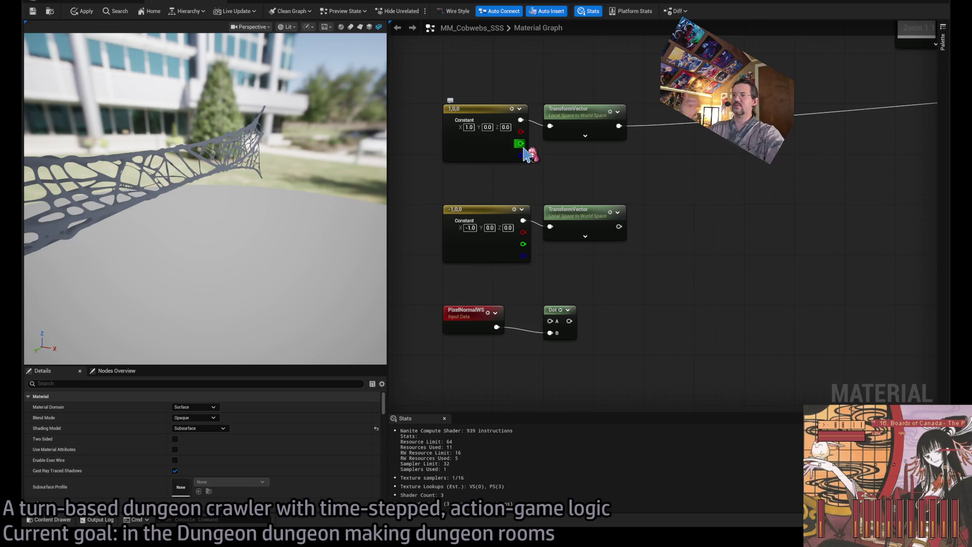
drag(619, 125, 551, 321)
drag(643, 337, 580, 336)
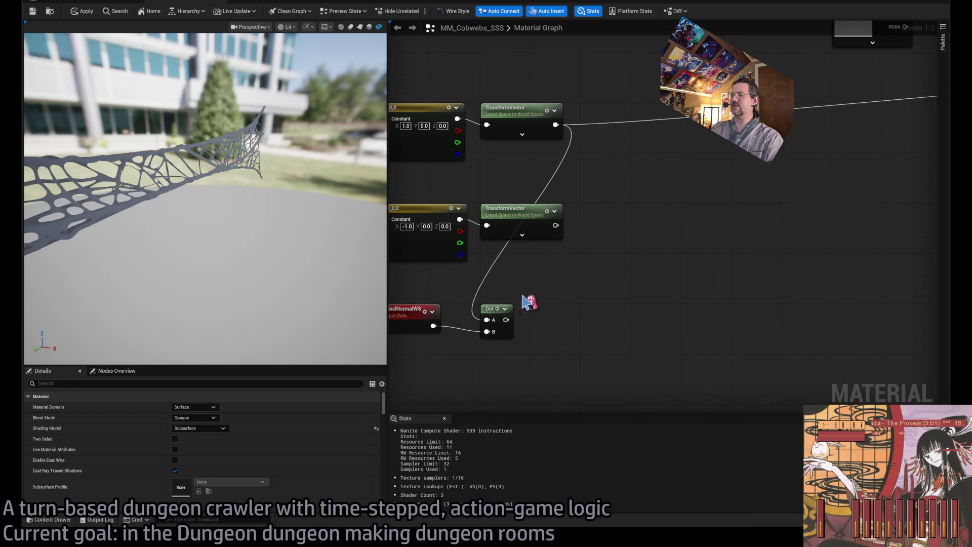
mouse_move(527, 290)
mouse_down()
mouse_move(408, 321)
mouse_move(652, 287)
mouse_move(666, 268)
mouse_up()
click(655, 347)
mouse_move(655, 347)
mouse_down()
mouse_move(615, 281)
mouse_move(658, 245)
mouse_move(652, 239)
mouse_move(704, 210)
mouse_up()
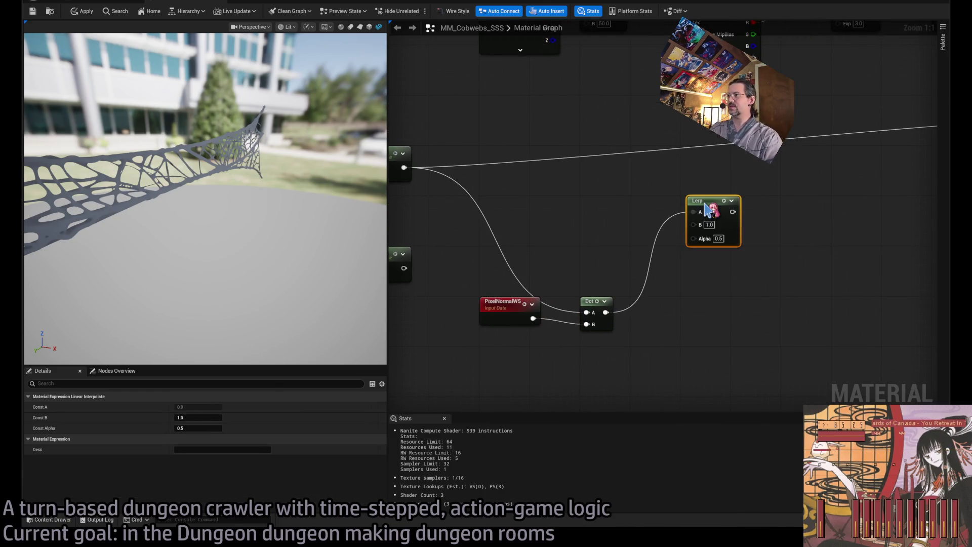
Route the Dot output through a MatFunc_normalize_sine node into the Lerp's Alpha, discarding trial Multiply and Add nodes
click(690, 273)
mouse_move(687, 306)
mouse_down()
mouse_move(545, 341)
mouse_move(679, 327)
mouse_move(660, 325)
mouse_up()
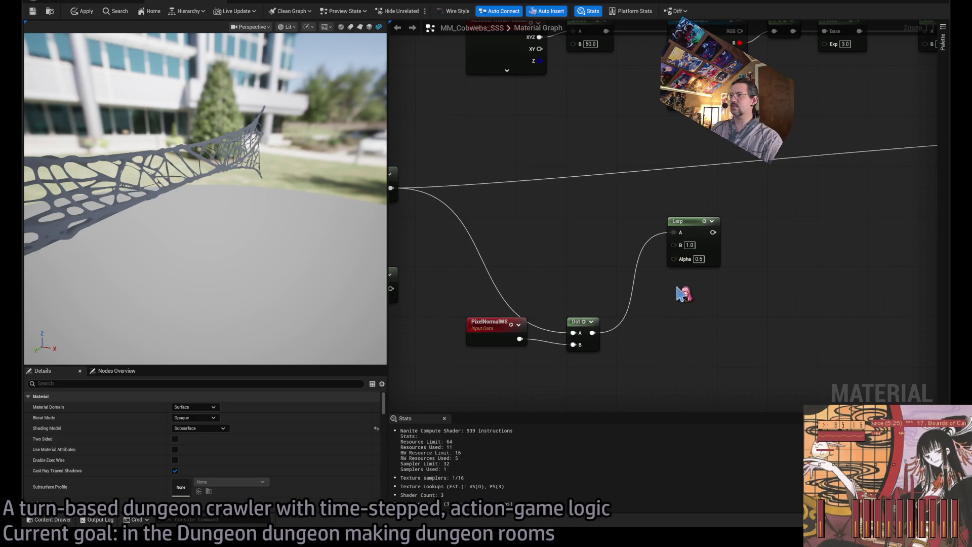
mouse_move(734, 307)
mouse_down()
mouse_move(722, 324)
mouse_move(824, 321)
mouse_move(577, 243)
mouse_up()
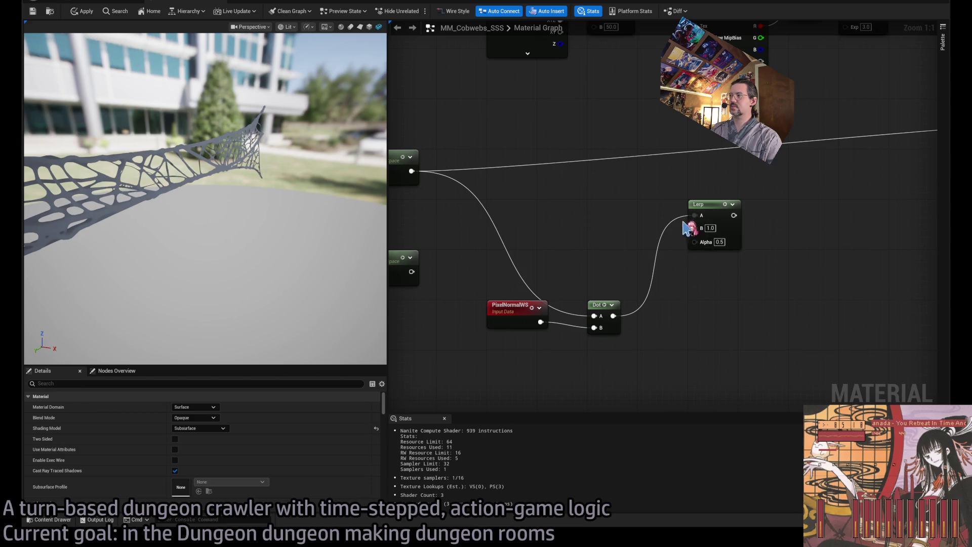
drag(612, 316, 681, 324)
key(m)
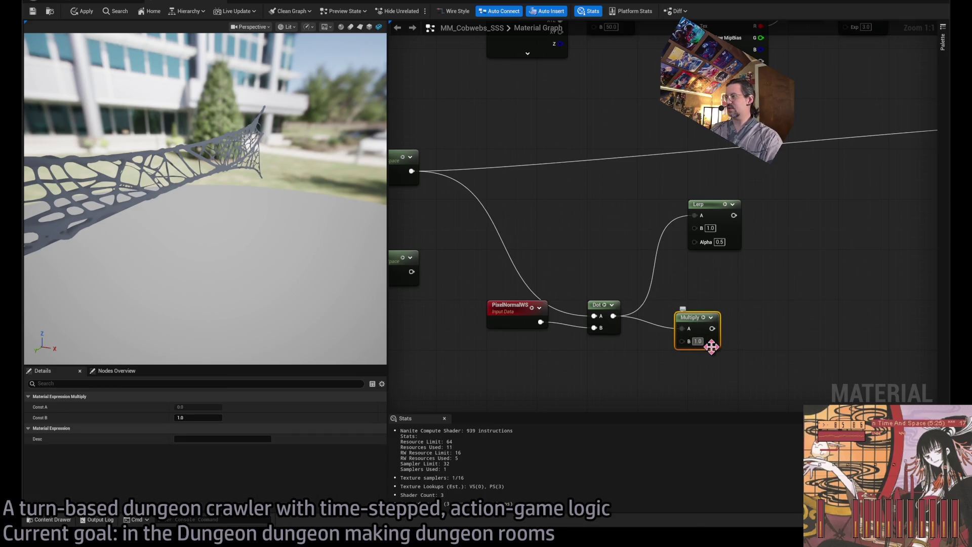
key(Delete)
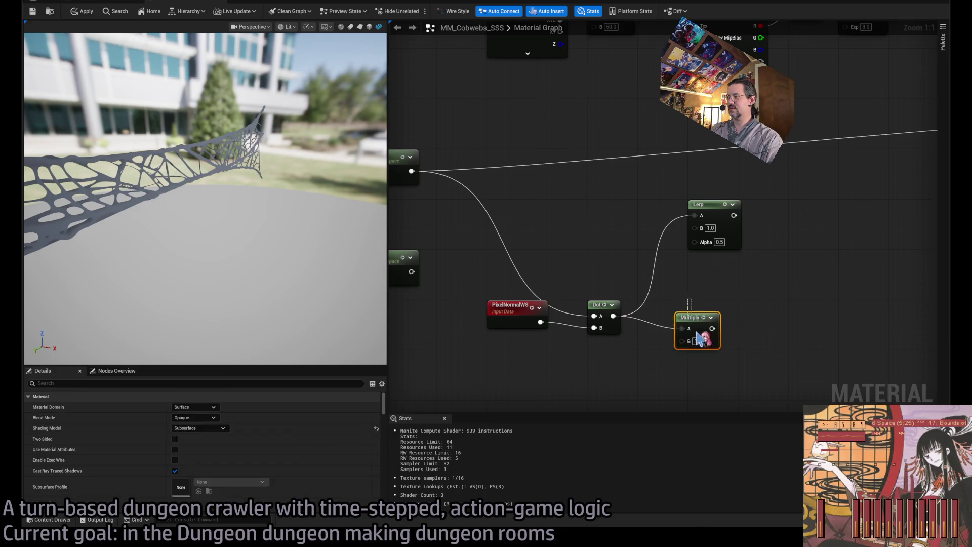
drag(614, 317, 703, 325)
key(a)
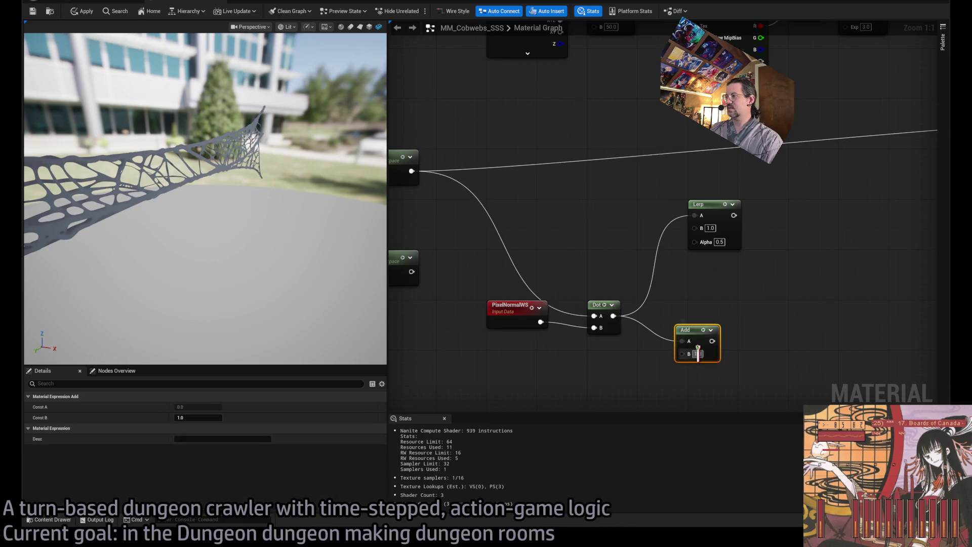
click(759, 372)
drag(614, 316, 690, 339)
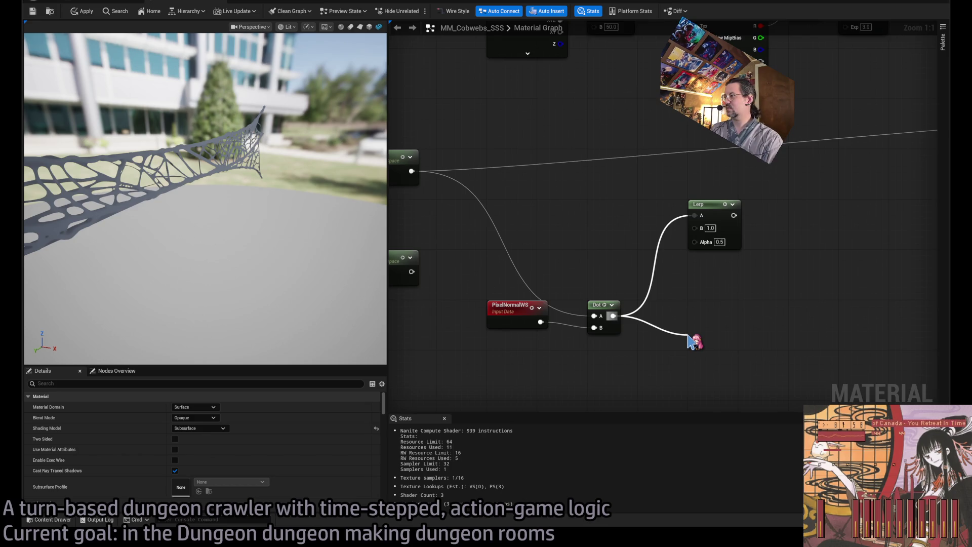
mouse_move(689, 339)
mouse_down()
mouse_move(724, 306)
mouse_move(695, 242)
mouse_up()
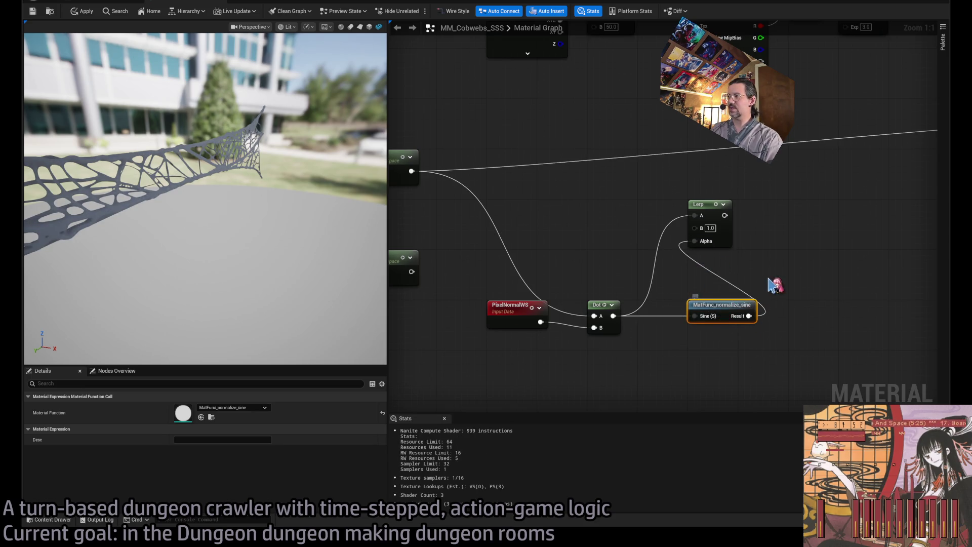
Replace Dot on Lerp A with the two TransformVector outputs wired into Lerp A and B
drag(616, 310, 559, 332)
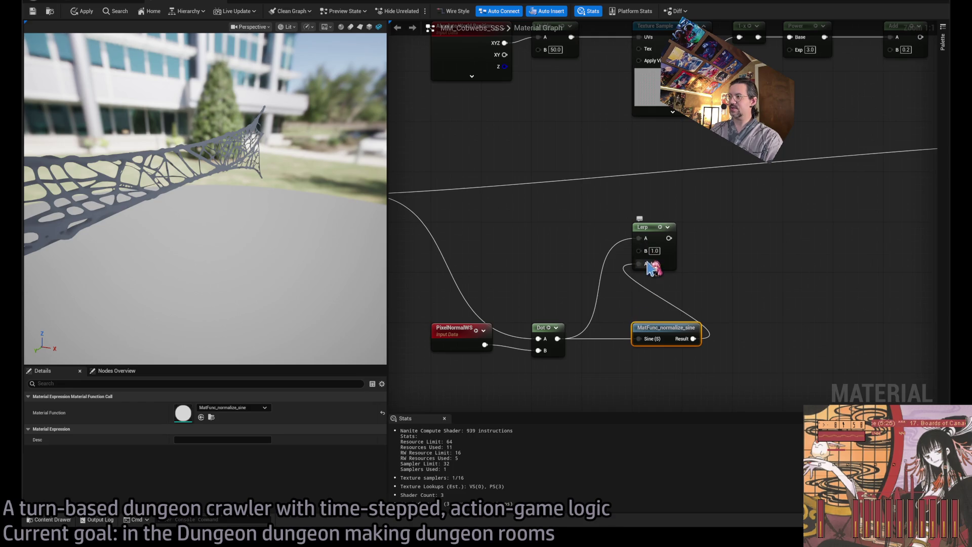
drag(595, 281, 671, 280)
click(614, 290)
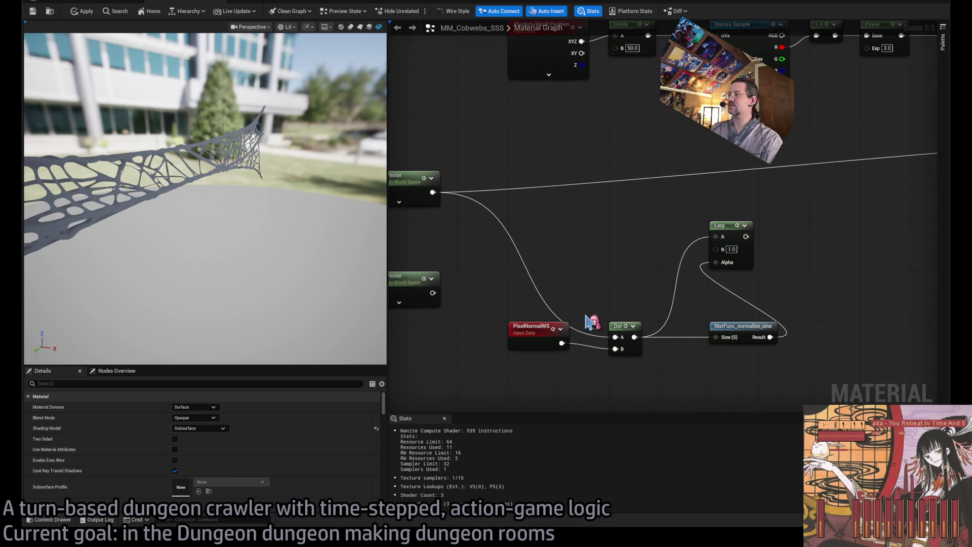
drag(718, 244, 661, 332)
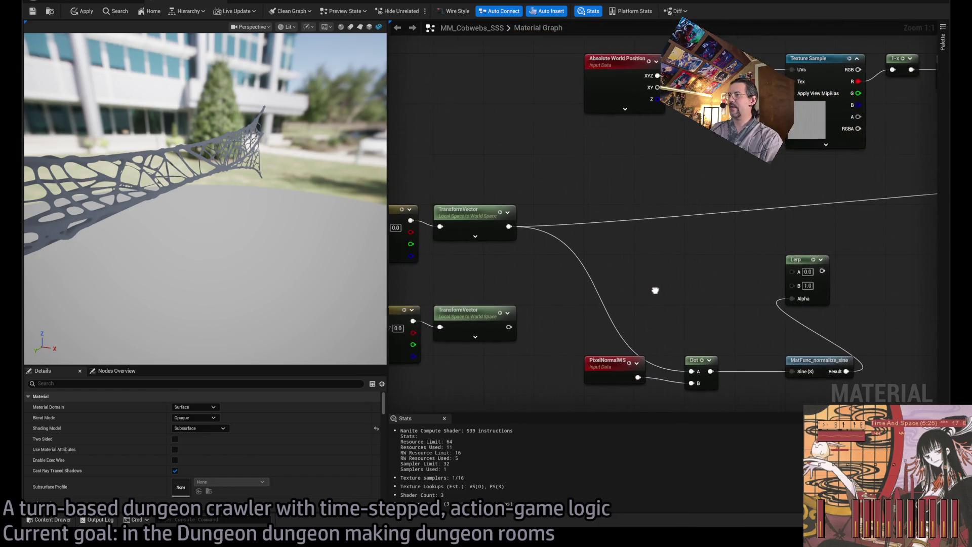
mouse_move(519, 208)
mouse_down()
mouse_move(821, 282)
mouse_move(804, 267)
mouse_up()
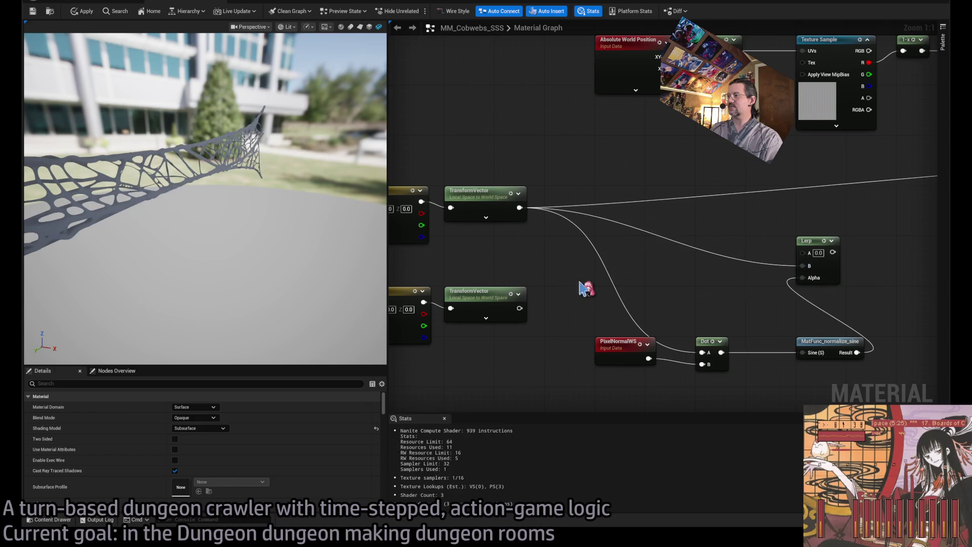
mouse_move(519, 308)
mouse_down()
mouse_move(806, 268)
mouse_move(784, 228)
mouse_move(528, 310)
mouse_up()
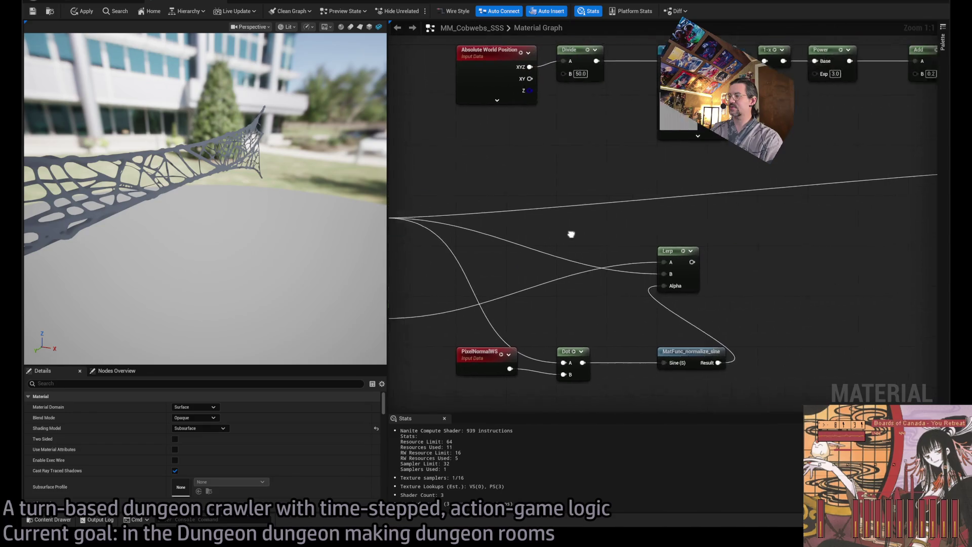
Create an Add node from the Lerp output and a Multiply node from PixelNormalWS
mouse_move(769, 297)
mouse_down()
mouse_move(794, 340)
mouse_move(581, 267)
mouse_move(764, 290)
mouse_move(627, 209)
mouse_move(645, 208)
mouse_move(651, 119)
mouse_up()
drag(631, 267, 595, 287)
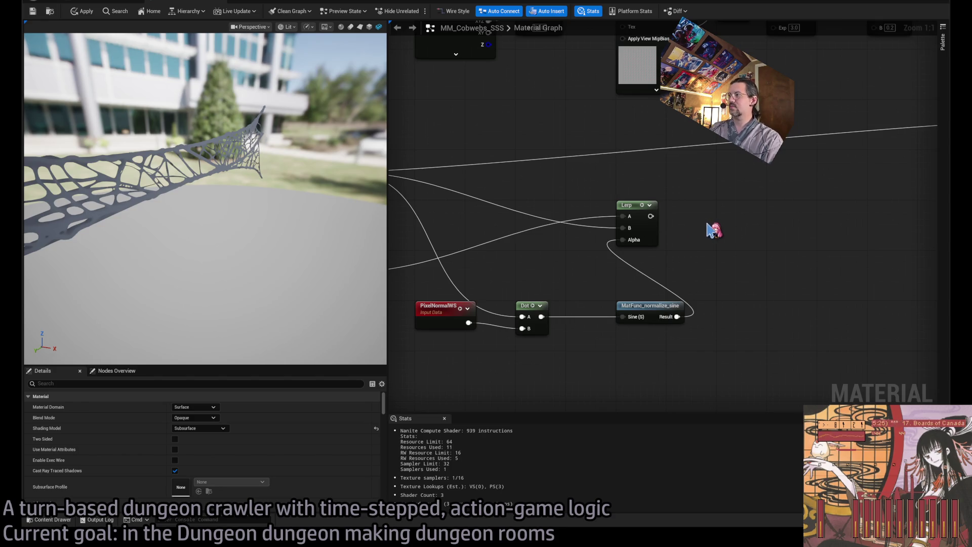
drag(651, 216, 690, 212)
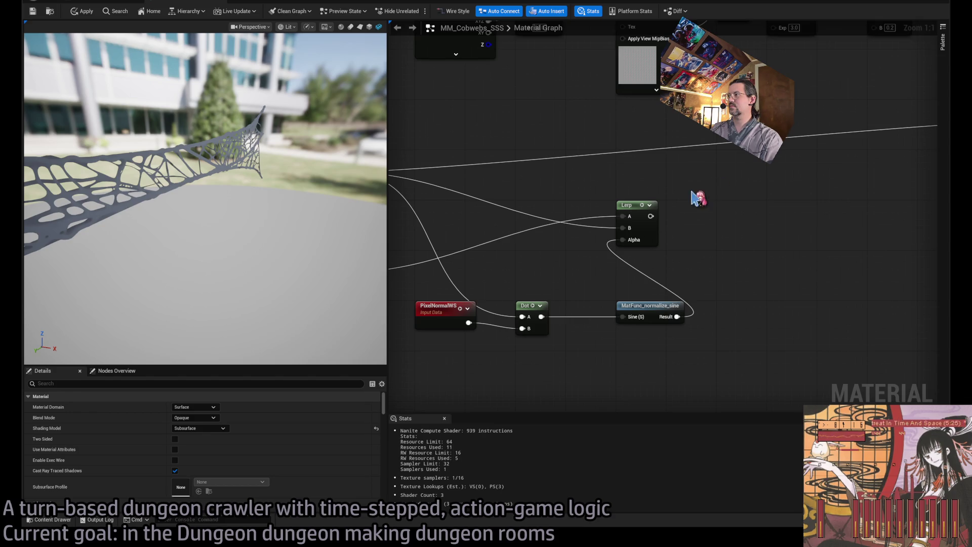
drag(651, 216, 739, 204)
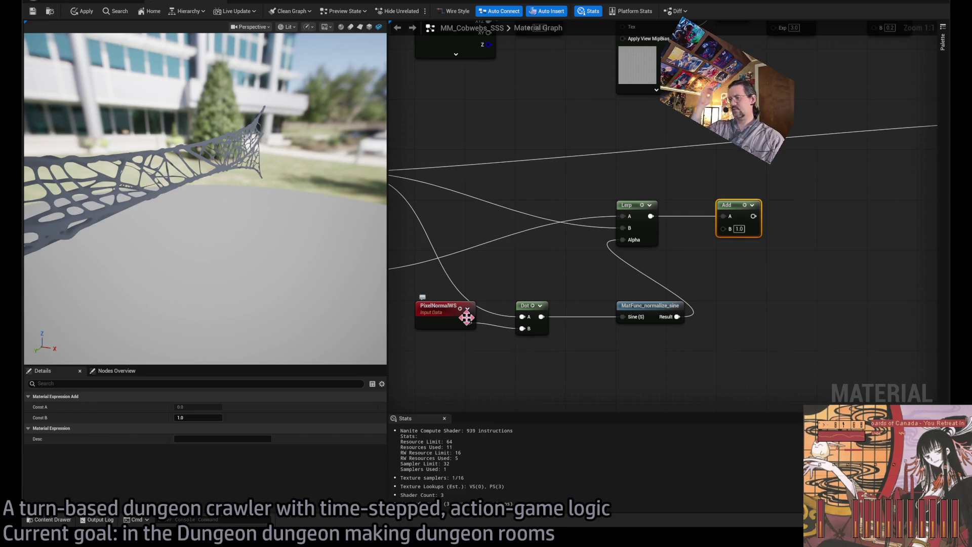
drag(468, 323, 719, 263)
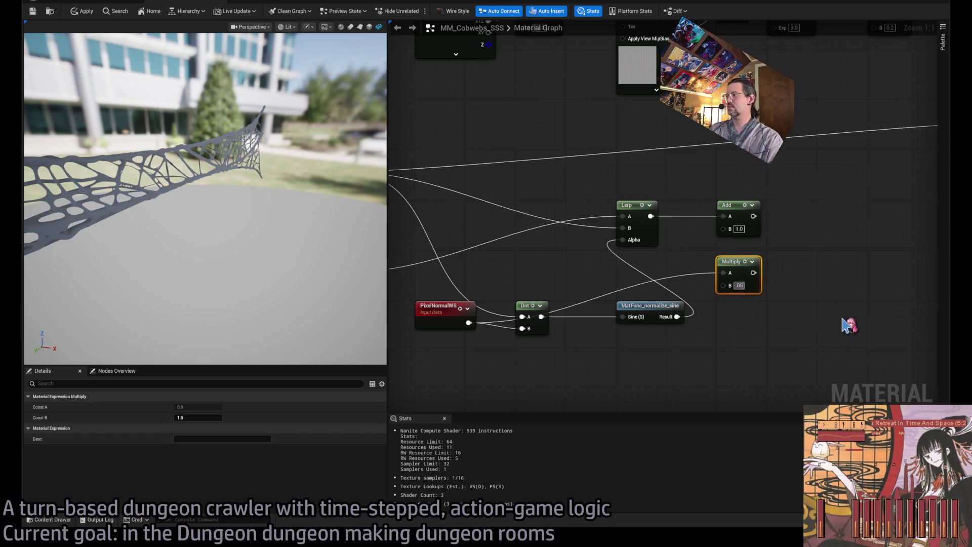
Feed the 0.05 Multiply into Add B and plug the normalized Add result into Normal
drag(756, 272, 723, 229)
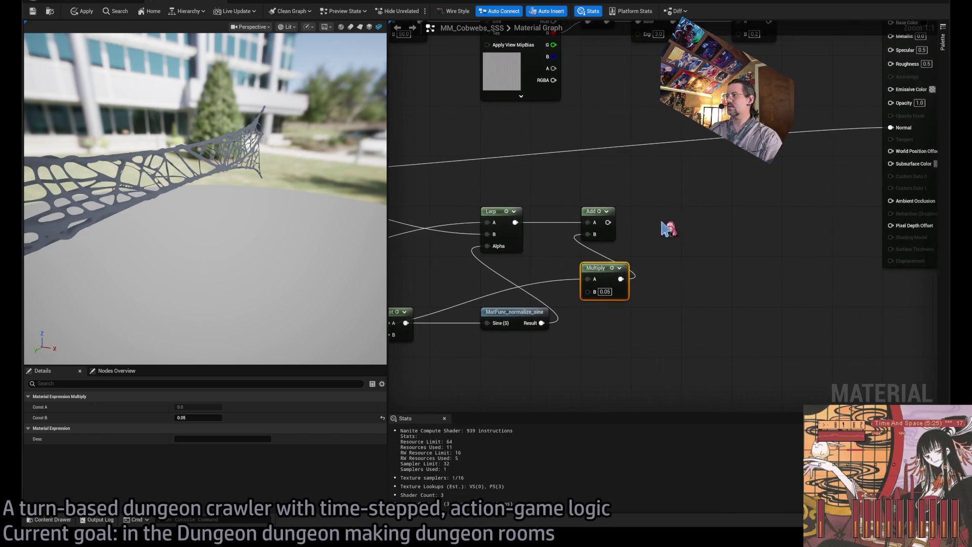
drag(609, 222, 654, 219)
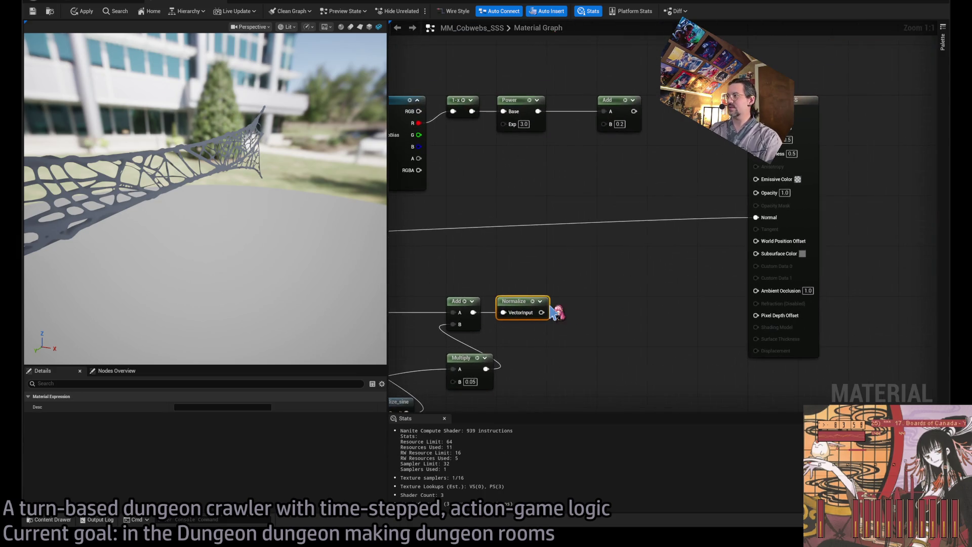
drag(543, 317, 756, 217)
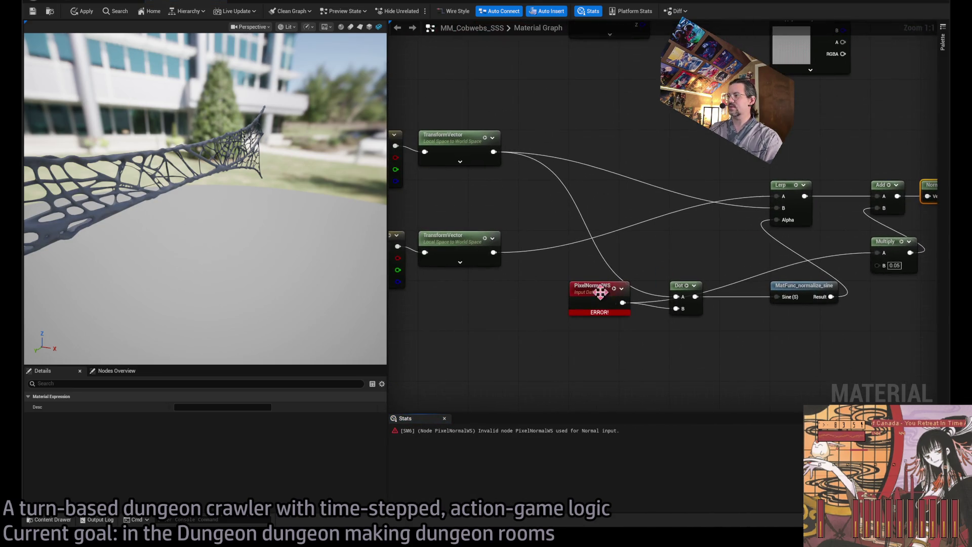
Swap the erroring PixelNormalWS for a VertexNormalWS node and apply the material
click(561, 377)
key(ctrl+v)
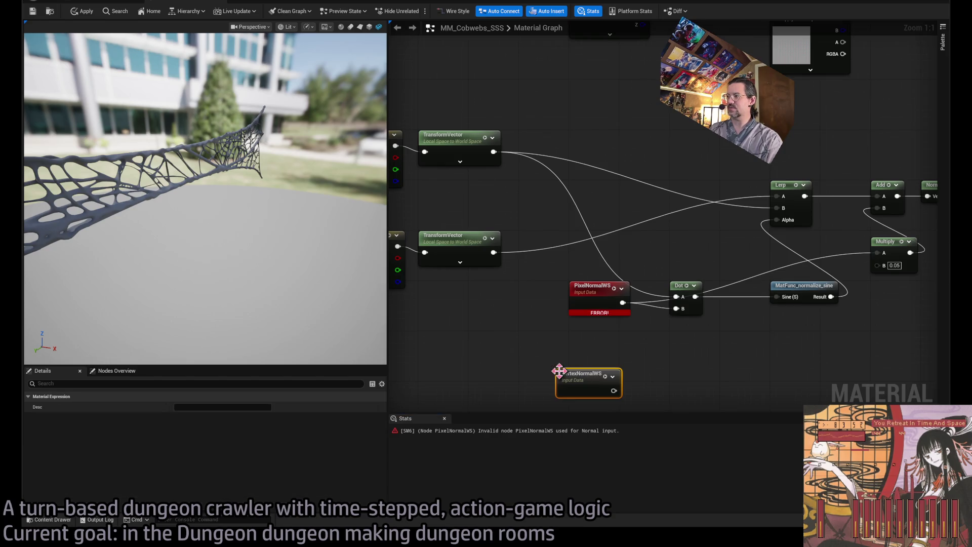
mouse_move(615, 389)
mouse_down()
mouse_move(676, 308)
mouse_move(618, 395)
mouse_move(599, 304)
mouse_up()
click(597, 298)
key(Delete)
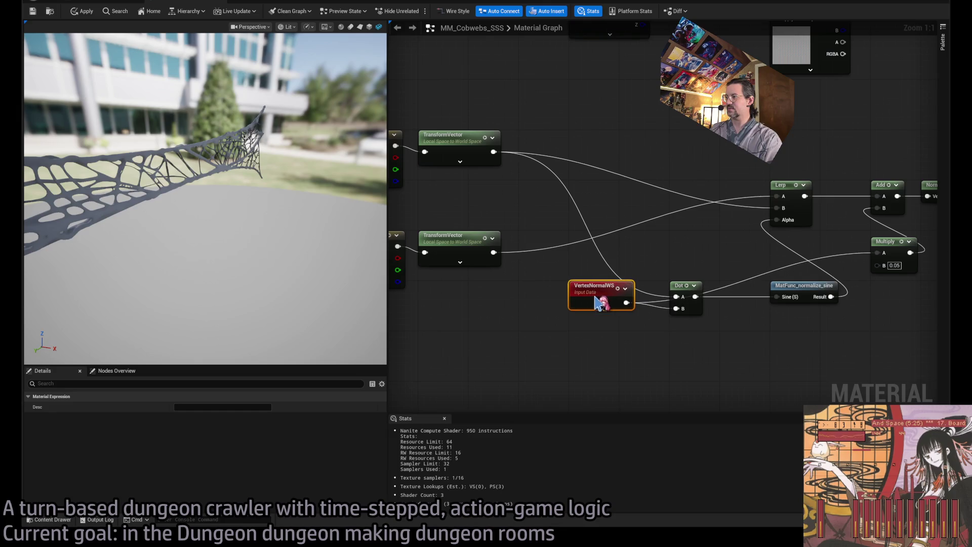
click(105, 3)
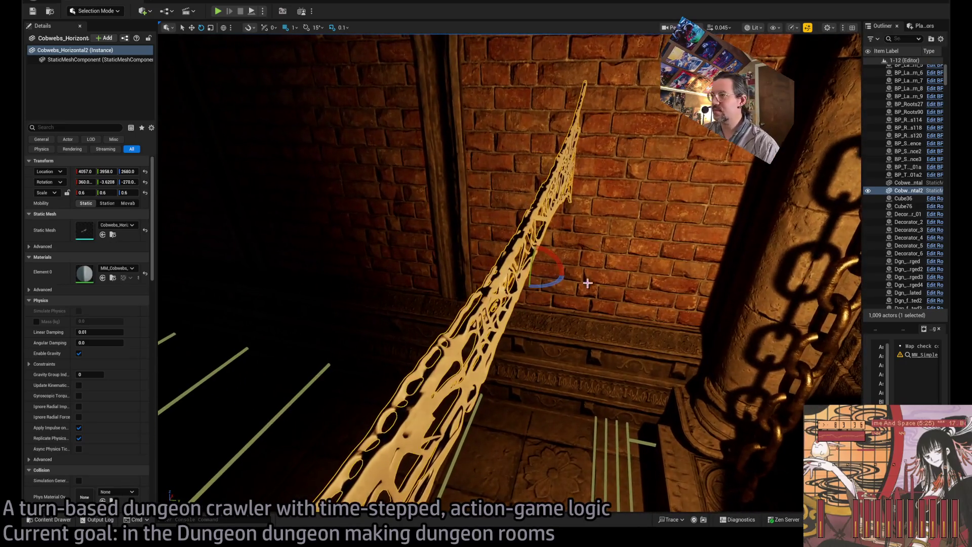
Rotate the cobweb about its vertical axis and frame it in the view
mouse_move(581, 284)
mouse_down()
mouse_move(538, 258)
mouse_move(558, 290)
mouse_up()
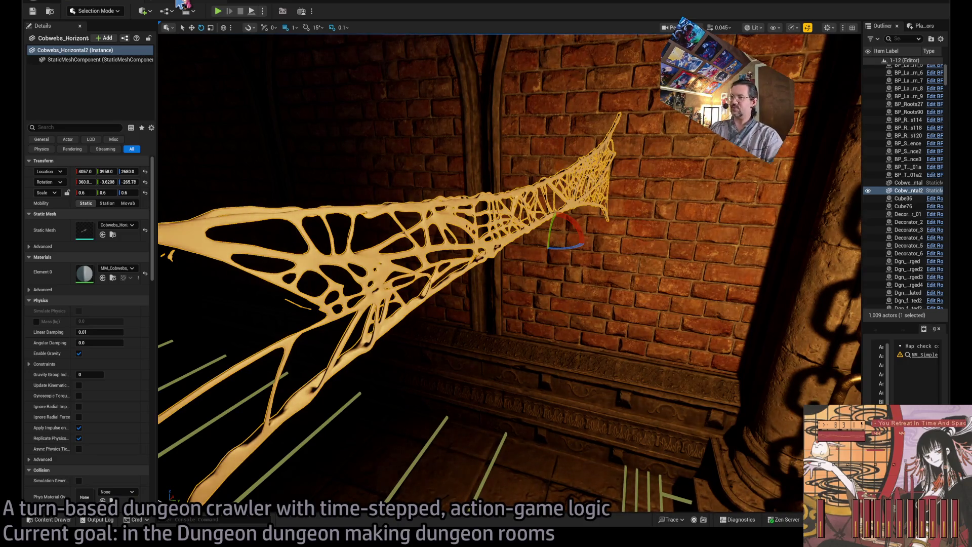
mouse_move(571, 250)
mouse_down()
mouse_move(511, 253)
mouse_move(560, 248)
mouse_move(576, 235)
mouse_move(576, 261)
mouse_up()
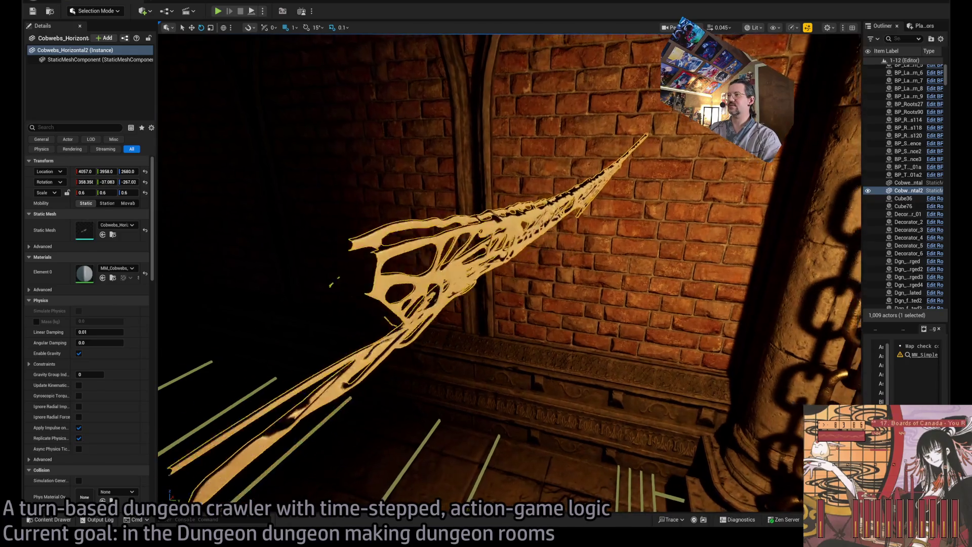
scroll(576, 260, down, 5)
key(f)
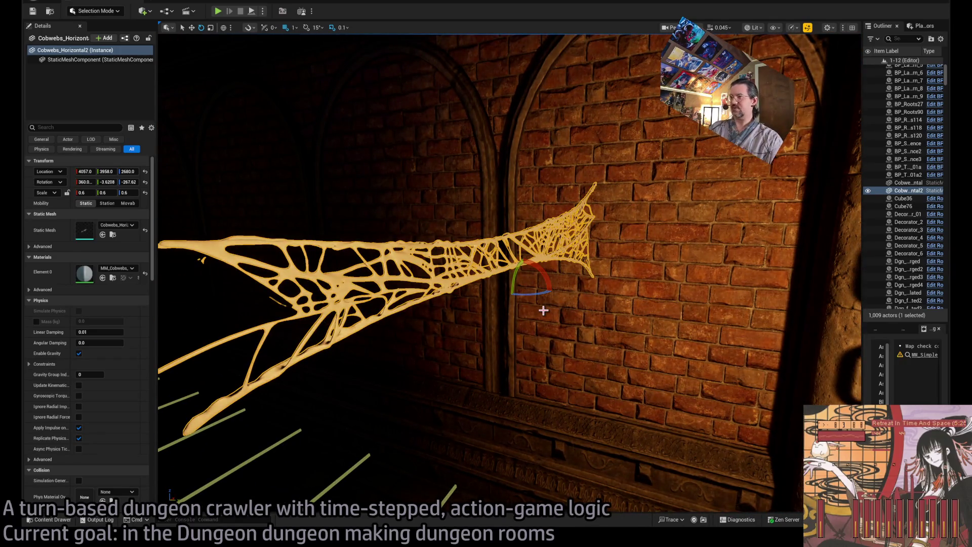
Select the horizontal cobweb over the shrine arch and open its MM_Cobwebs_SSS material
drag(543, 310, 512, 243)
click(430, 226)
key(f)
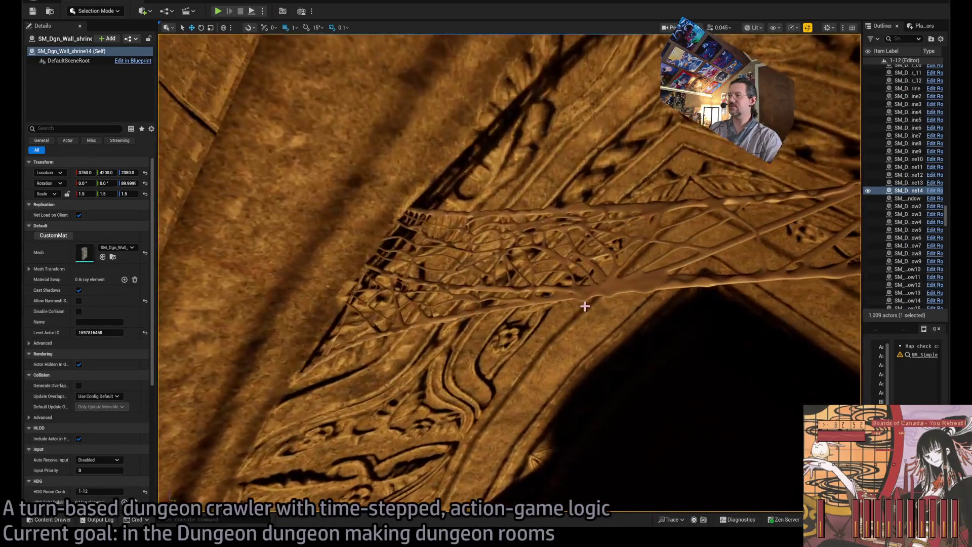
click(635, 293)
drag(634, 294, 597, 291)
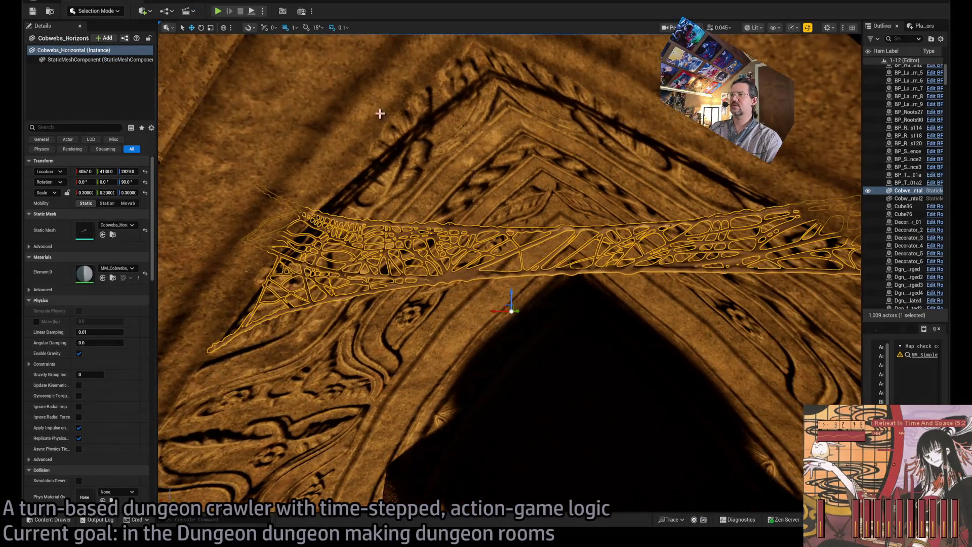
click(178, 4)
key(Home)
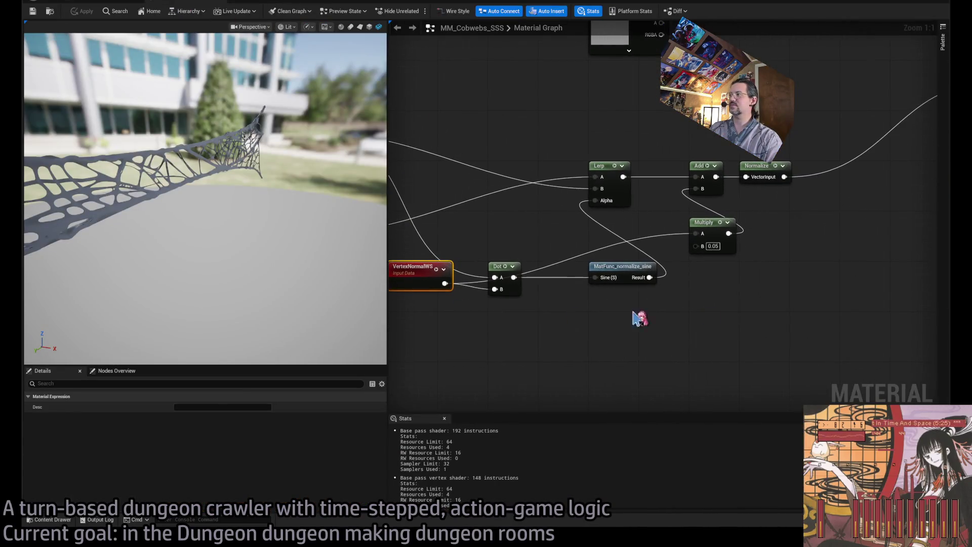
Set the cobweb material's Roughness to 1.0, apply it, and view the whole shrine arch
drag(622, 312, 740, 253)
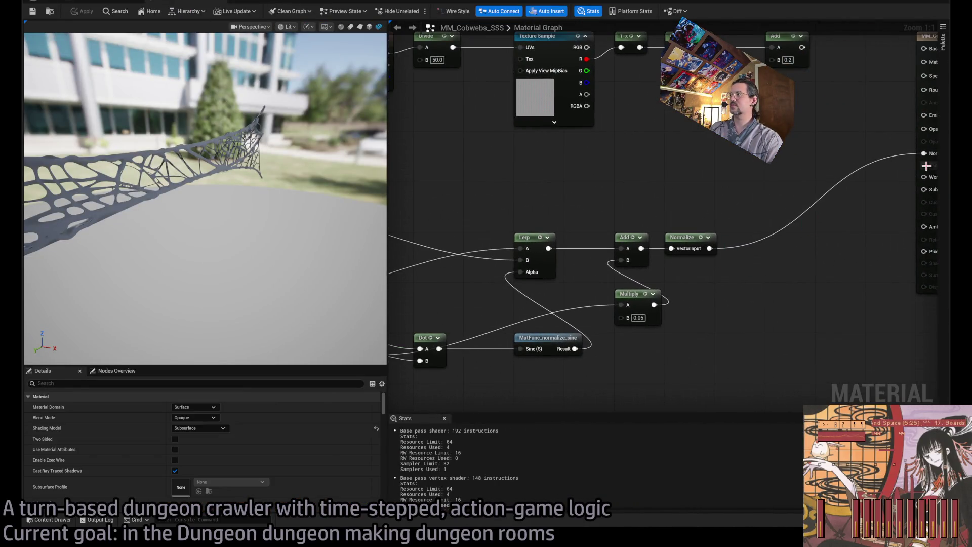
click(101, 6)
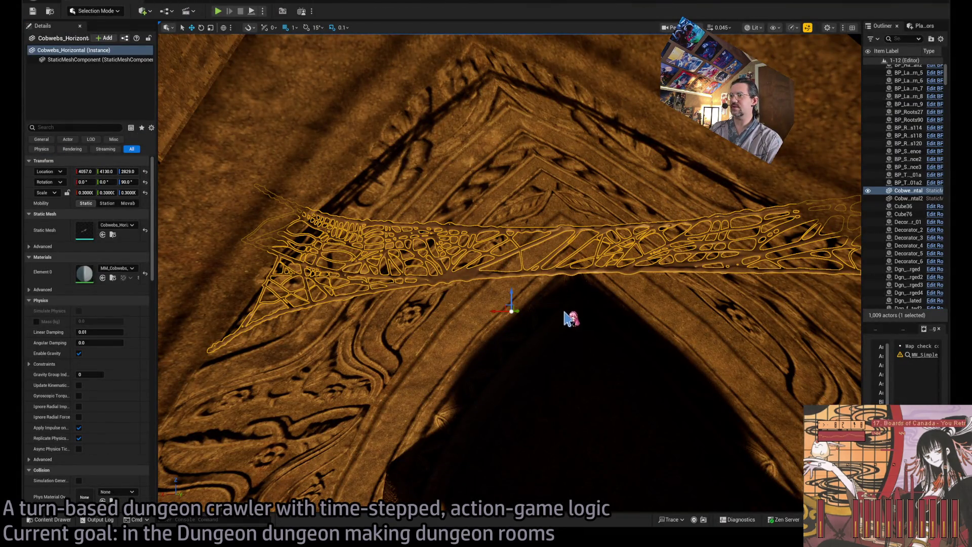
scroll(567, 318, up, 3)
scroll(403, 290, up, 2)
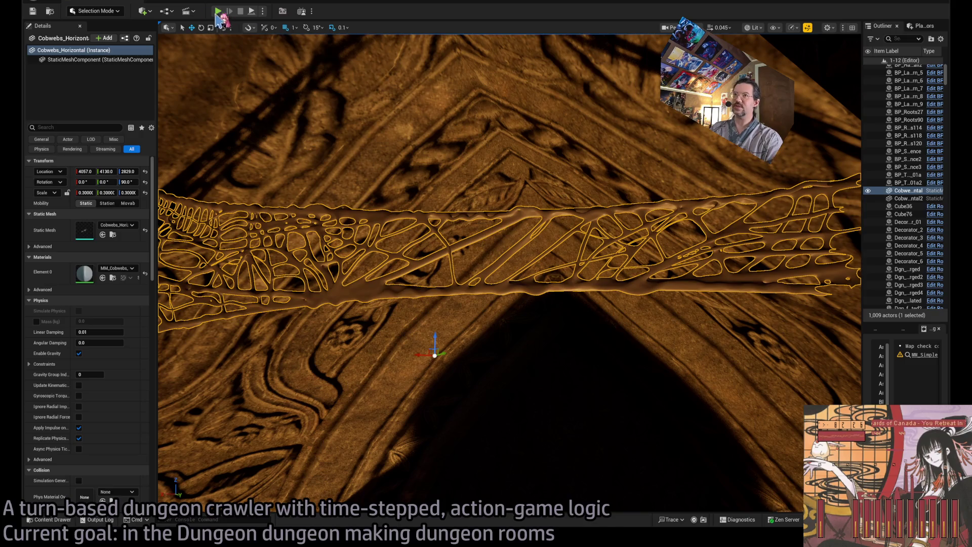
click(195, 4)
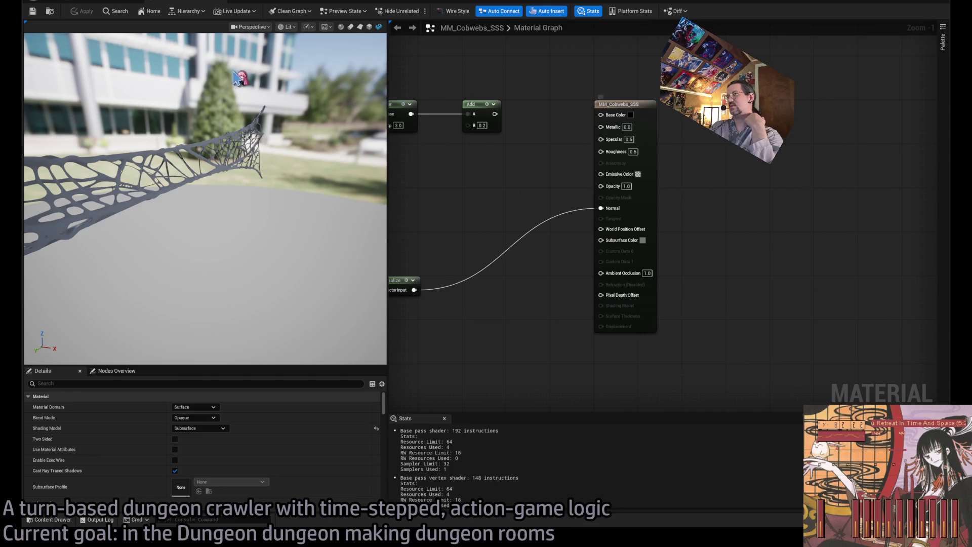
click(114, 2)
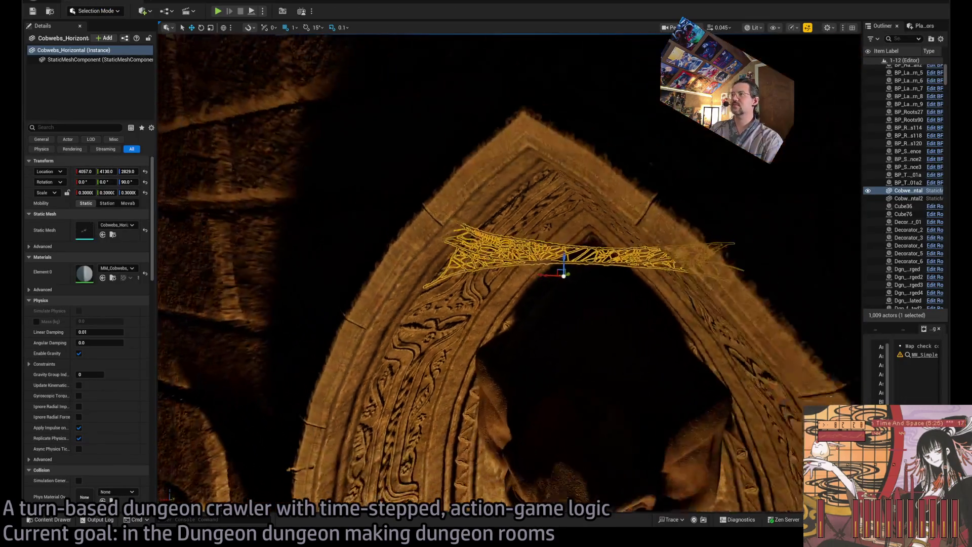
click(576, 267)
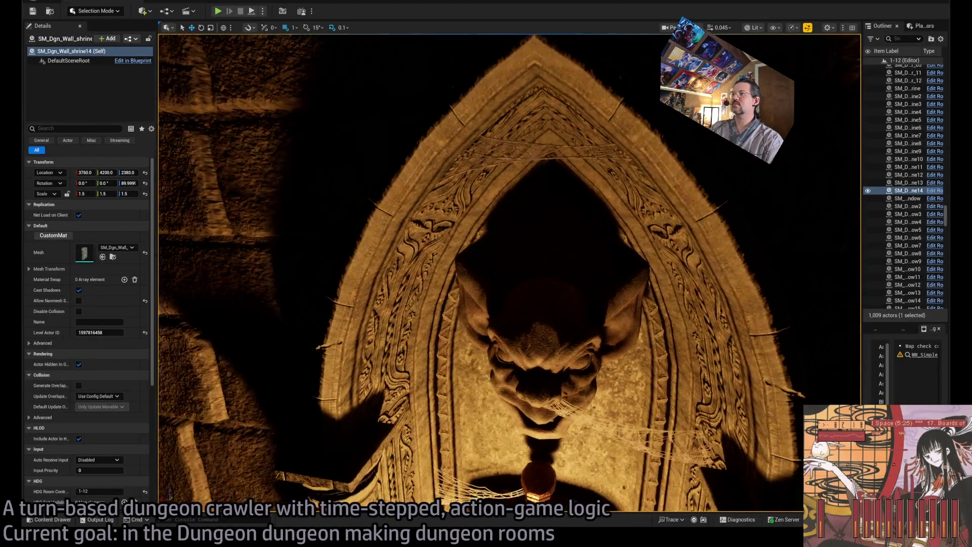
scroll(506, 274, up, 5)
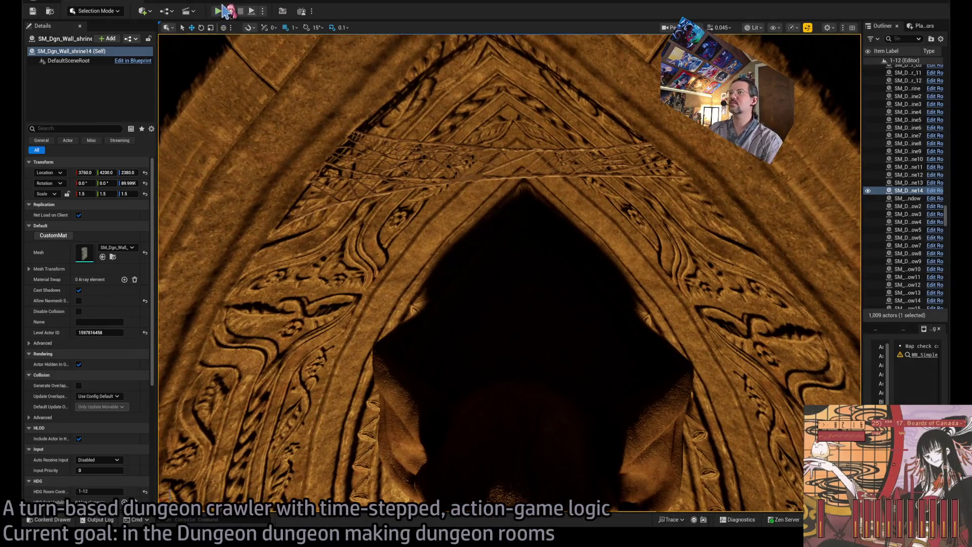
click(205, 3)
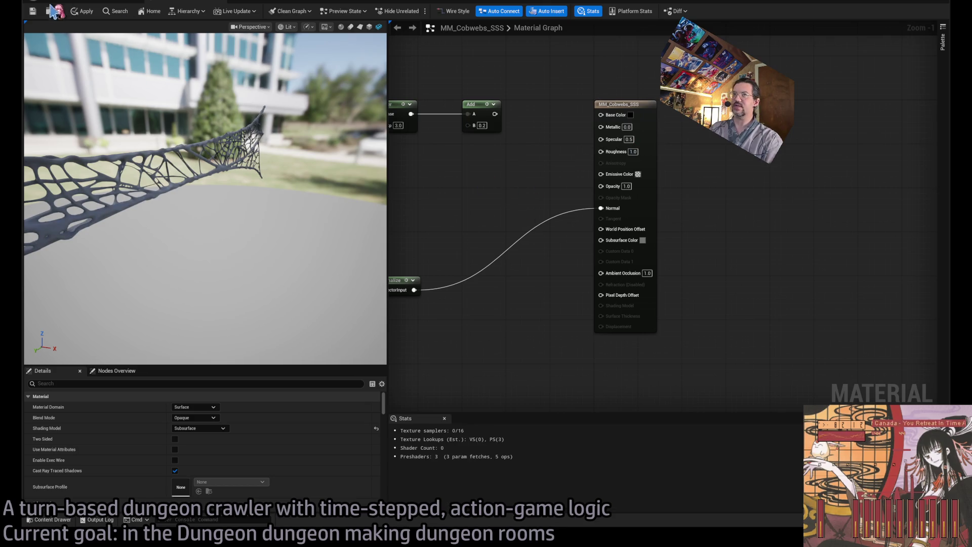
click(87, 12)
click(109, 2)
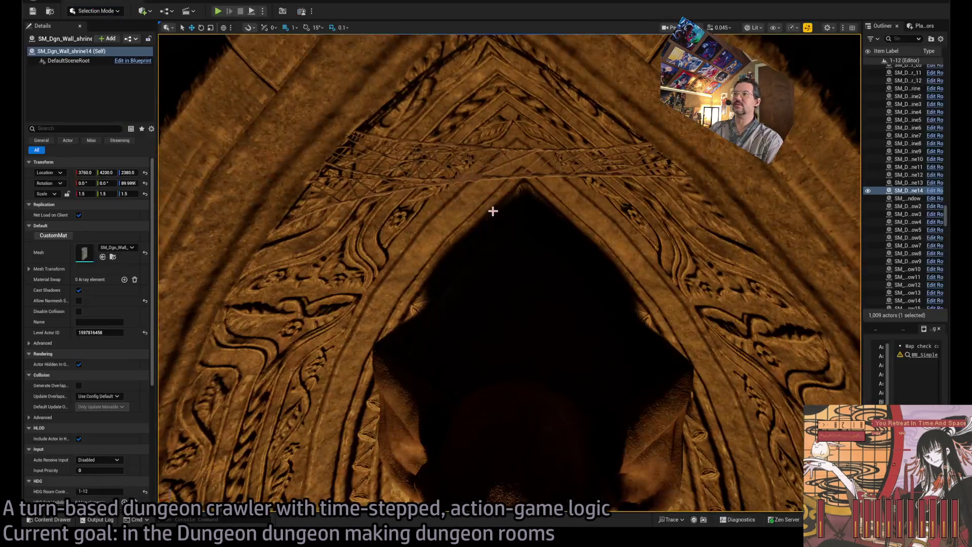
mouse_move(564, 248)
mouse_down()
mouse_move(578, 279)
mouse_move(471, 420)
mouse_move(458, 380)
mouse_move(488, 191)
mouse_up()
Delete Cobwebs_Horizontal2 and stretch Cobwebs_Horizontal along its length across the arch
click(470, 424)
key(Delete)
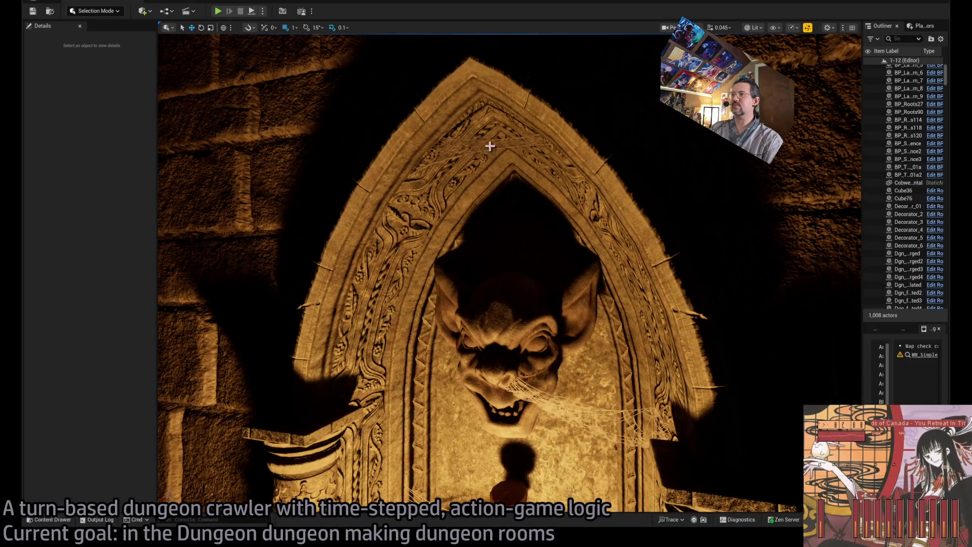
click(490, 147)
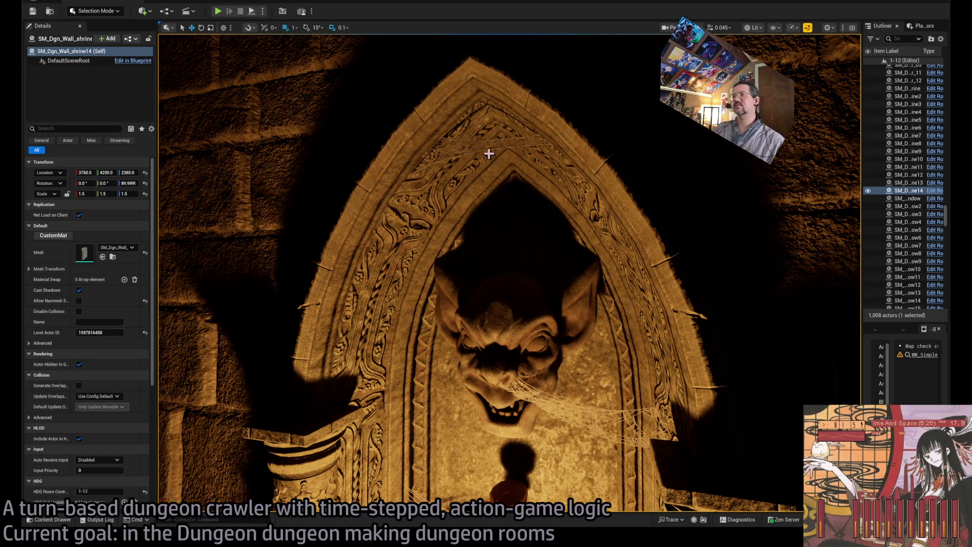
drag(486, 155, 516, 166)
click(517, 166)
key(f)
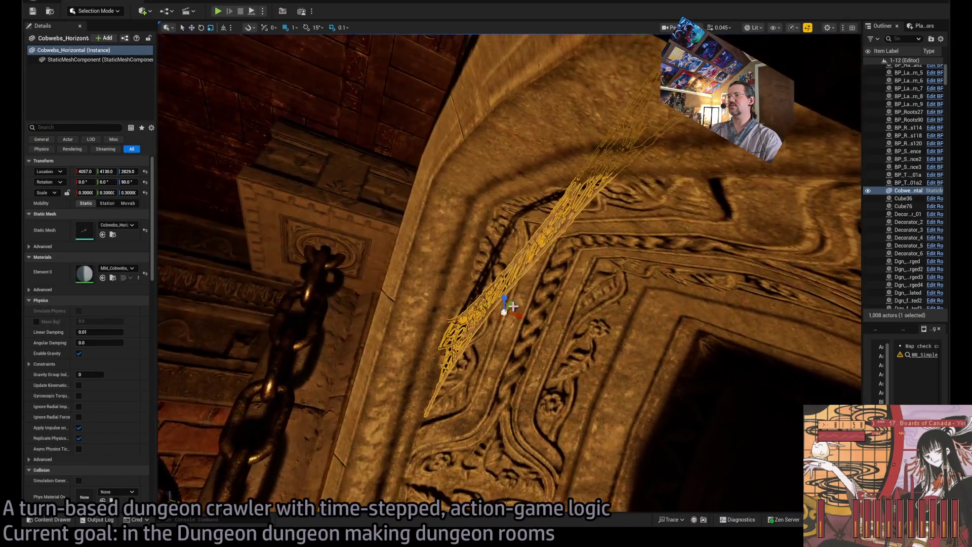
mouse_move(85, 192)
mouse_down()
mouse_move(101, 192)
mouse_move(81, 193)
mouse_up()
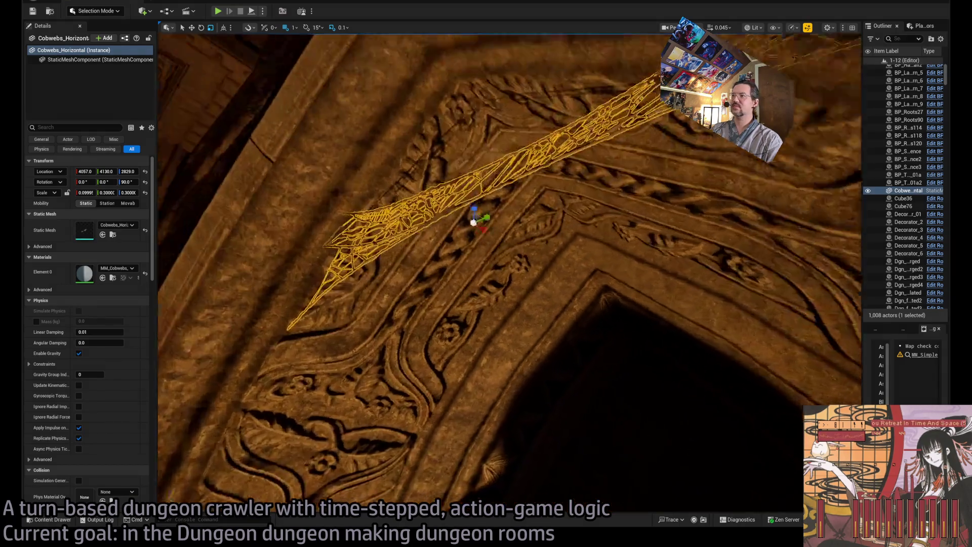
Check the cobweb lies flat across the arch, then open the Cobwebs_MacDrab asset folder
click(571, 261)
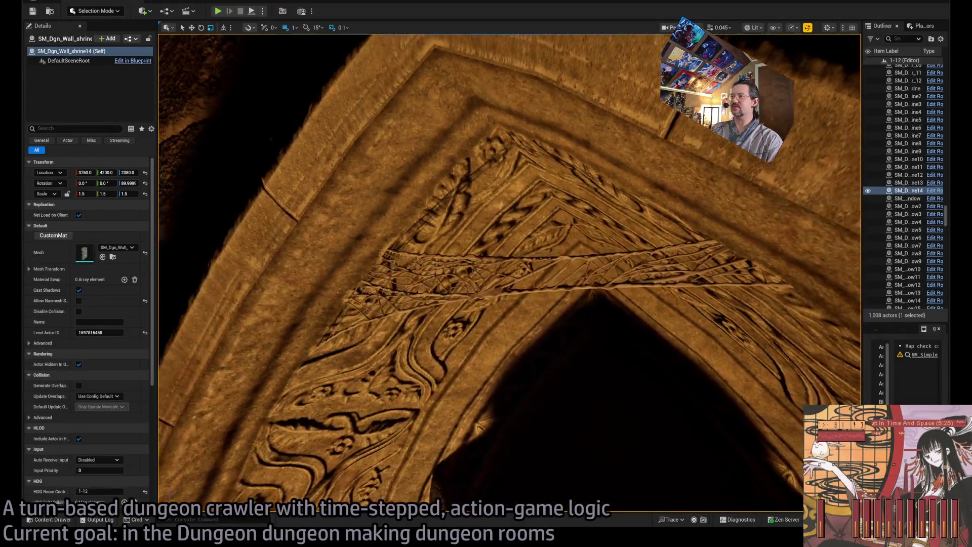
click(574, 258)
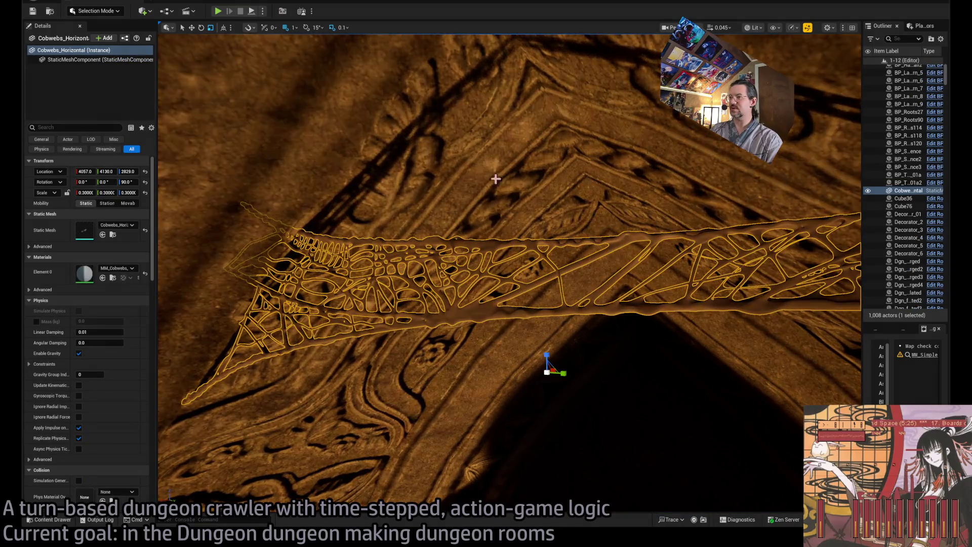
drag(428, 314, 574, 245)
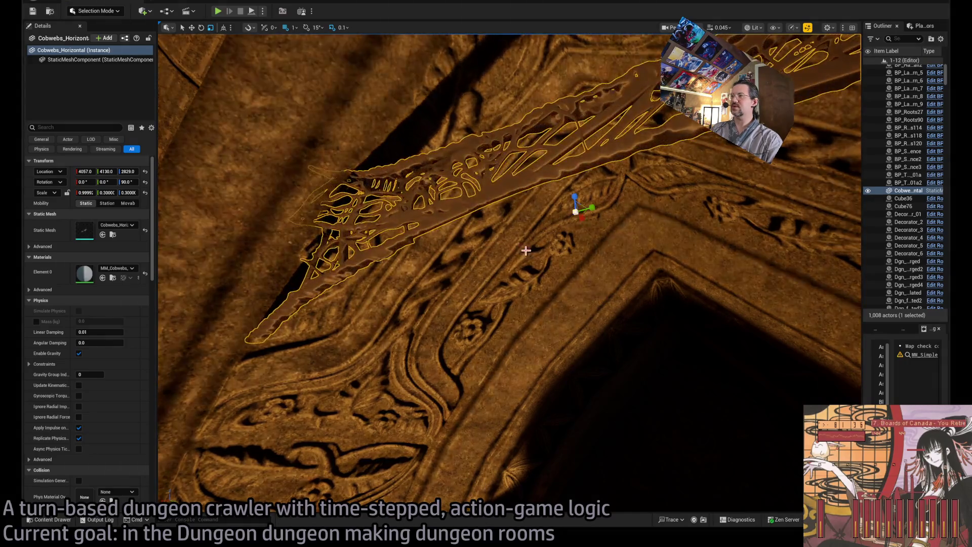
drag(525, 250, 522, 249)
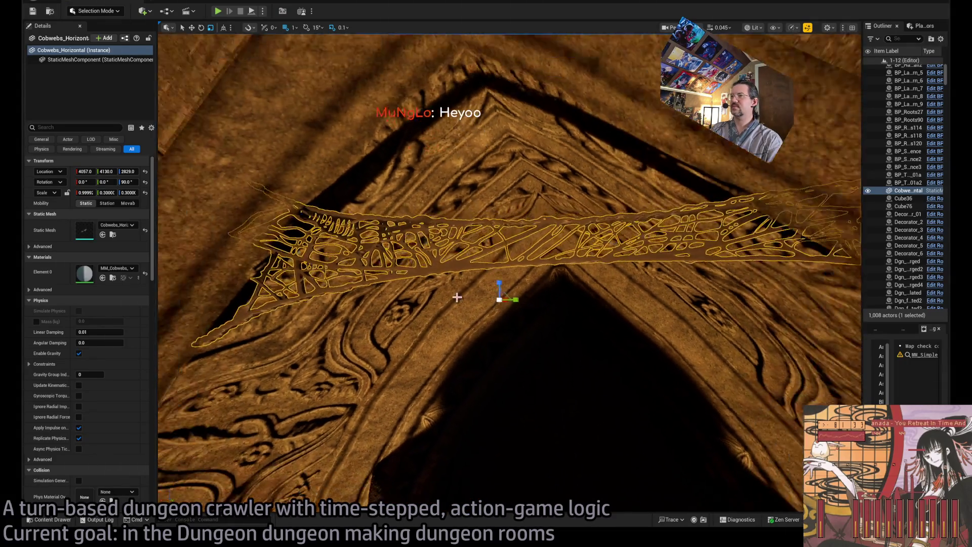
click(456, 294)
mouse_move(455, 293)
mouse_down()
mouse_move(476, 284)
mouse_move(501, 303)
mouse_move(524, 296)
mouse_move(526, 185)
mouse_move(491, 203)
mouse_move(483, 227)
mouse_move(552, 240)
mouse_up()
key(ctrl+z)
click(495, 308)
key(ctrl+z)
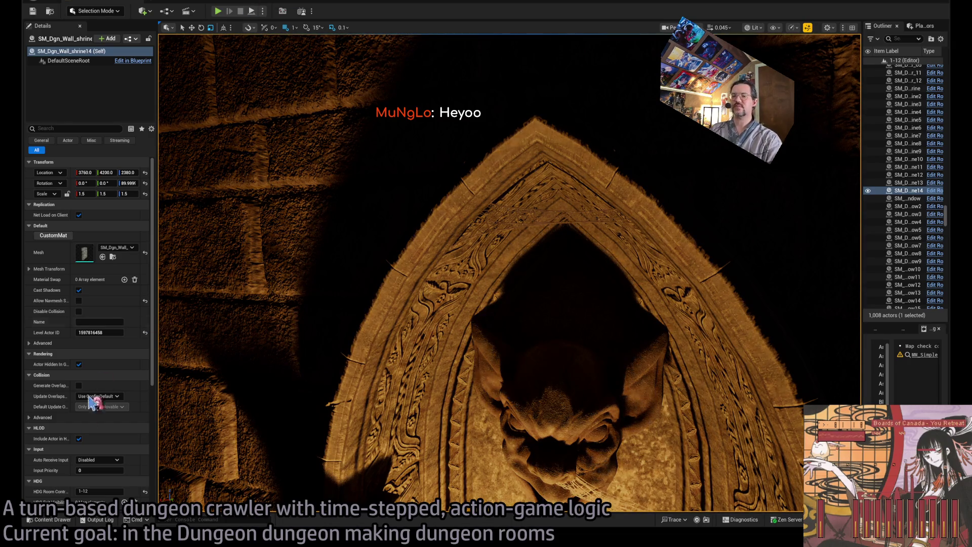
click(54, 519)
click(372, 378)
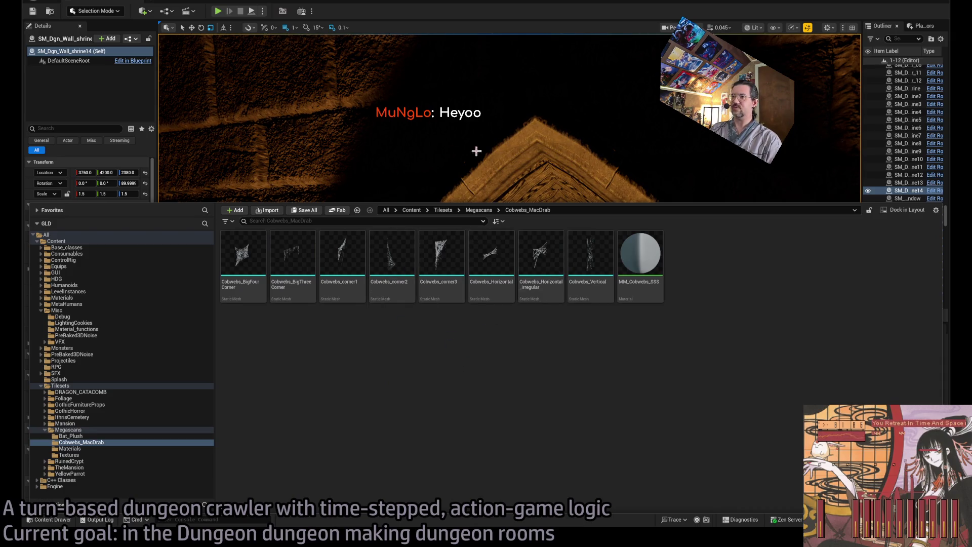
drag(439, 274, 383, 332)
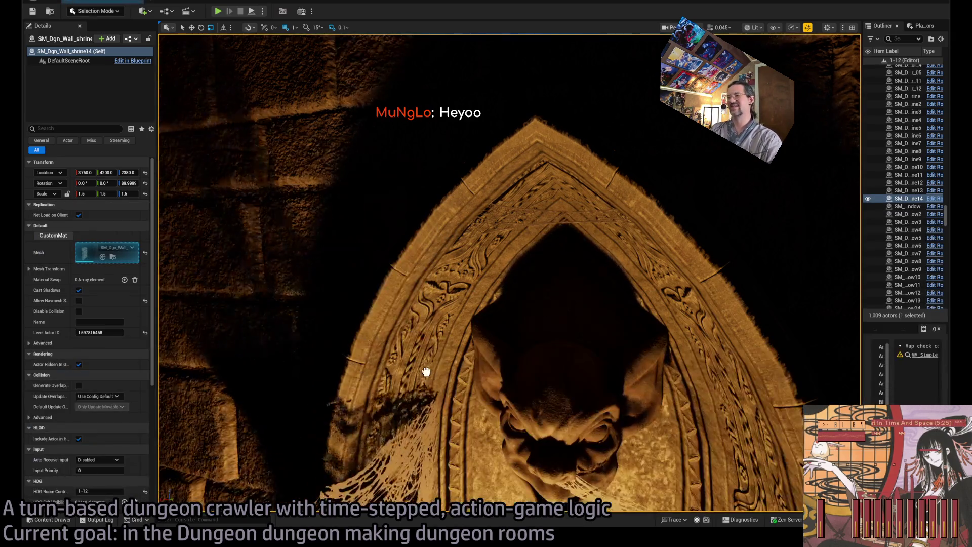
scroll(383, 332, up, 3)
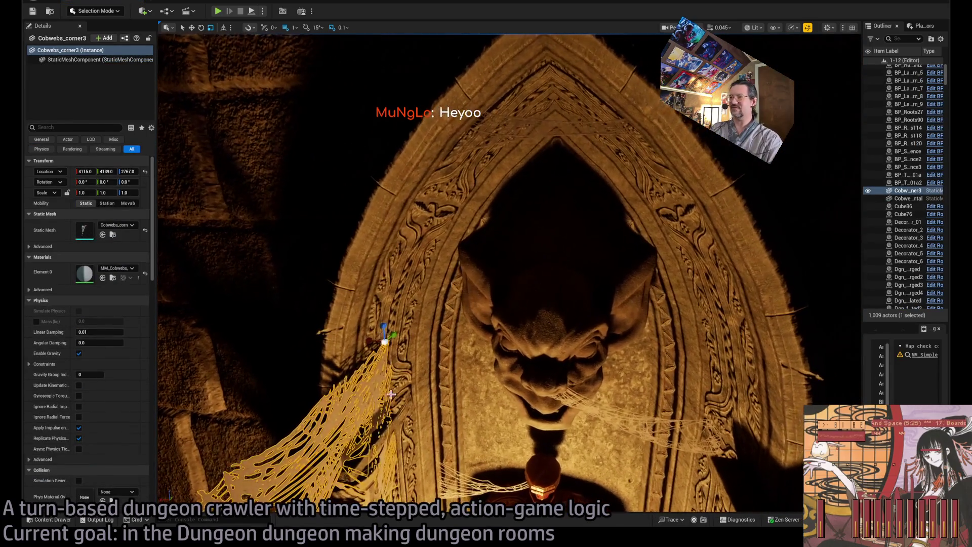
key(e)
mouse_move(388, 356)
mouse_down()
mouse_move(364, 355)
mouse_move(385, 167)
mouse_up()
key(w)
click(653, 392)
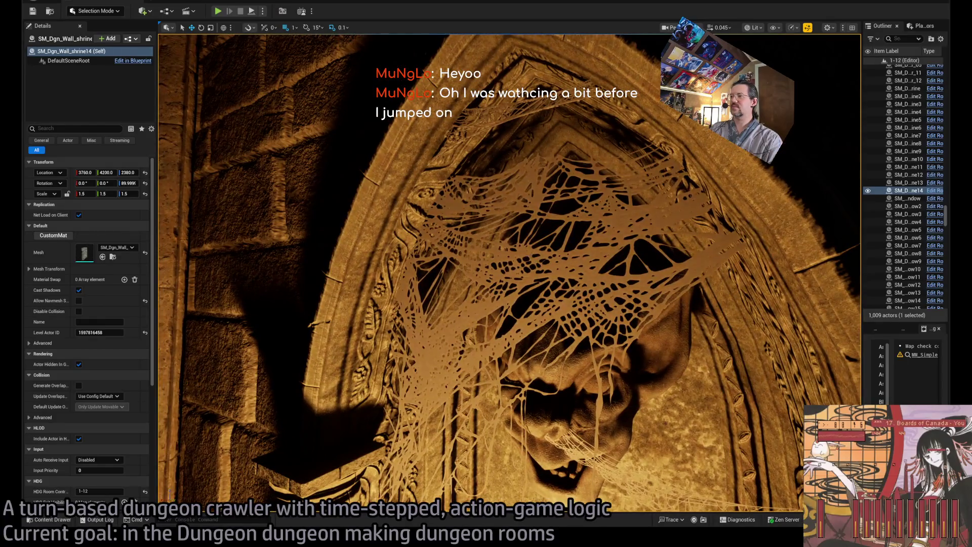
key(Delete)
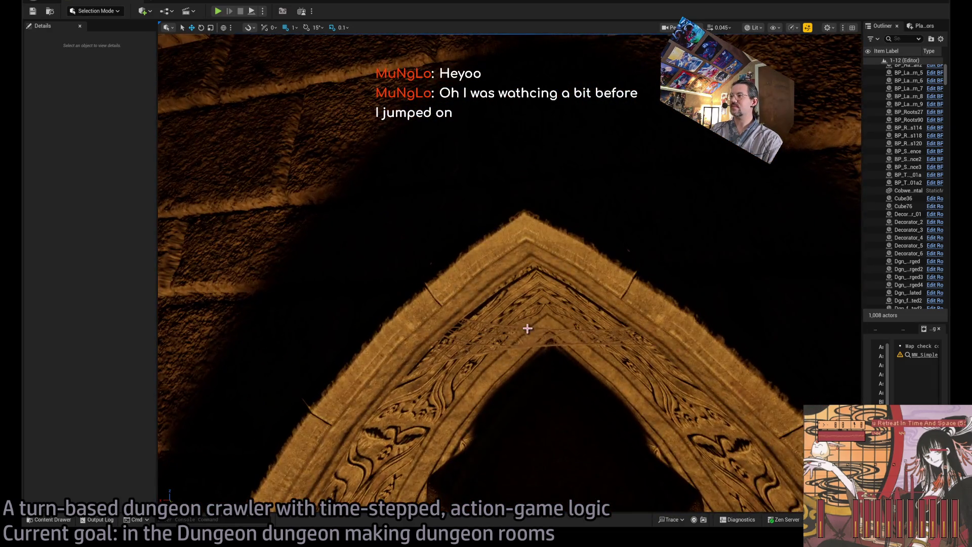
Delete the selected actor and place a Cobwebs_Horizontal_irregular web in the niche
click(531, 301)
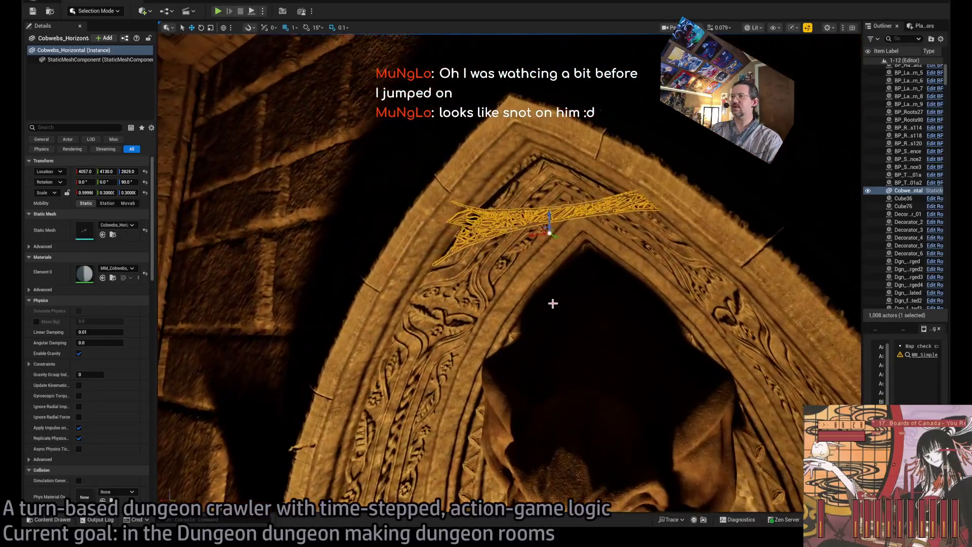
click(516, 324)
key(Delete)
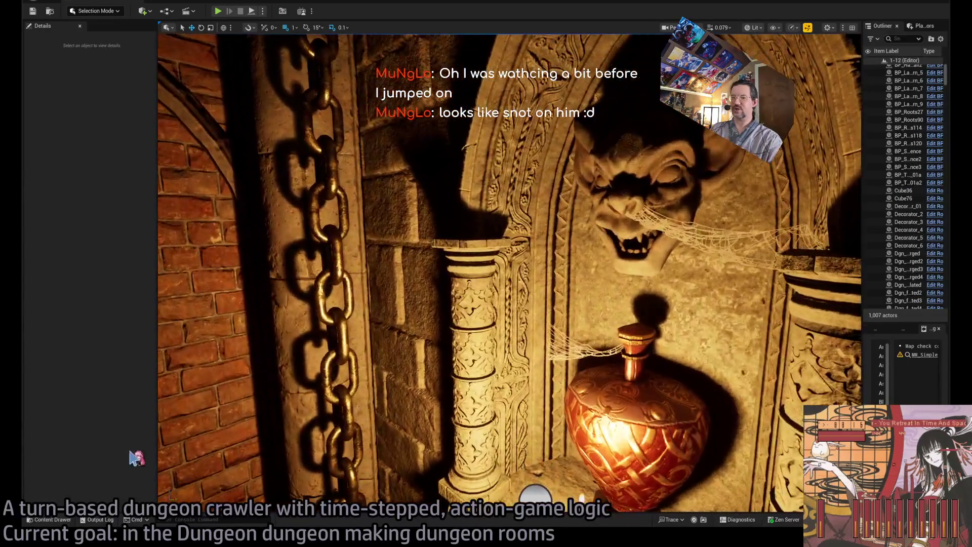
click(50, 519)
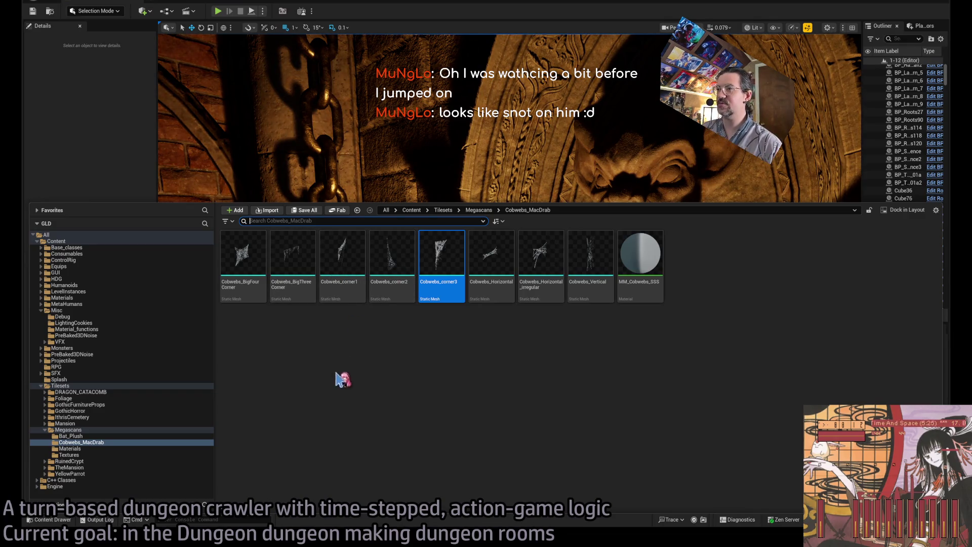
drag(516, 287, 487, 205)
scroll(421, 252, down, 5)
Set the new cobweb's Z rotation to 90 and move it lower in the niche
key(e)
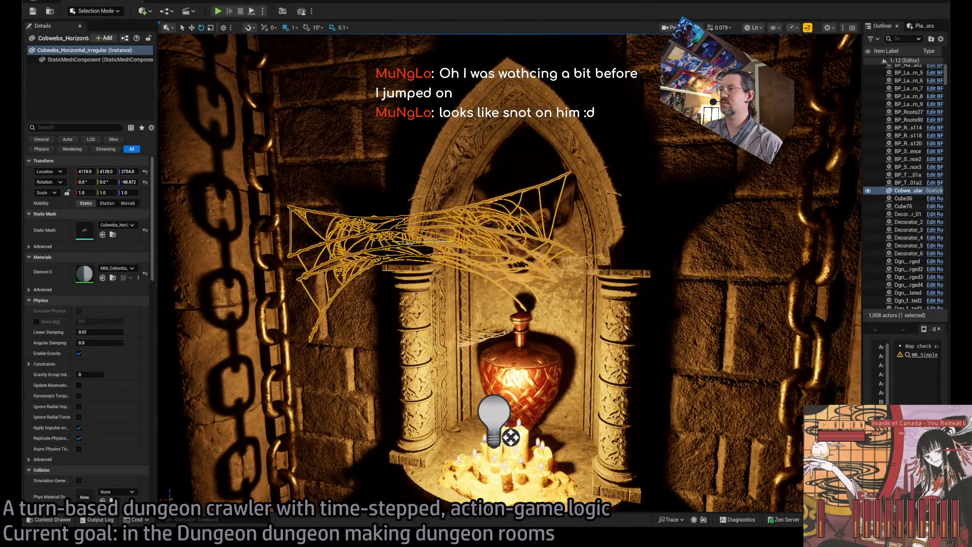
drag(411, 243, 417, 243)
click(128, 181)
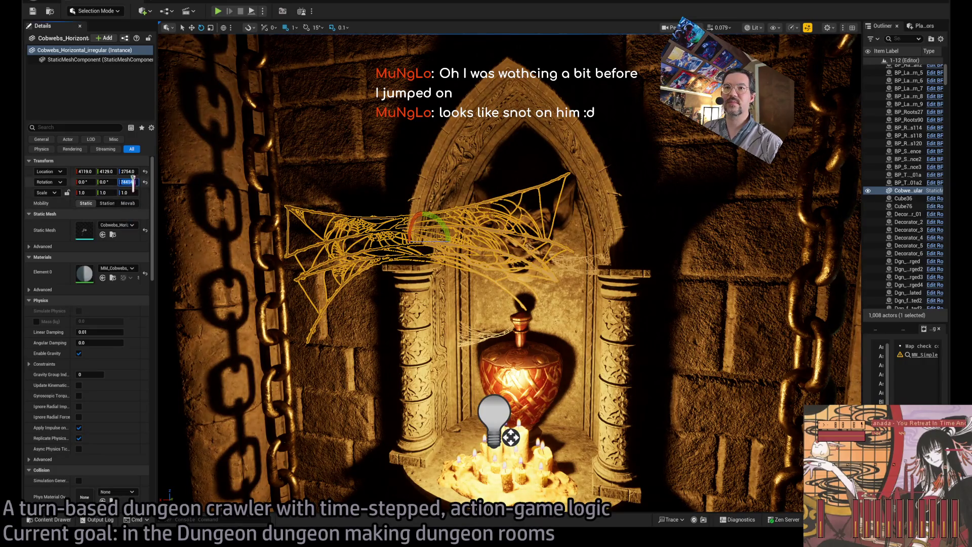
text(90)
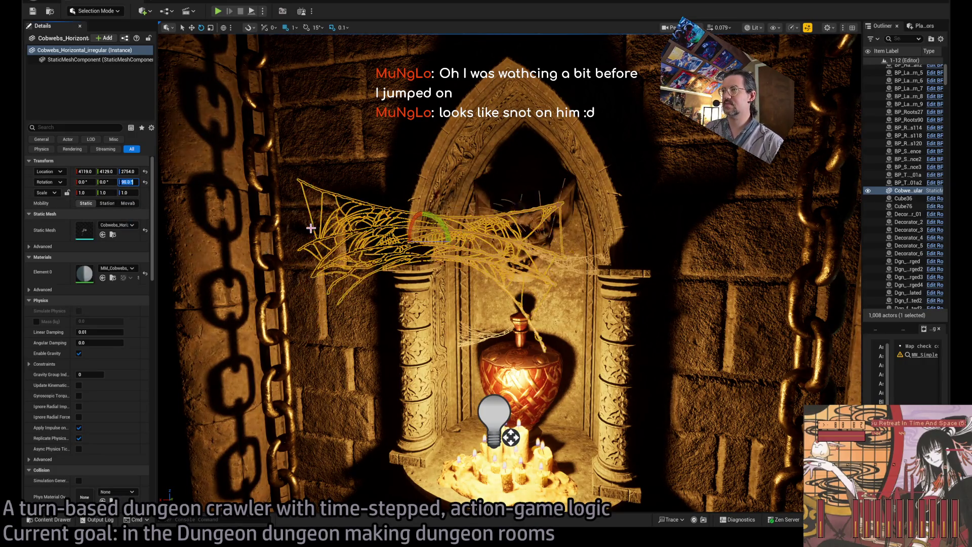
key(Return)
key(w)
mouse_move(445, 238)
mouse_down()
mouse_move(434, 224)
mouse_move(476, 267)
mouse_move(468, 291)
mouse_up()
scroll(568, 269, up, 4)
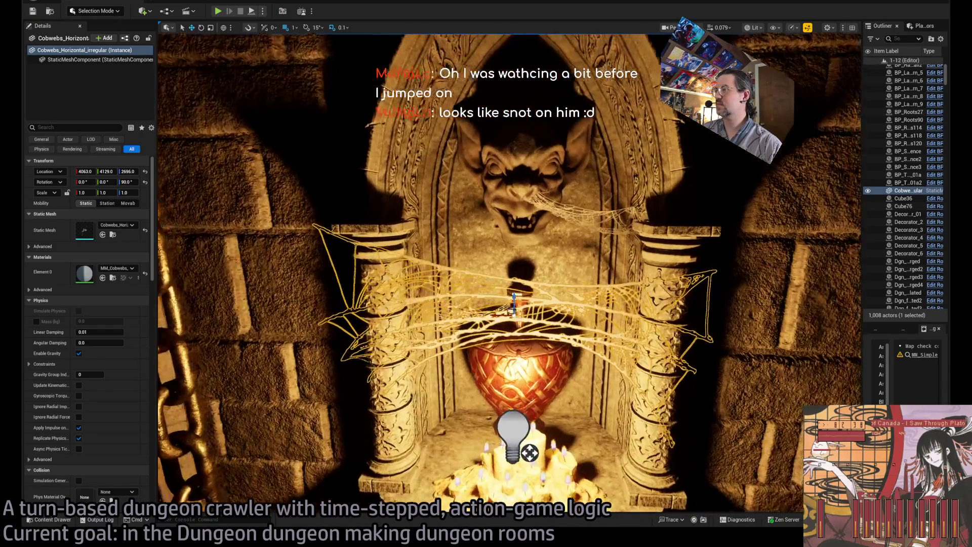
Scale the cobweb to about 1.6 on X and frame the shrine and vase
click(568, 270)
key(f)
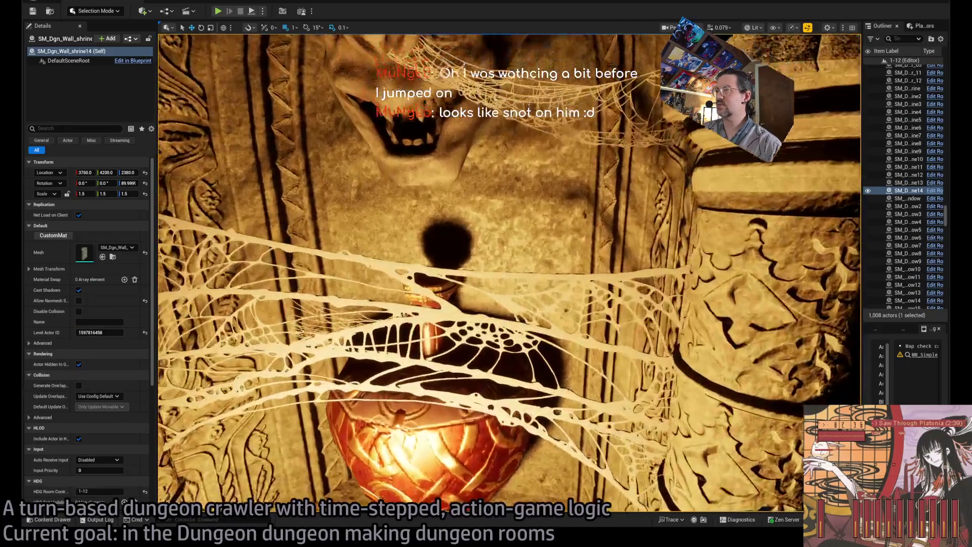
scroll(420, 492, down, 5)
key(ctrl+z)
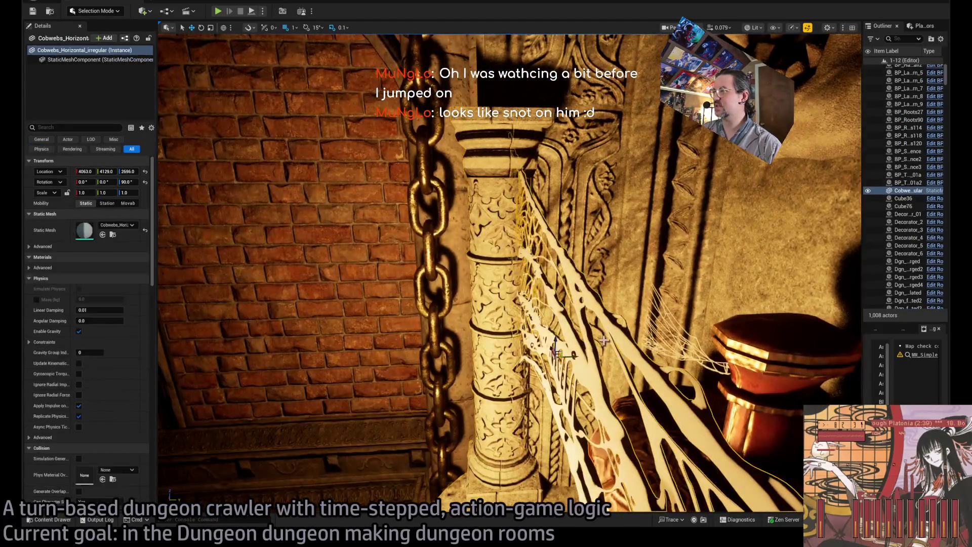
key(r)
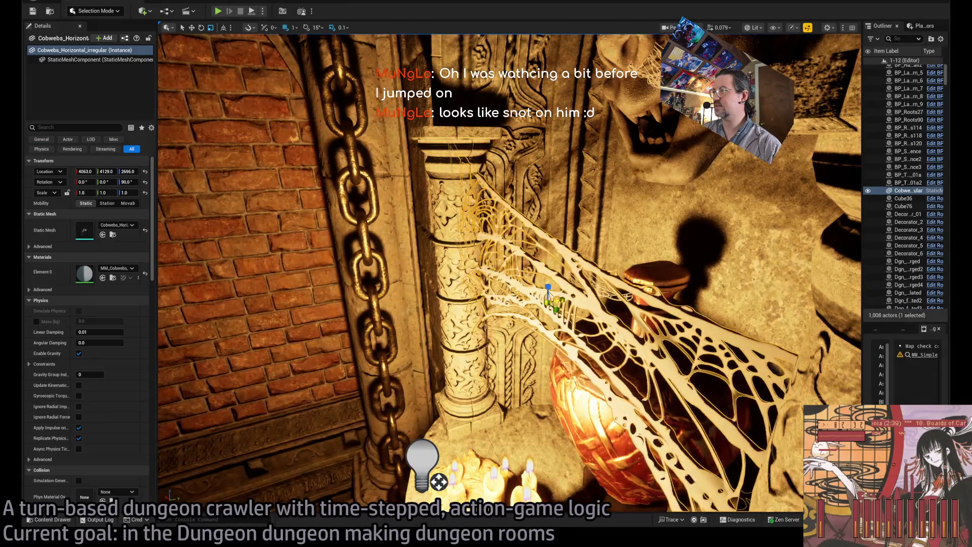
click(568, 279)
key(f)
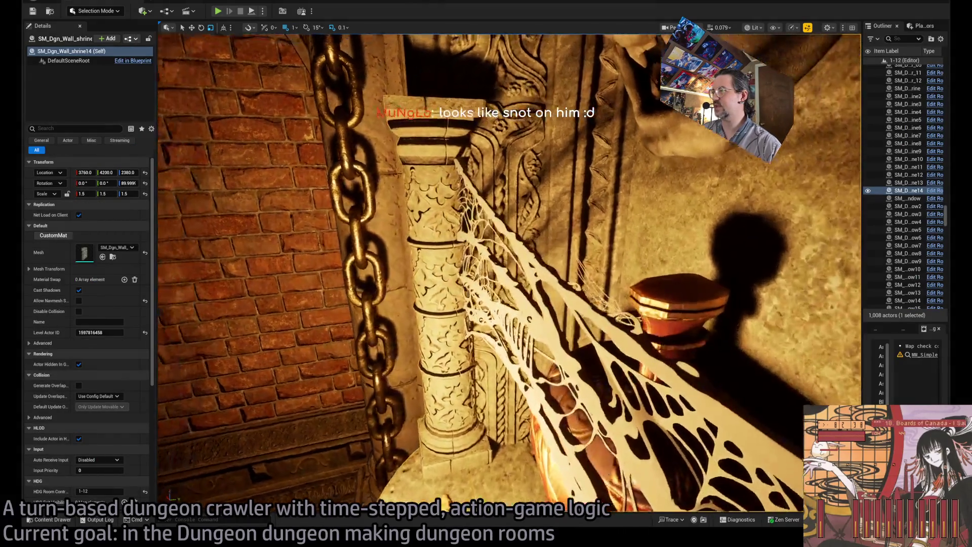
scroll(480, 291, down, 6)
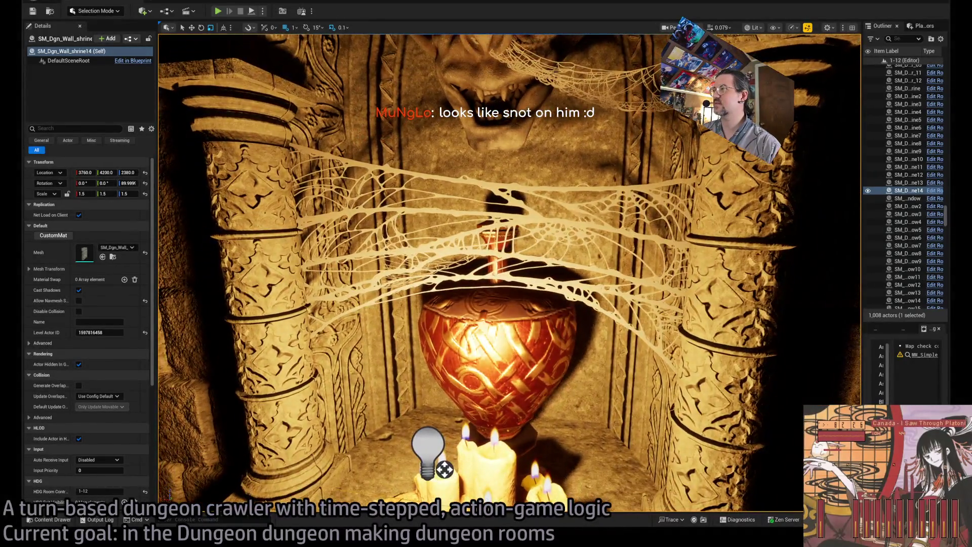
mouse_move(480, 291)
mouse_down()
mouse_move(451, 238)
mouse_move(436, 266)
mouse_move(455, 259)
mouse_up()
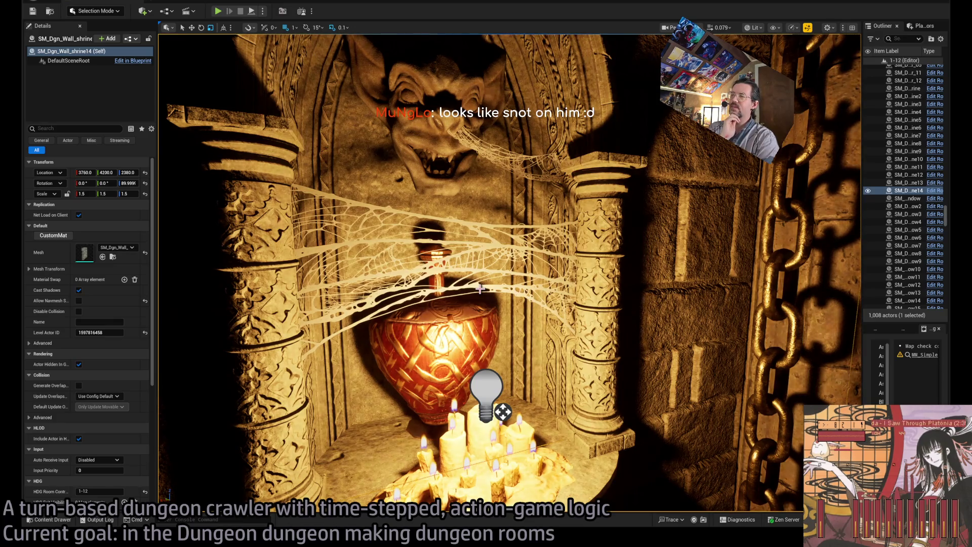
drag(479, 288, 532, 272)
click(528, 310)
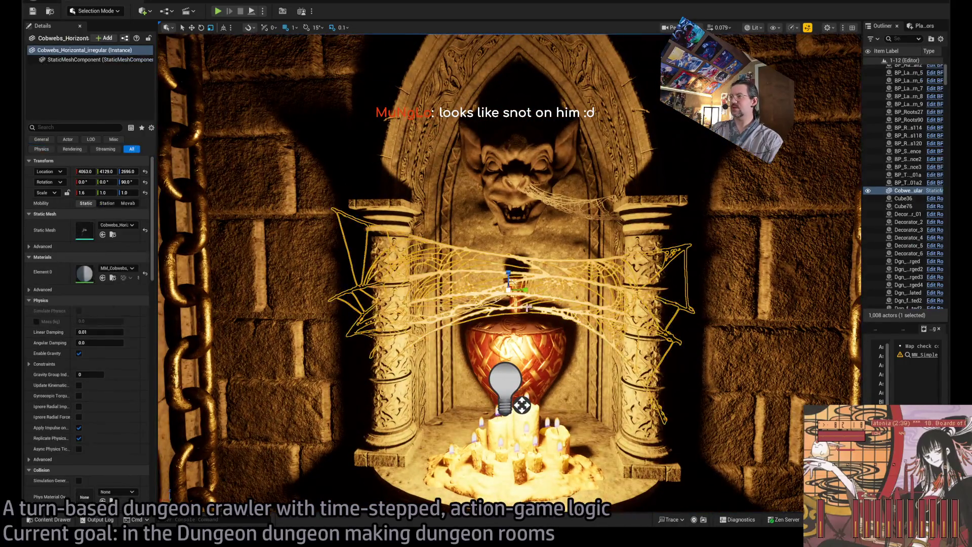
Shrink the cobweb's Y and Z to about 0.67 and lower it over the red vase
scroll(511, 274, up, 3)
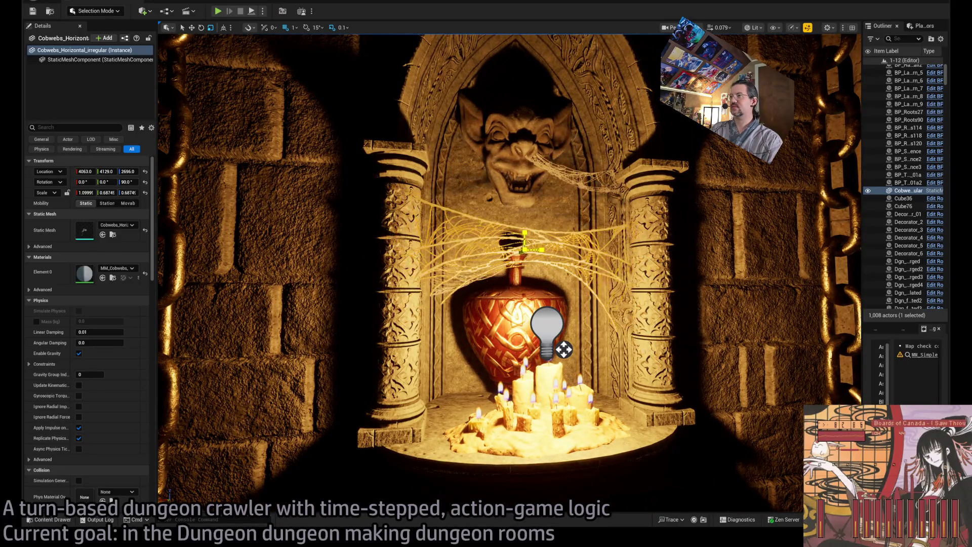
click(613, 302)
key(f)
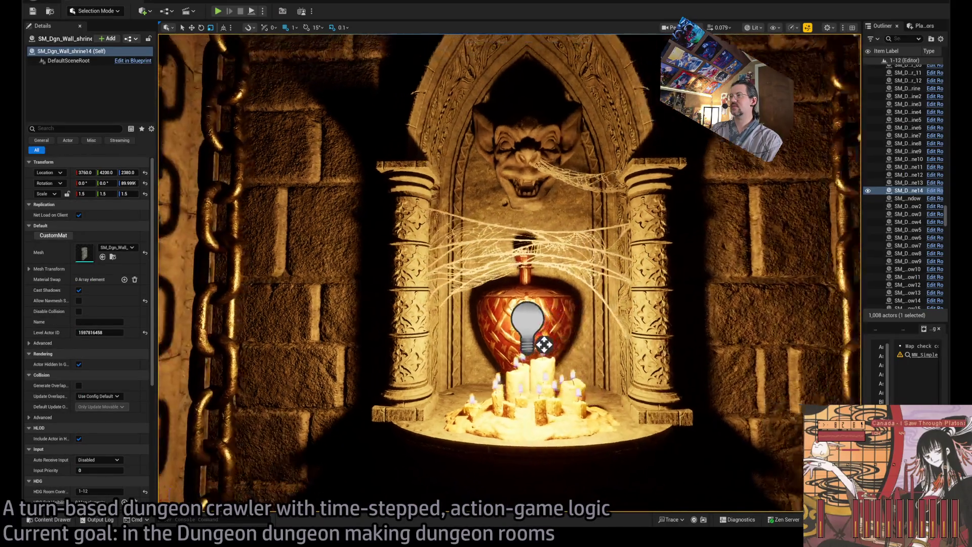
click(507, 243)
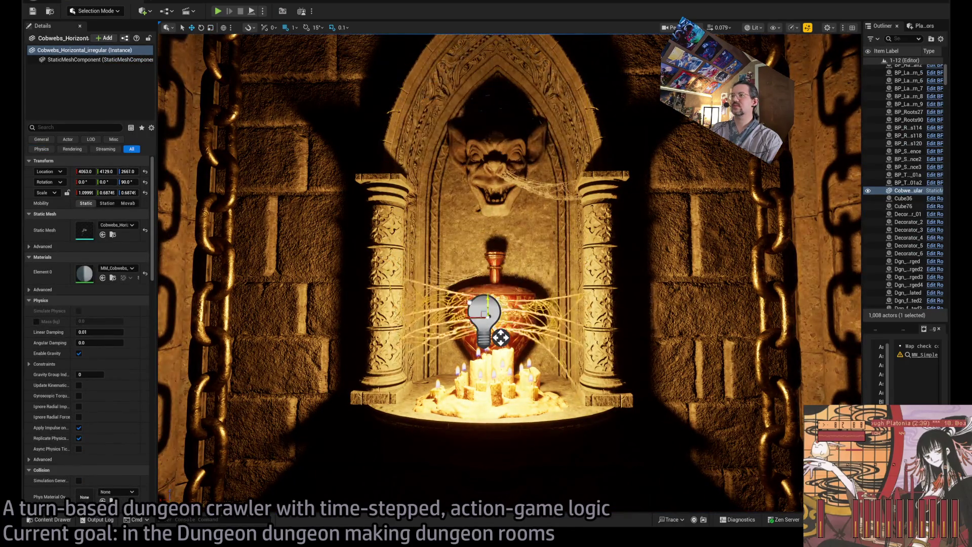
click(627, 345)
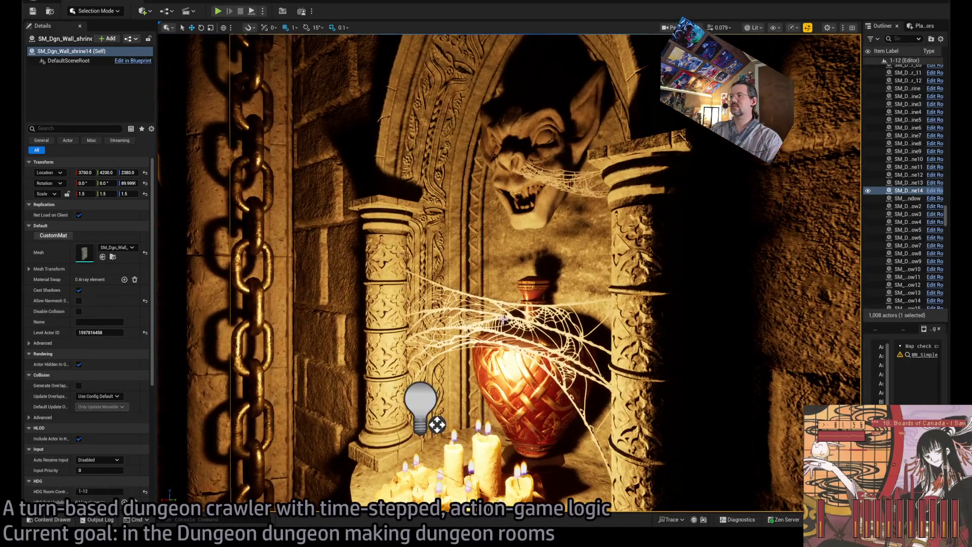
key(ctrl+z)
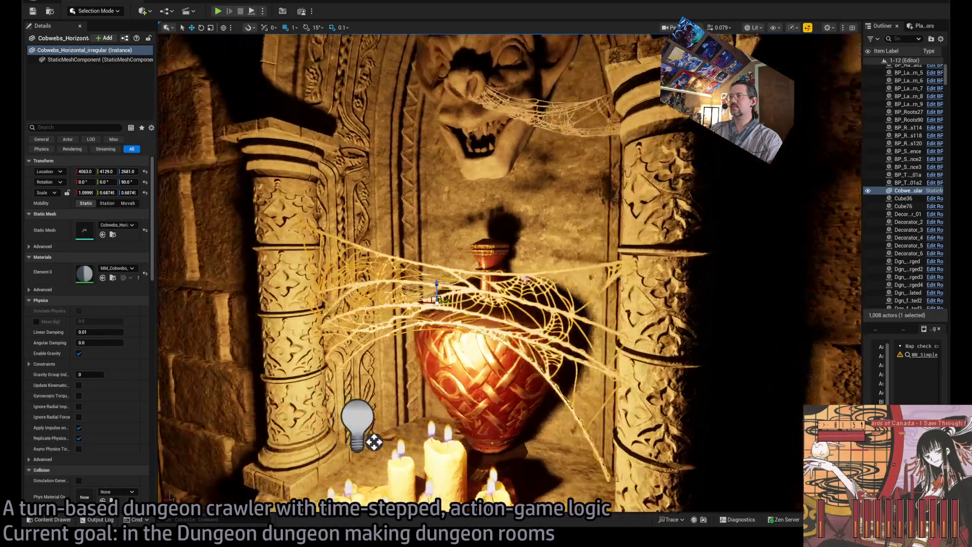
key(ctrl+z)
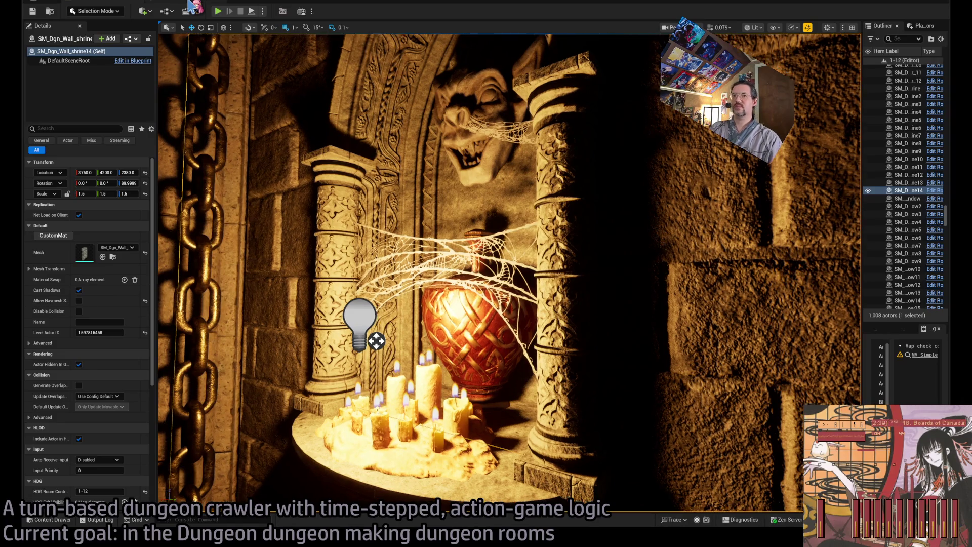
click(189, 1)
scroll(493, 172, down, 4)
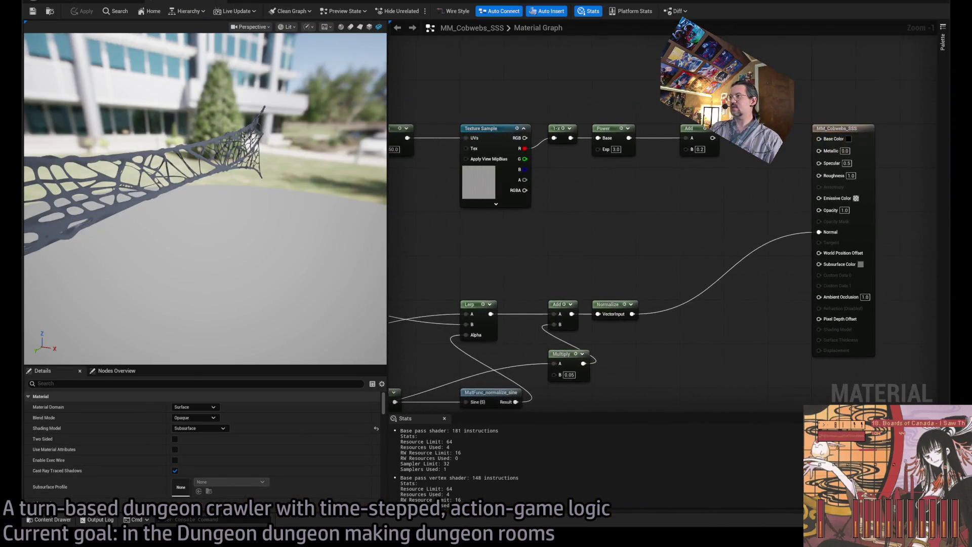
scroll(744, 120, up, 3)
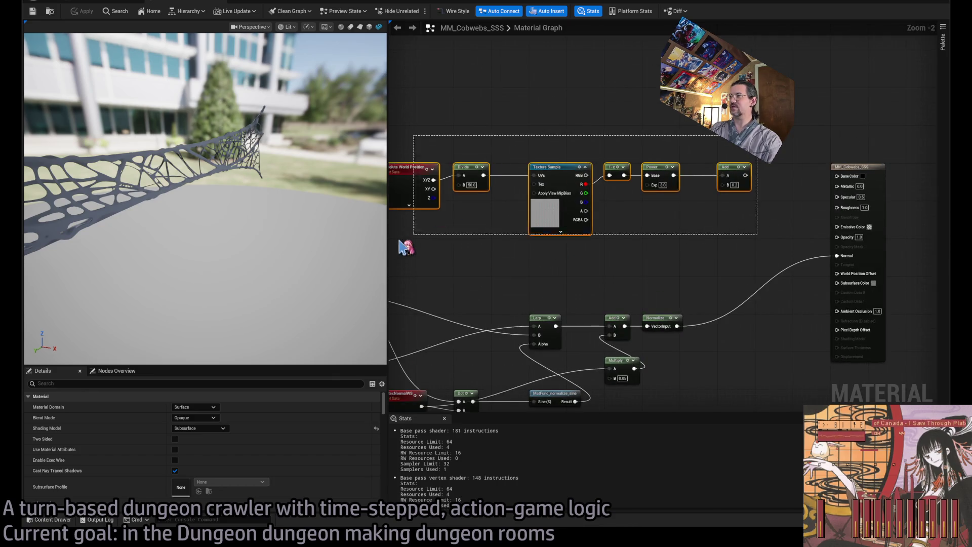
scroll(804, 219, up, 2)
mouse_move(804, 219)
mouse_down()
mouse_move(463, 219)
mouse_move(632, 90)
mouse_up()
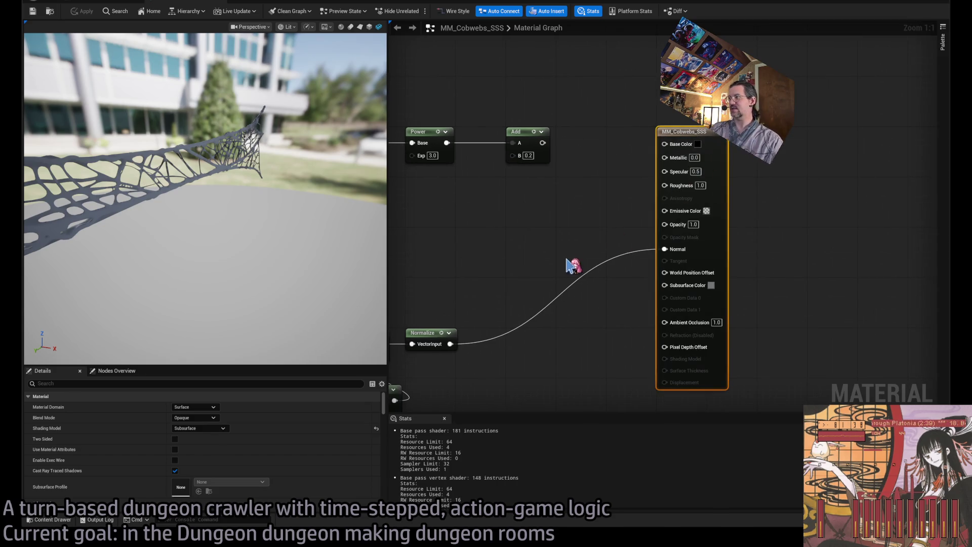
drag(571, 265, 736, 175)
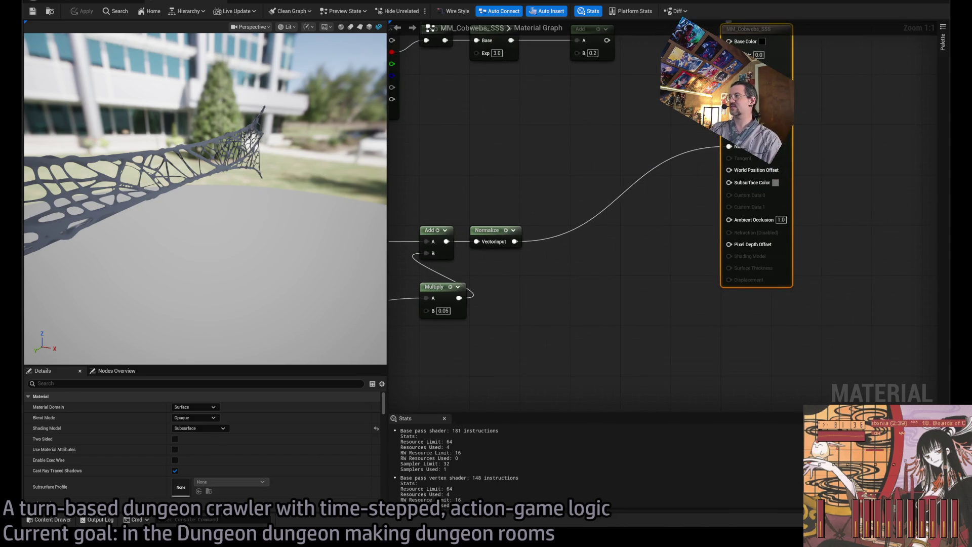
scroll(633, 202, down, 3)
scroll(622, 202, up, 2)
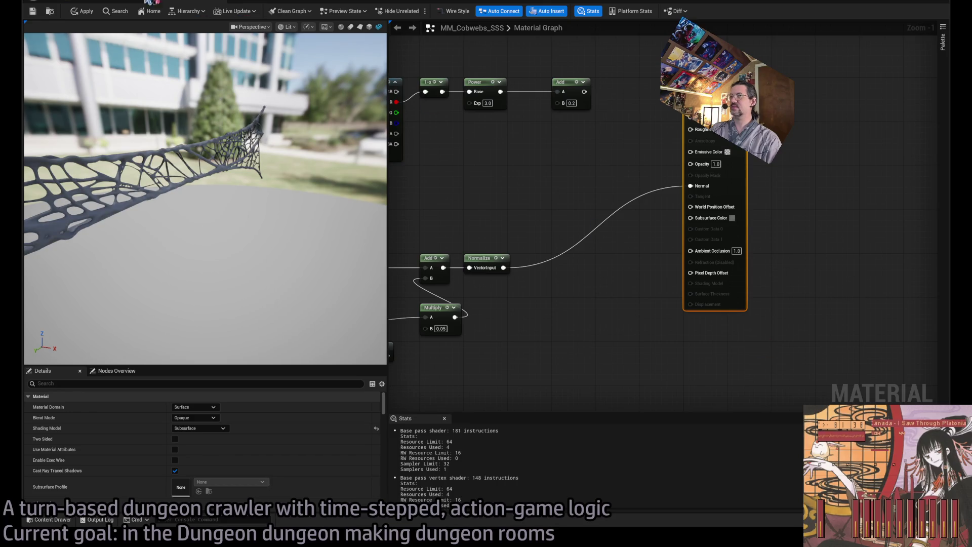
click(104, 3)
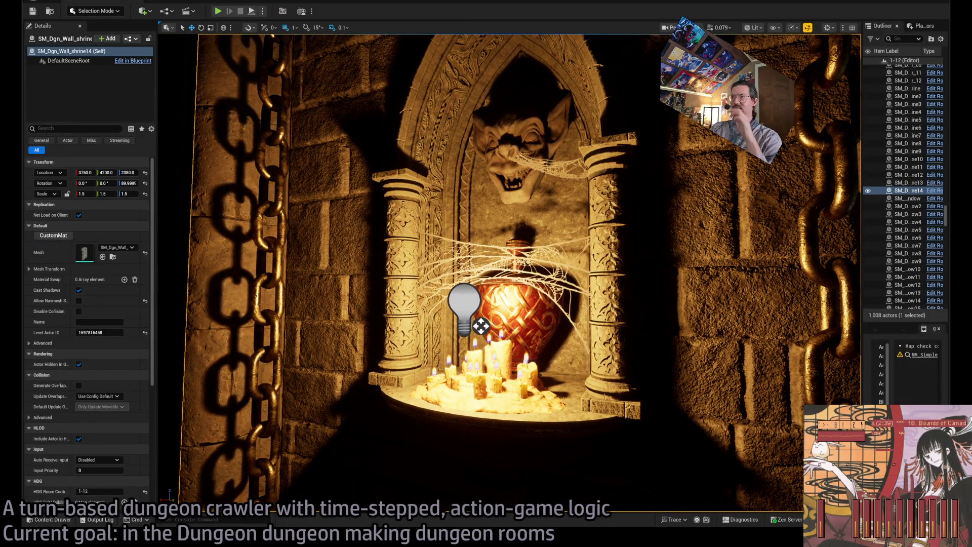
drag(481, 325, 557, 182)
key(alt+Tab)
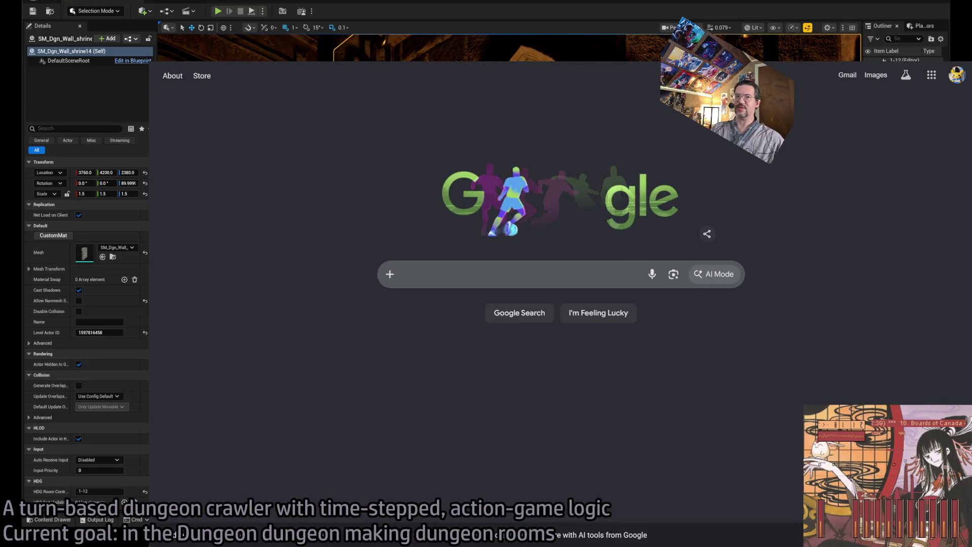
Open the streamer's Twitch channel and play its latest broadcast from about 1:44
key(ctrl+l)
text(mongolo)
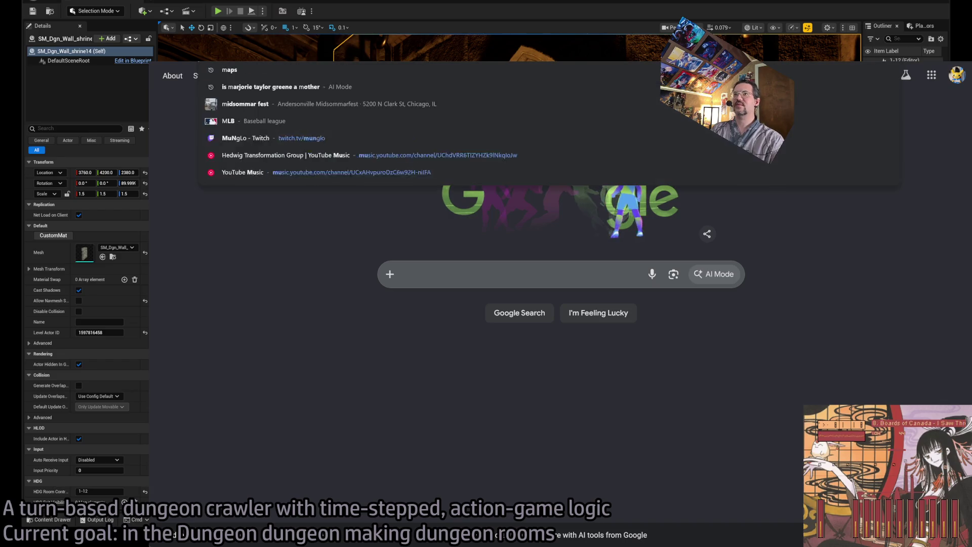
click(324, 175)
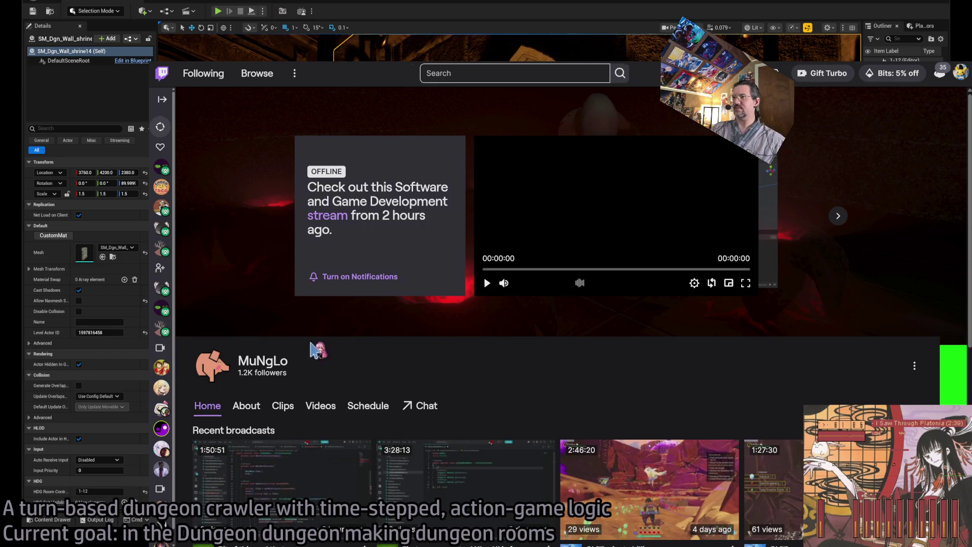
click(327, 216)
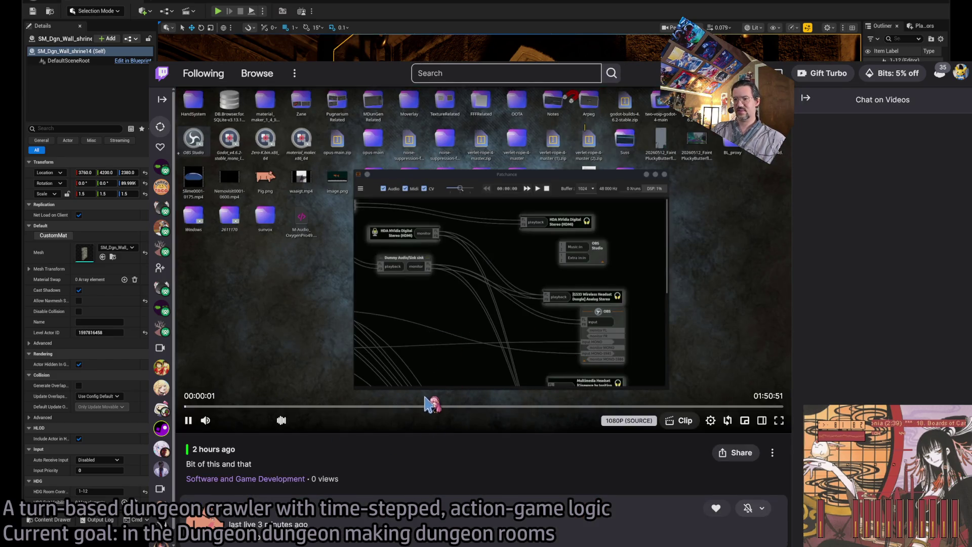
click(751, 407)
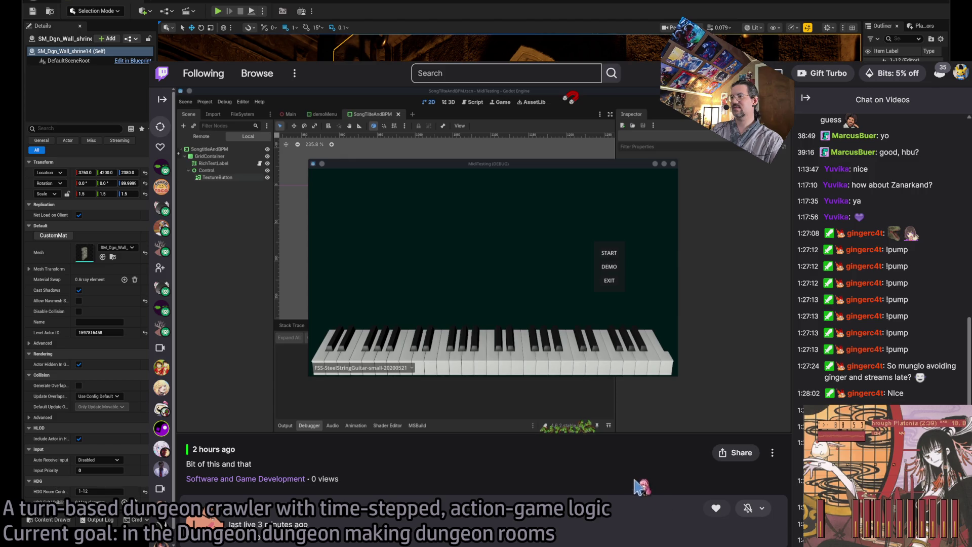
key(Right)
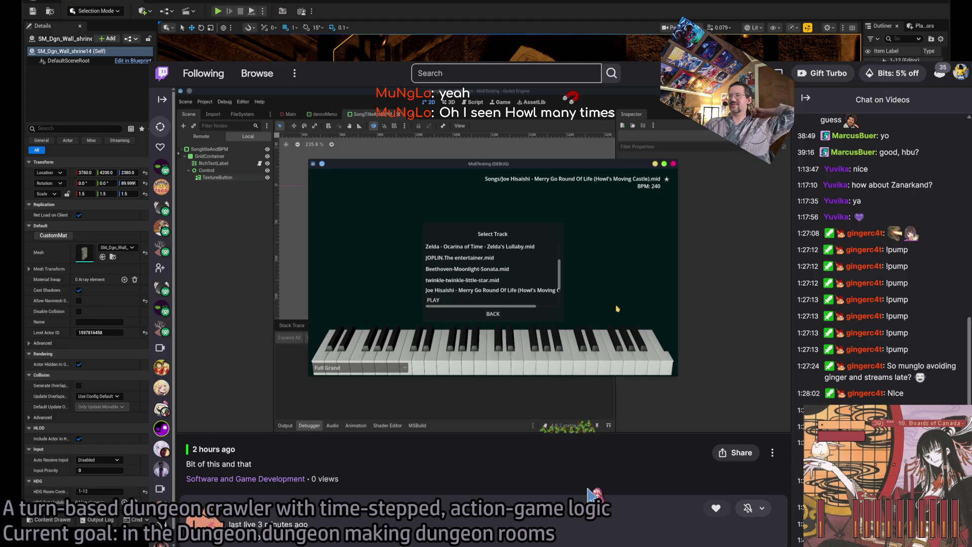
key(ctrl+l)
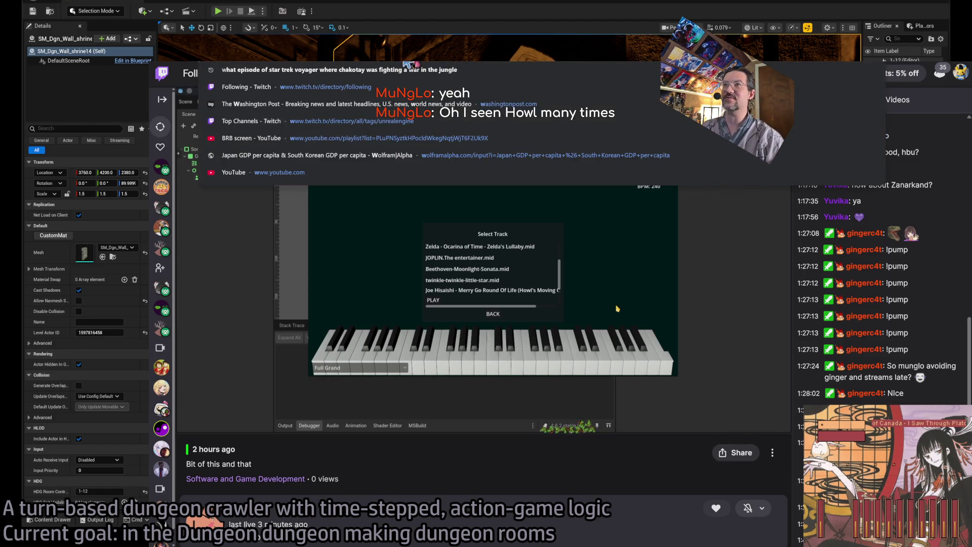
Open the Howl's Moving Castle (film) Wikipedia article and scroll through it
key(Escape)
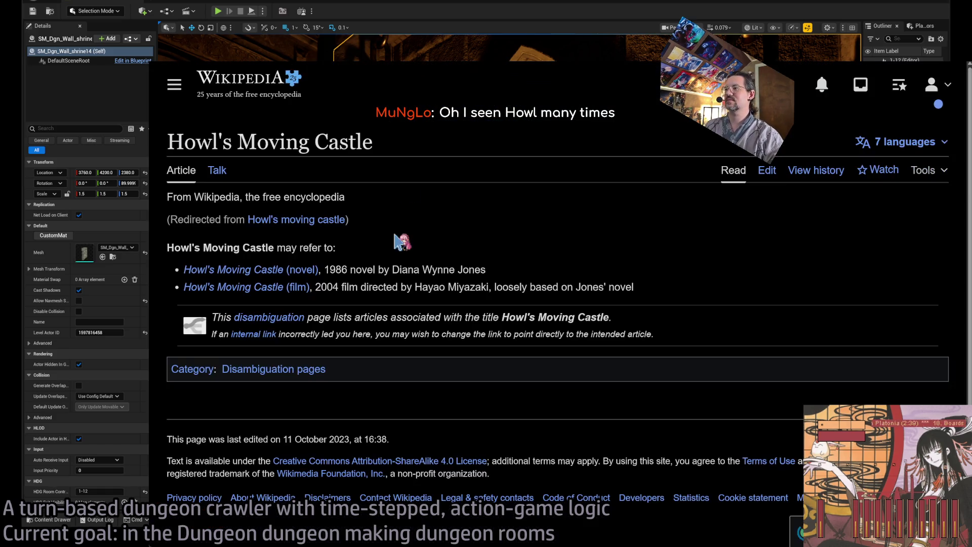
key(ctrl+Tab)
click(276, 287)
scroll(481, 293, down, 3)
scroll(481, 293, down, 4)
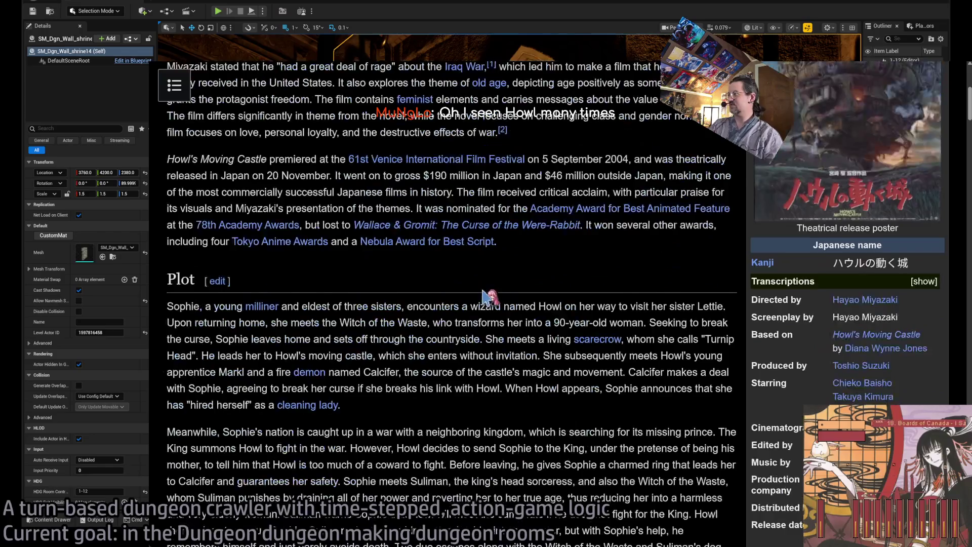
scroll(436, 304, down, 3)
scroll(436, 304, down, 1)
Finish reading the article, go back a page, and switch back to Unreal Editor
scroll(440, 303, up, 5)
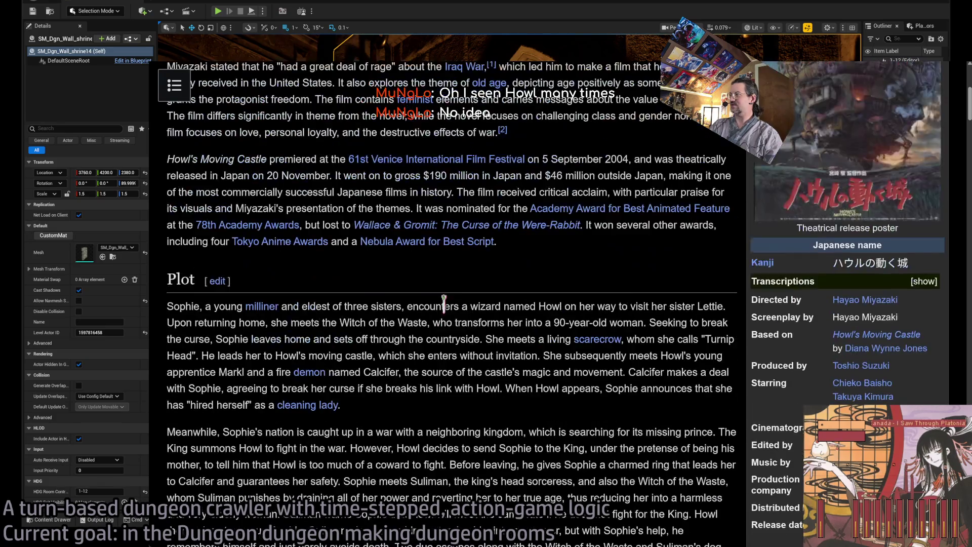
scroll(443, 302, up, 3)
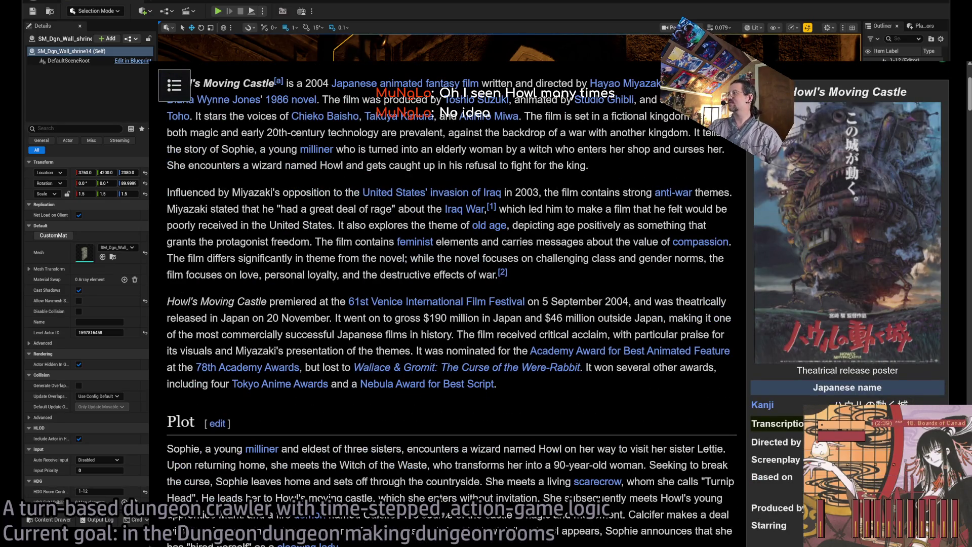
scroll(575, 290, down, 6)
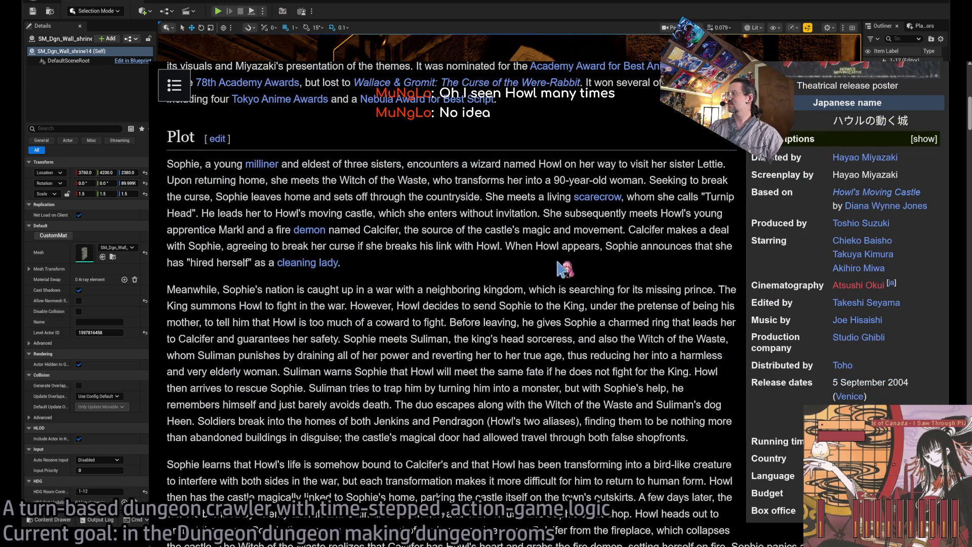
scroll(563, 271, down, 7)
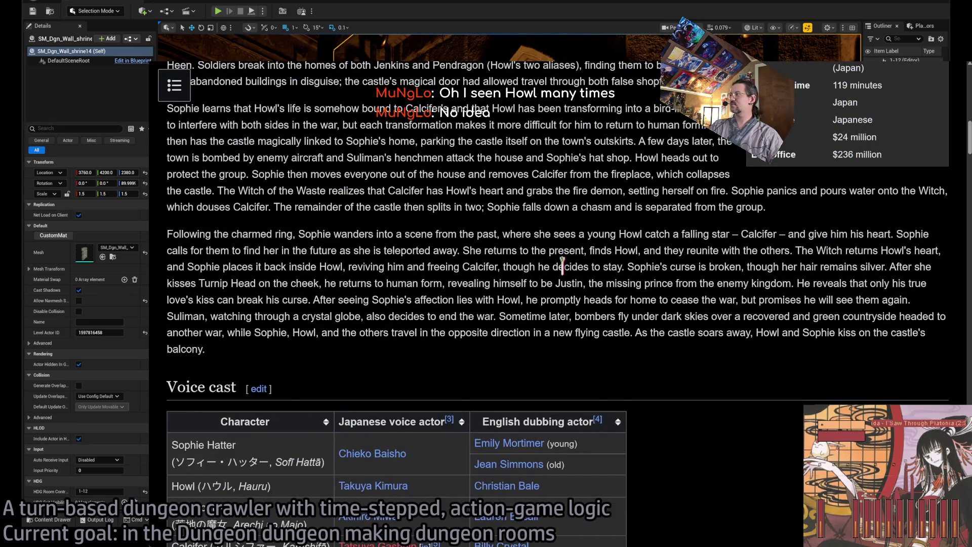
scroll(563, 271, up, 4)
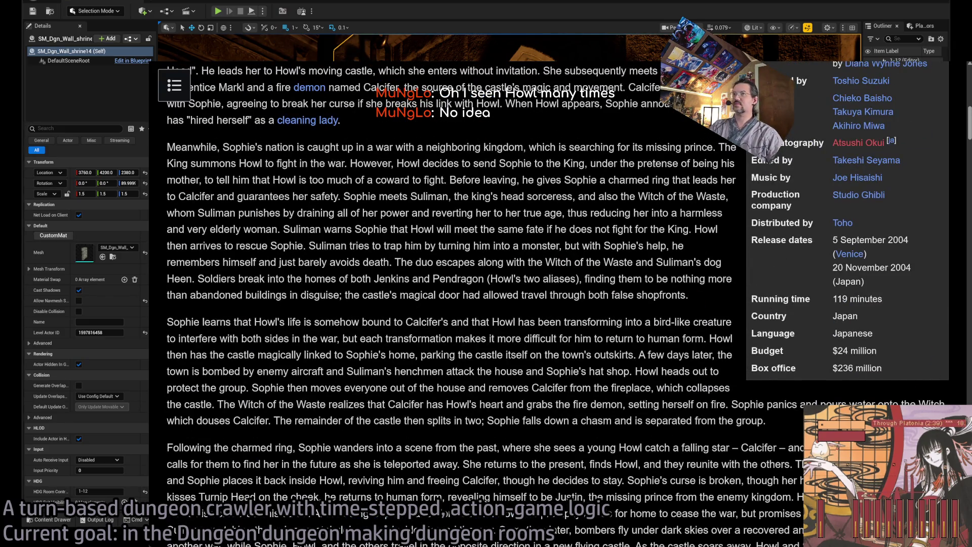
key(alt+Left)
key(alt+Tab)
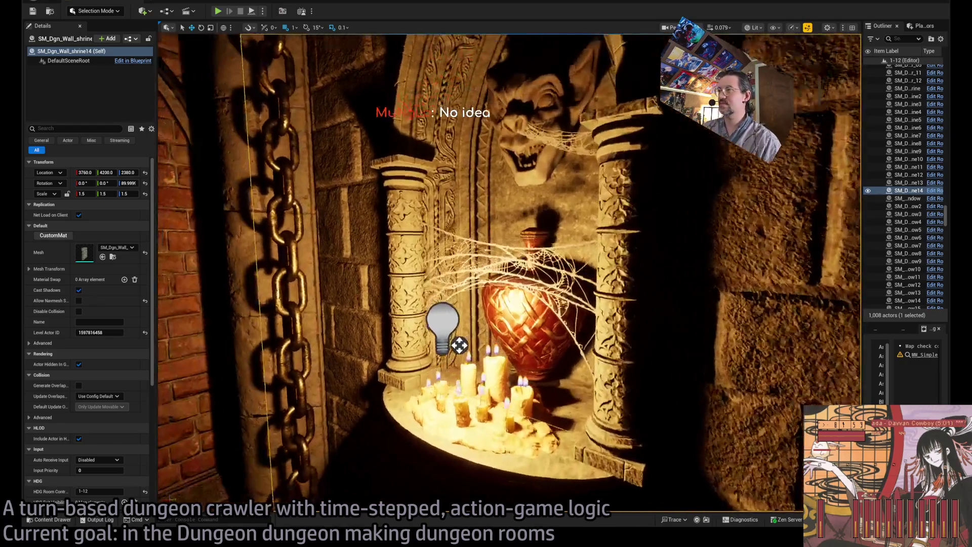
Select the horizontal cobweb over the shrine, then frame the wall shrine near the vase and candles
scroll(509, 273, up, 5)
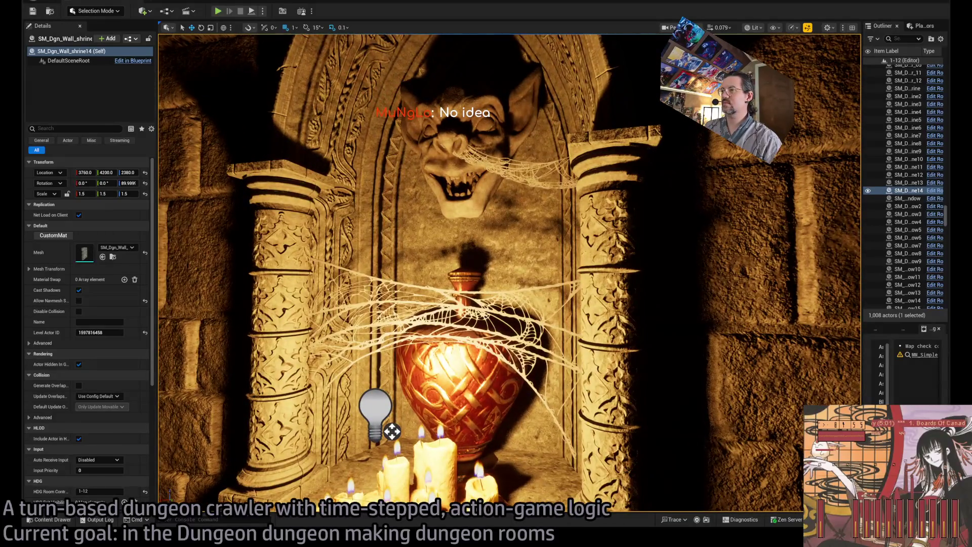
click(499, 282)
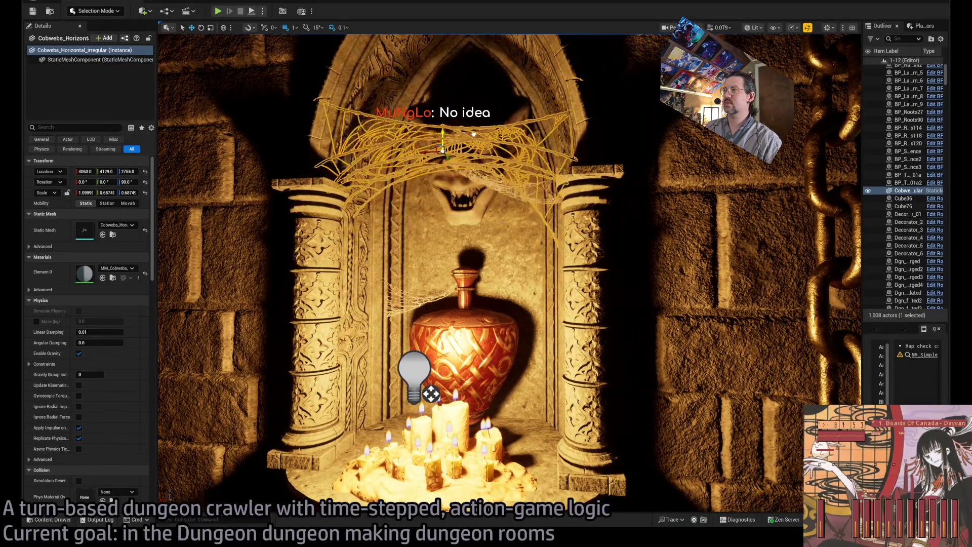
key(ctrl+z)
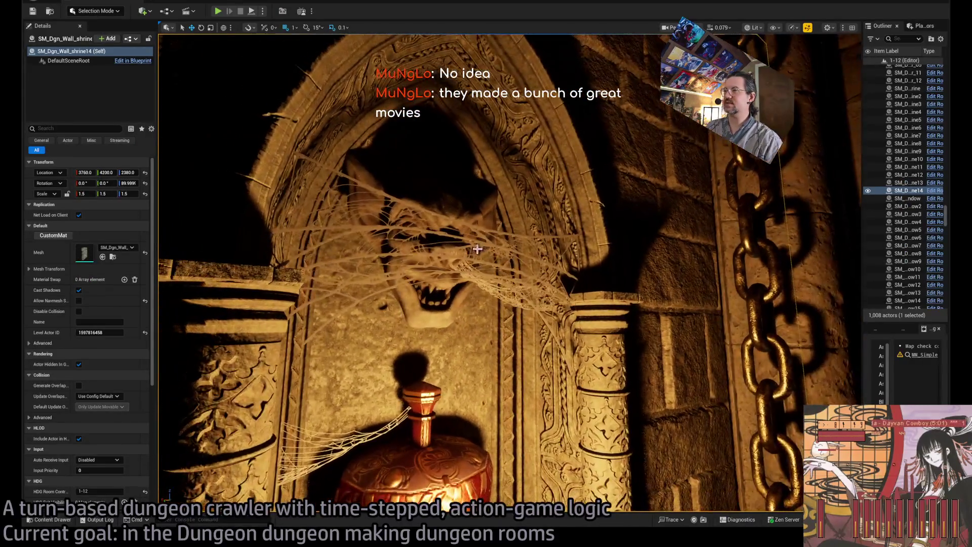
key(ctrl+y)
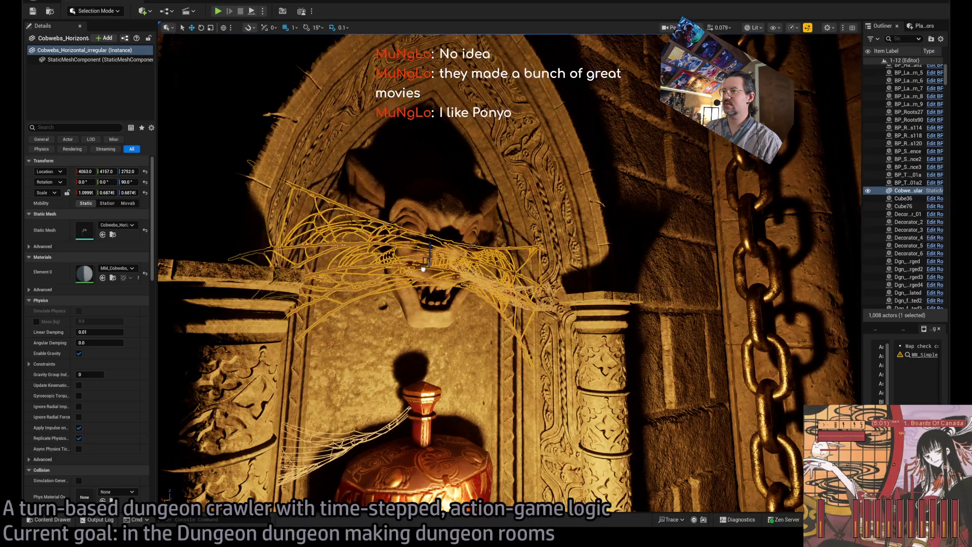
drag(484, 271, 597, 271)
click(597, 272)
key(f)
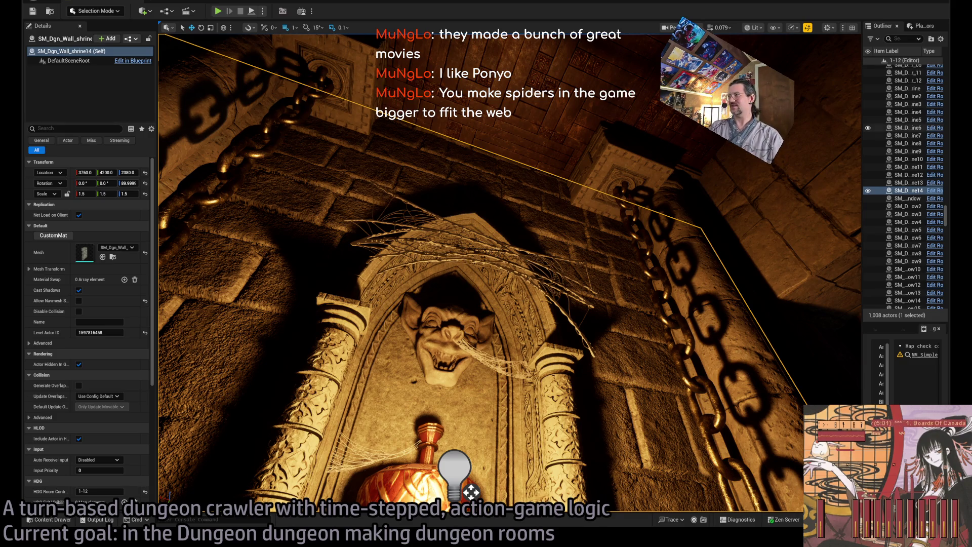
Frame the cobweb over the gargoyle and reselect Cobwebs_Horizontal_irregular
scroll(471, 491, up, 6)
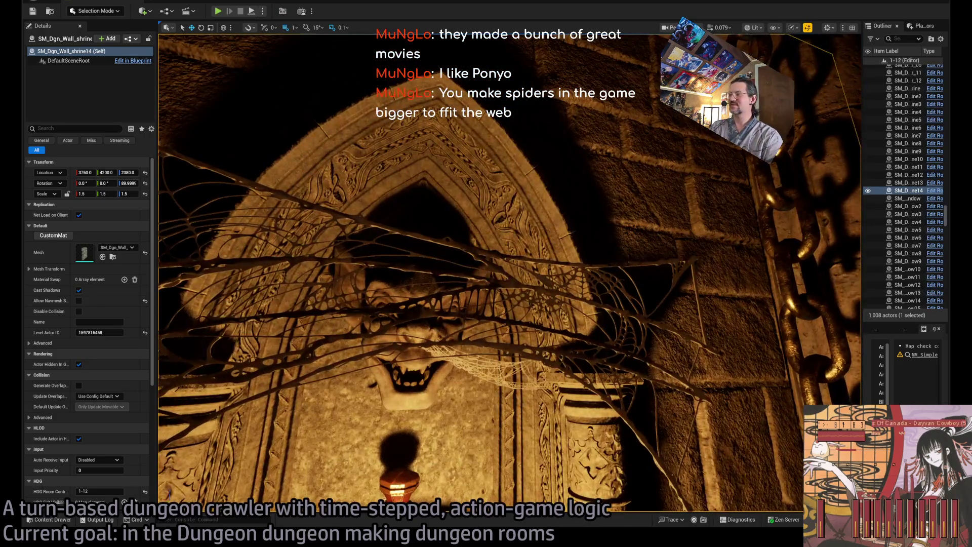
click(487, 283)
key(f)
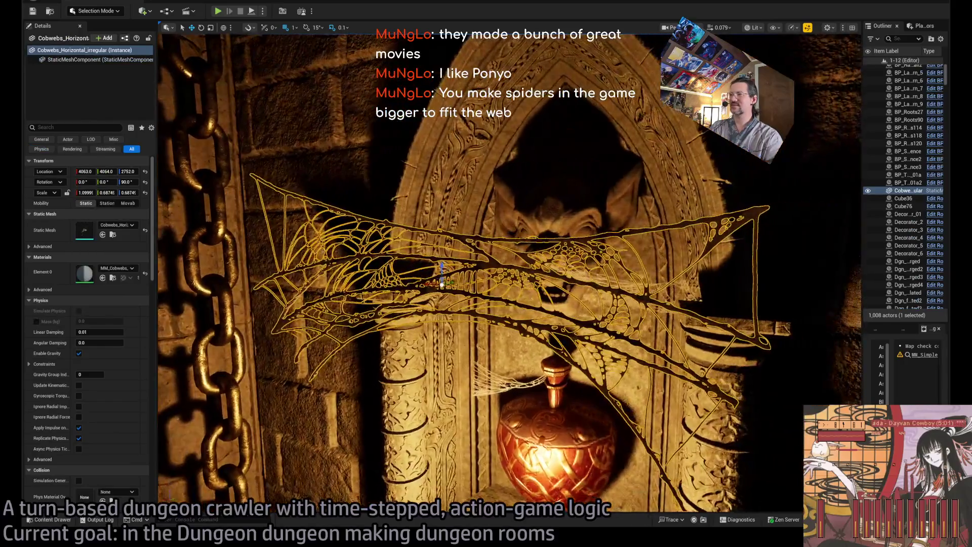
click(442, 283)
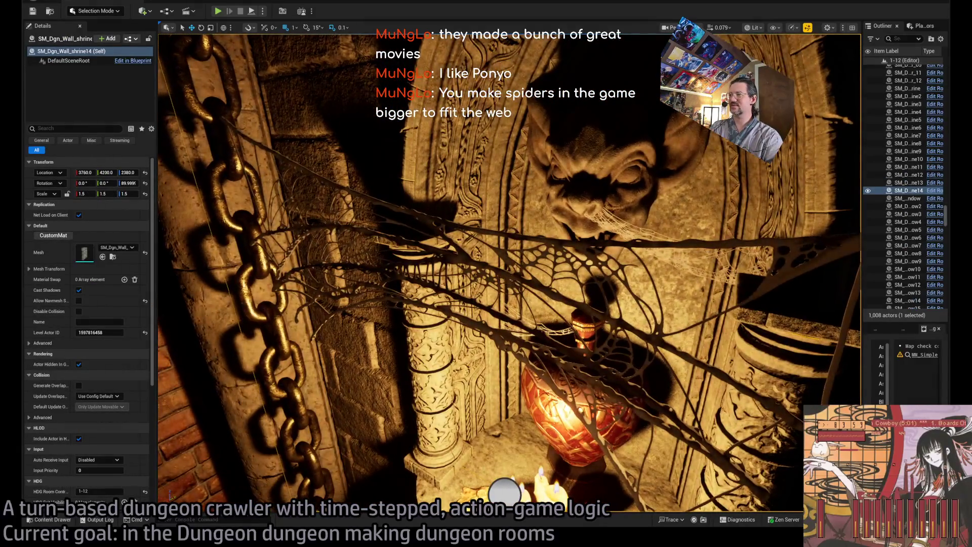
click(450, 219)
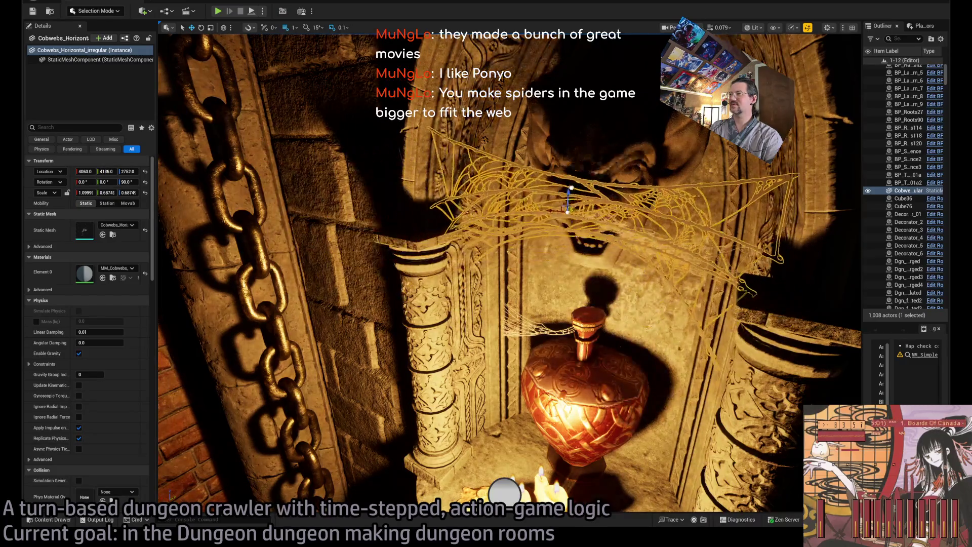
Frame the cobweb, then center the view on the troll head sculpture
key(f)
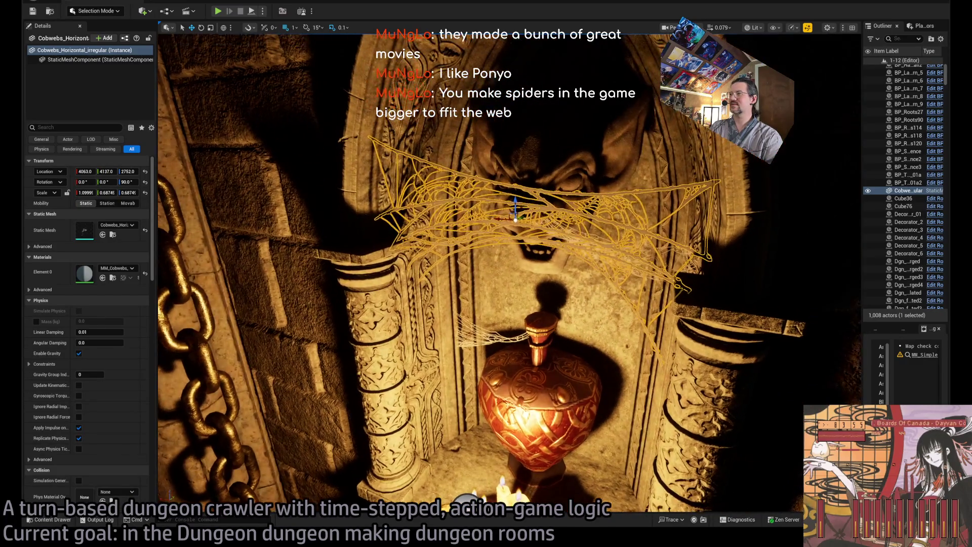
click(557, 223)
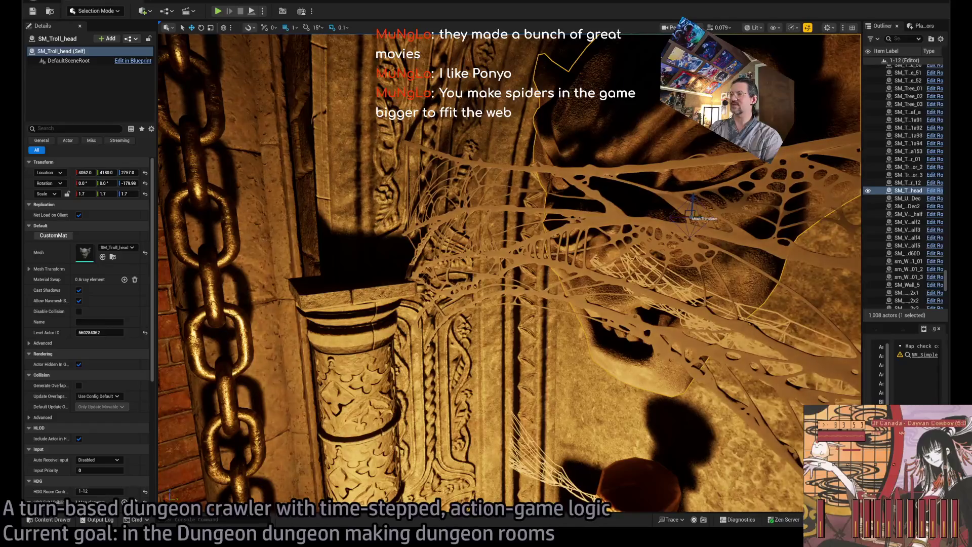
key(f)
scroll(532, 412, down, 5)
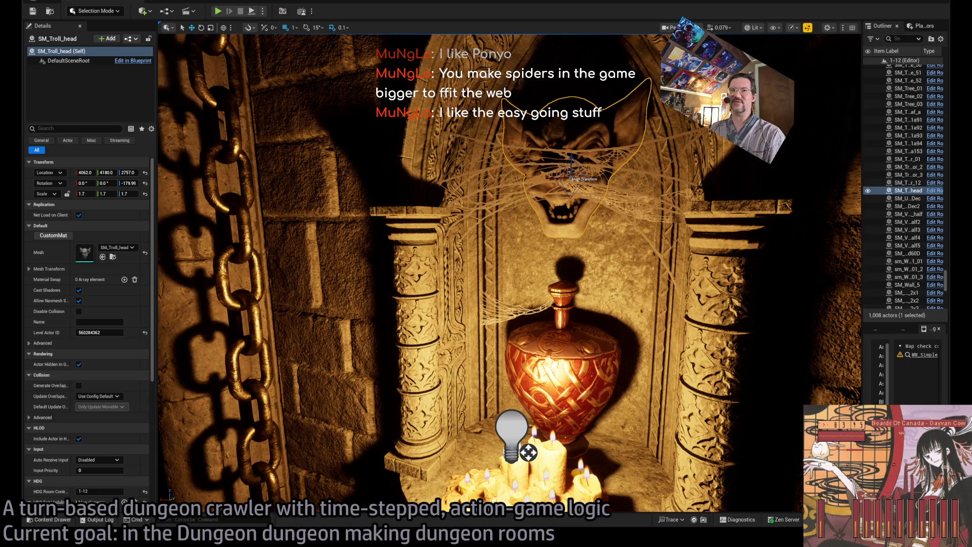
key(f)
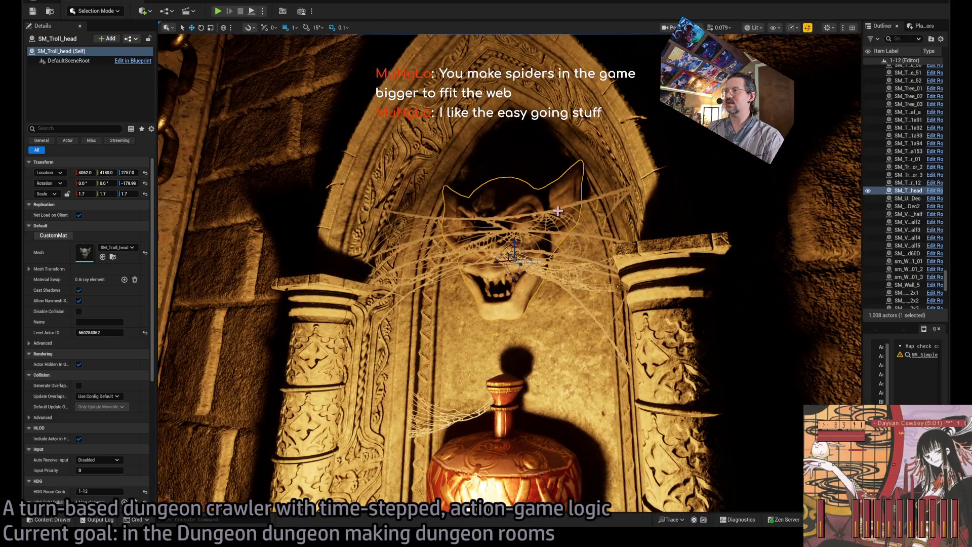
Tilt the cobweb in front of the face about 42 degrees, then level it again
click(463, 247)
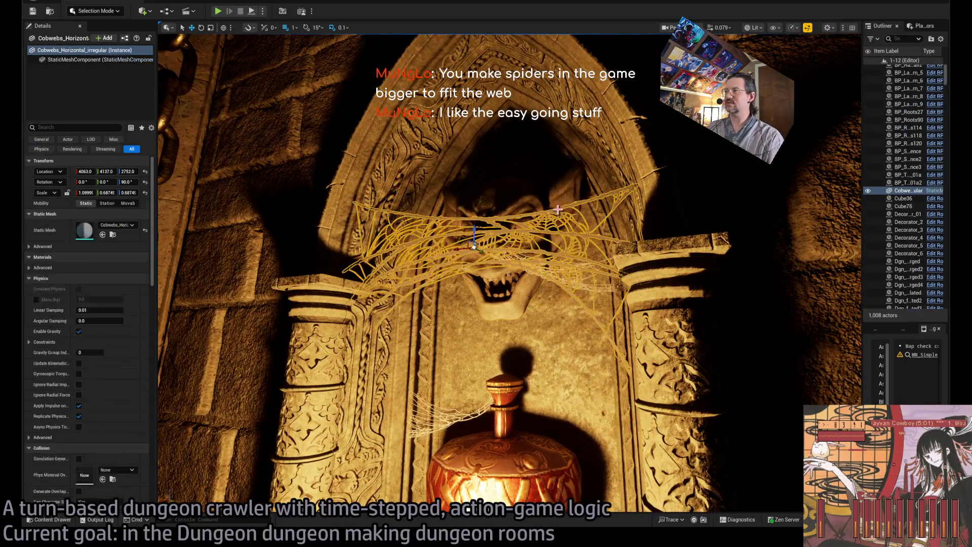
drag(463, 247, 463, 218)
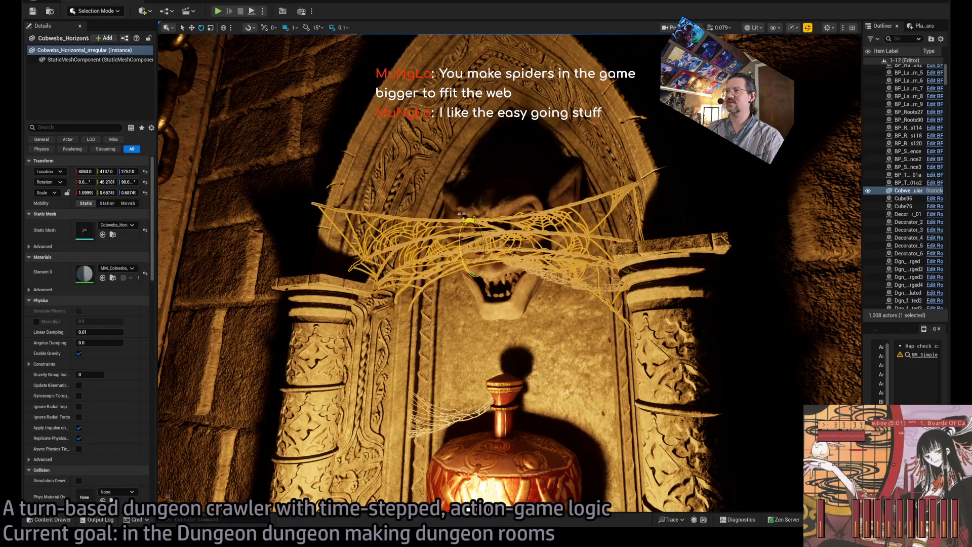
scroll(507, 213, up, 3)
click(556, 205)
drag(555, 205, 500, 463)
drag(469, 304, 470, 262)
click(470, 262)
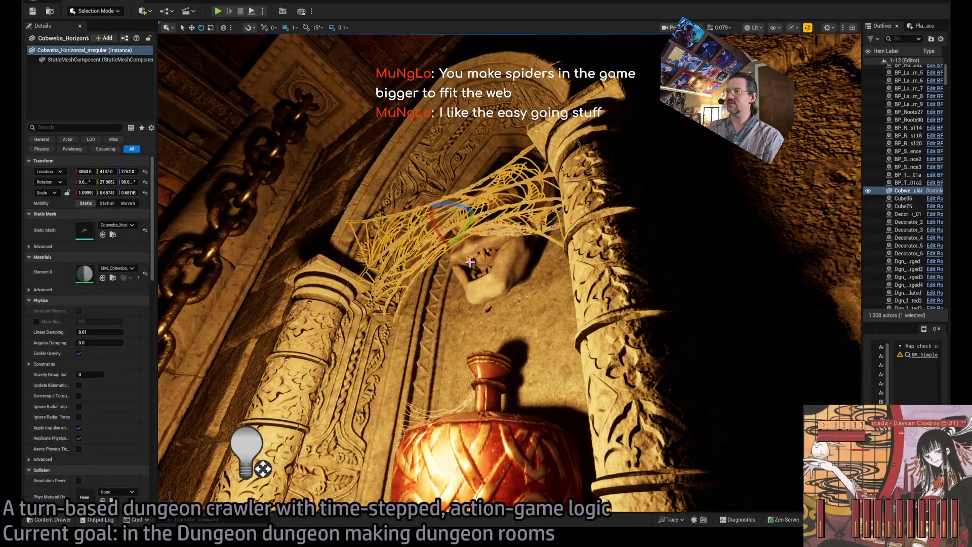
key(f)
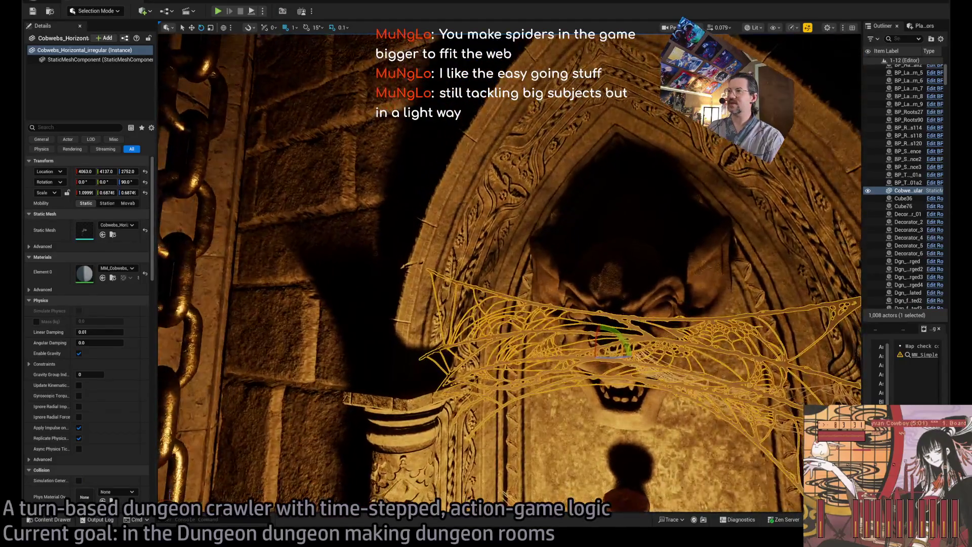
Select the horizontal cobweb in the alcove, switch to the Move tool, and bring up Google
click(319, 191)
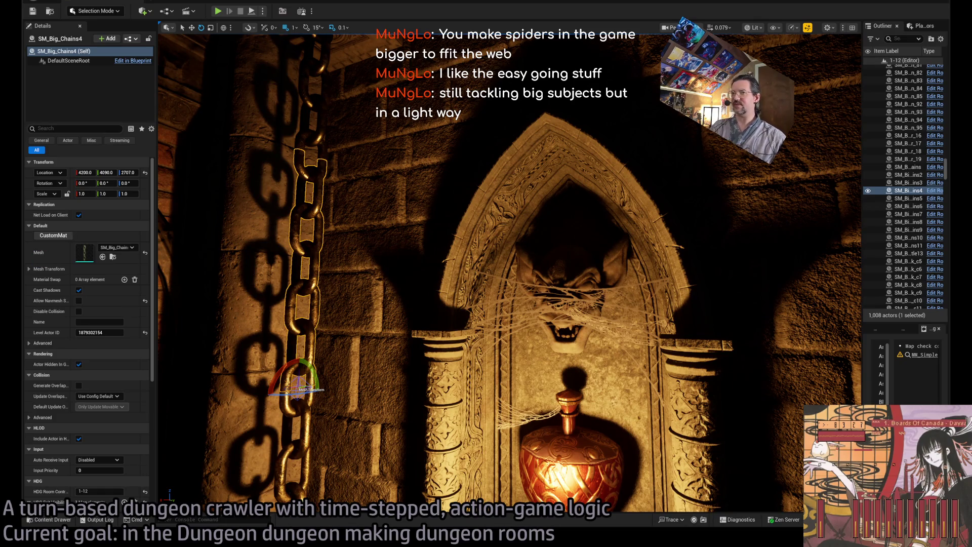
scroll(560, 449, up, 5)
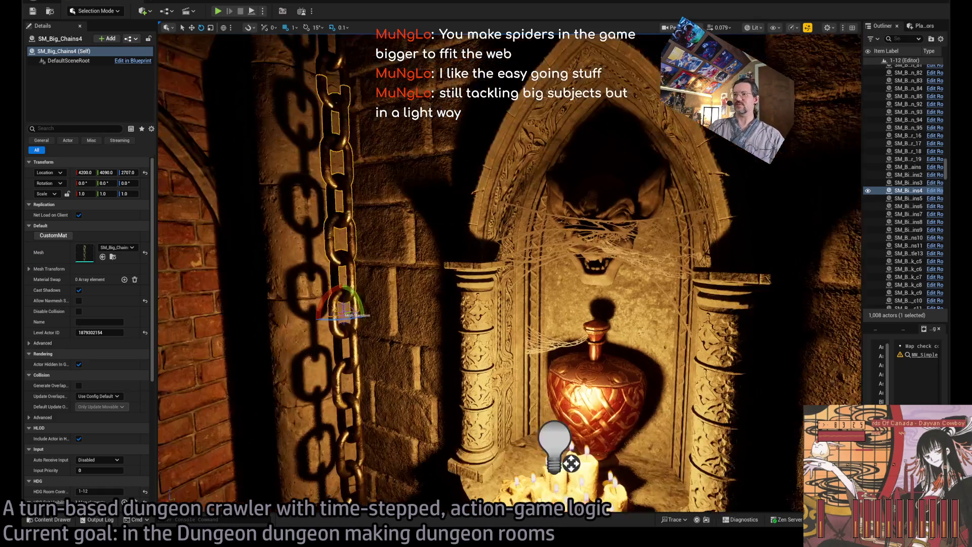
scroll(560, 450, up, 10)
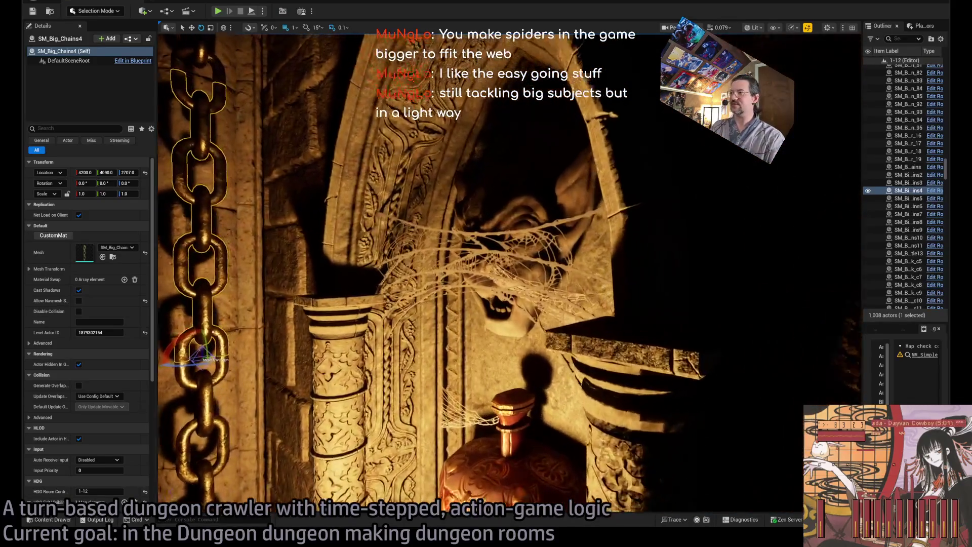
scroll(560, 449, down, 10)
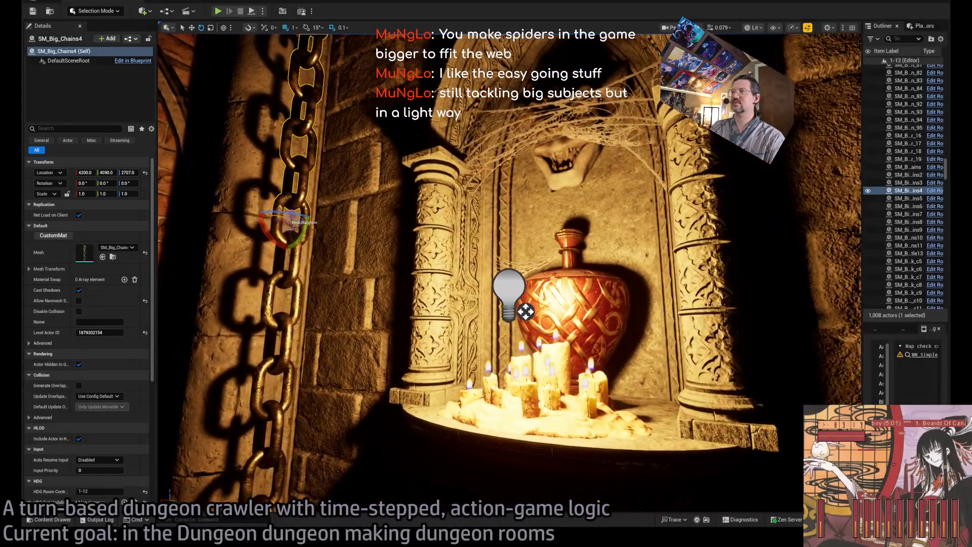
drag(448, 294, 448, 259)
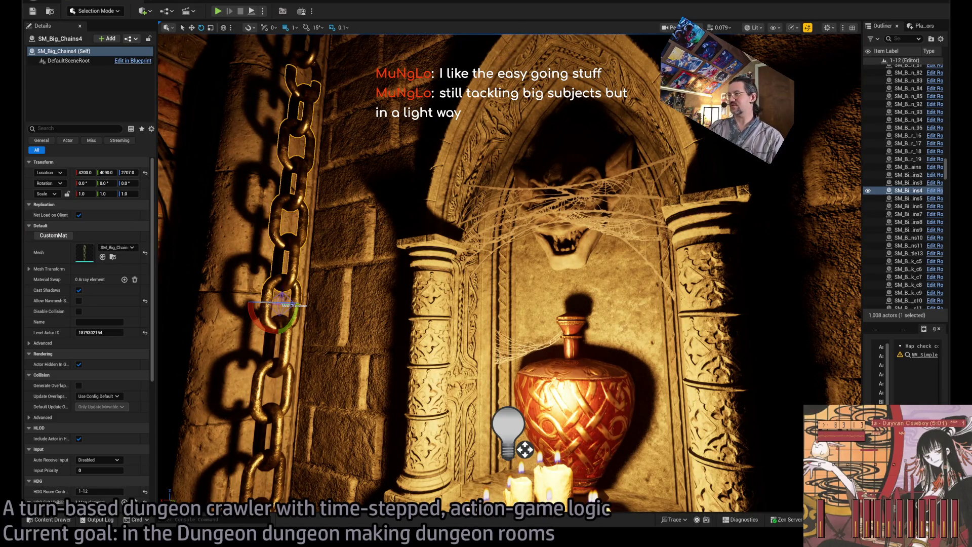
click(525, 450)
drag(525, 449, 525, 433)
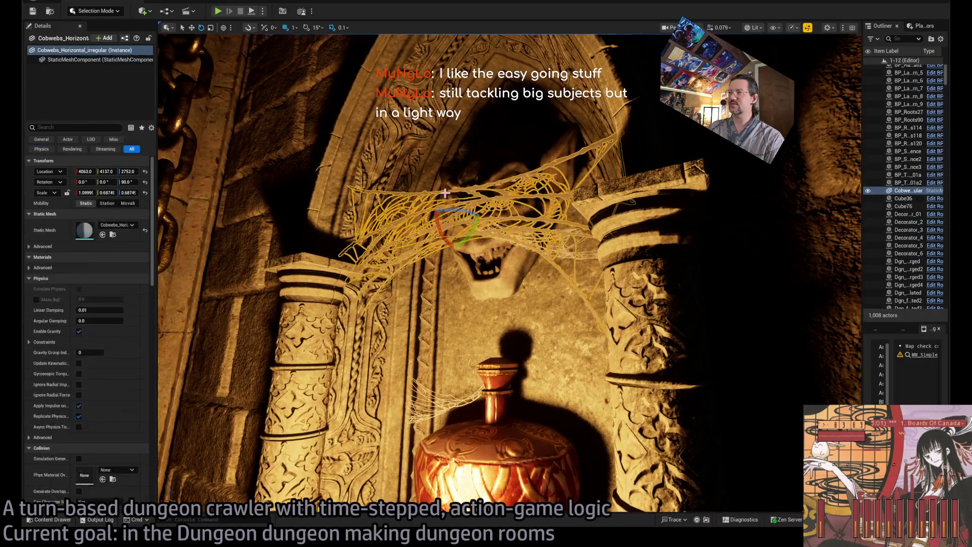
key(w)
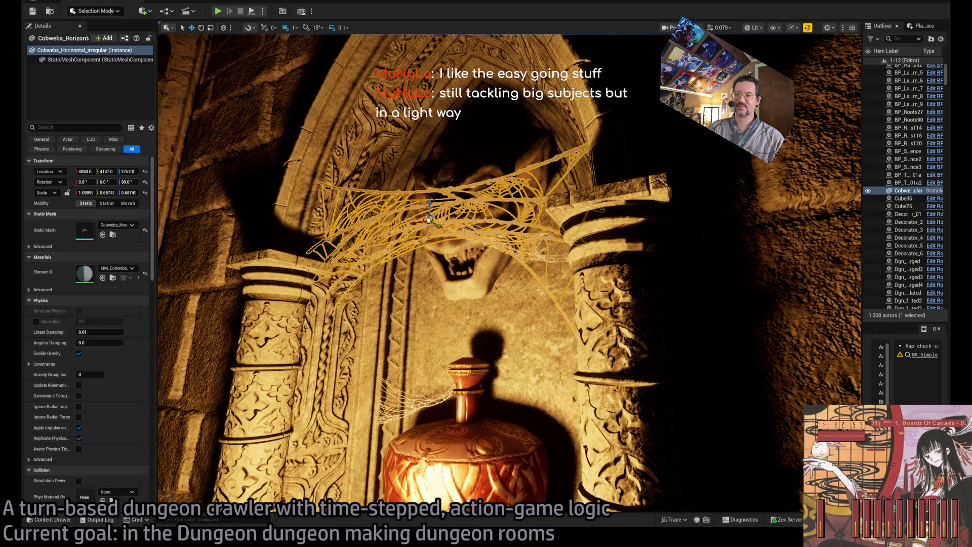
key(alt+Tab)
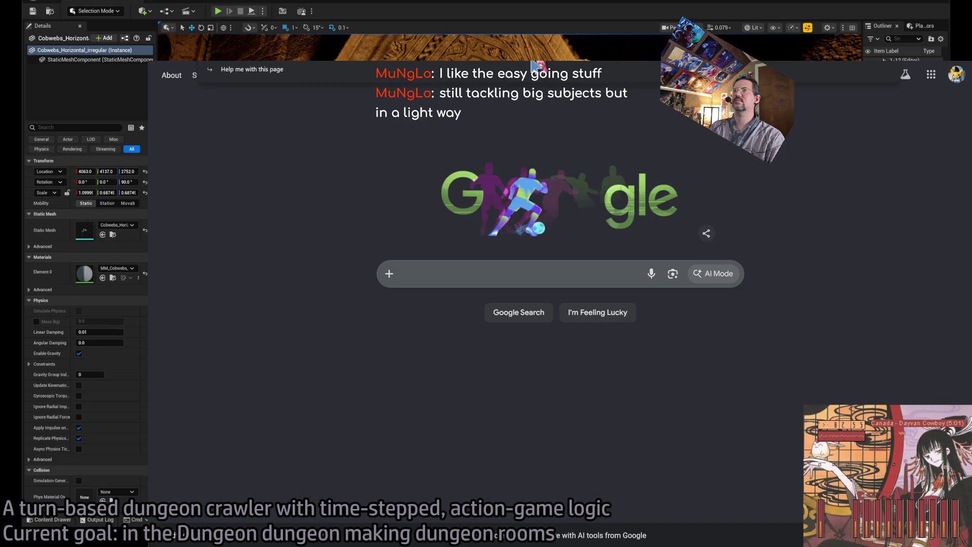
Search Google for 'pom poko' and open and browse its Wikipedia article
text(pom poko)
key(Return)
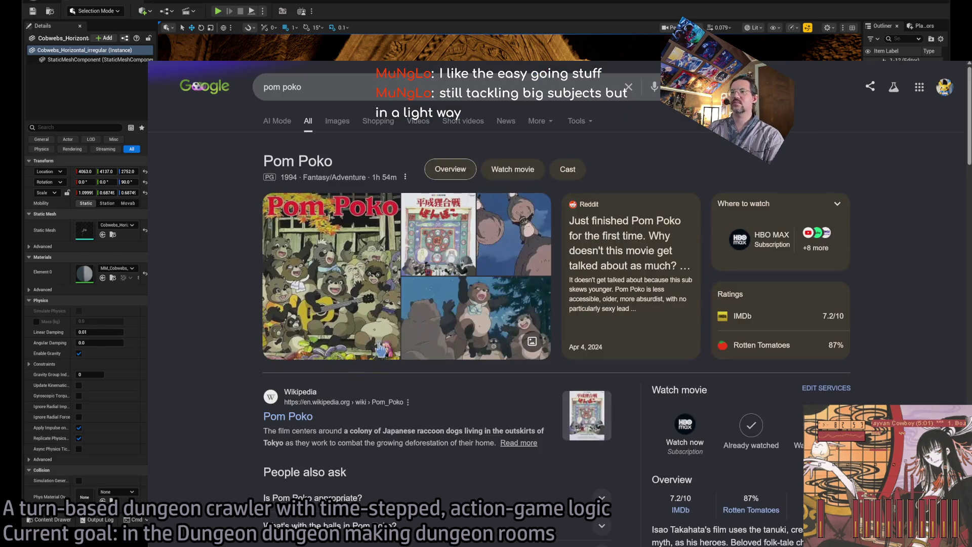
click(293, 418)
scroll(400, 342, down, 5)
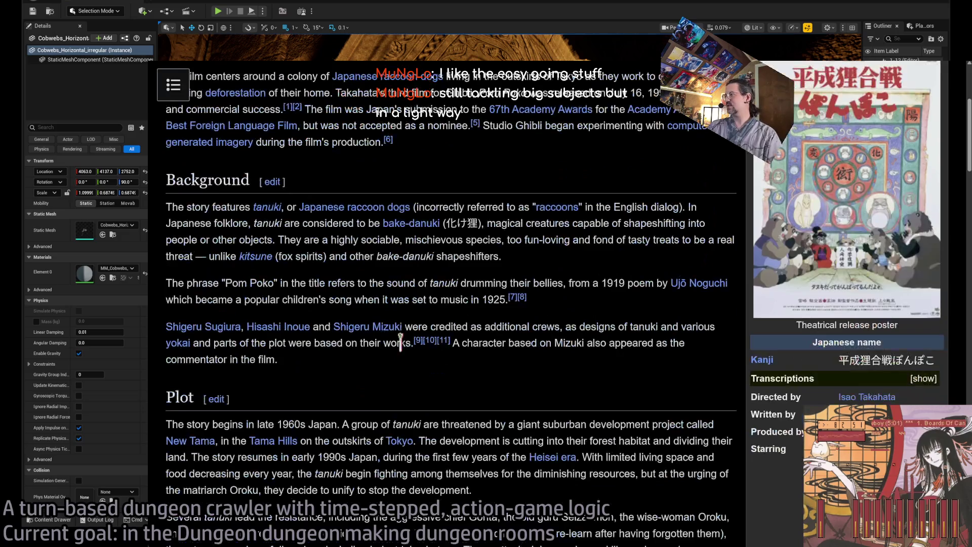
scroll(400, 342, down, 2)
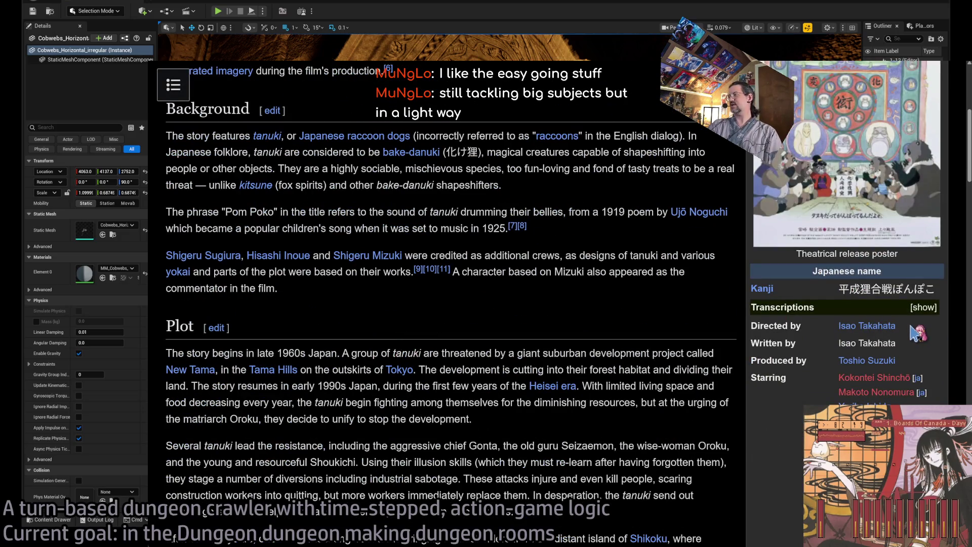
scroll(607, 344, up, 4)
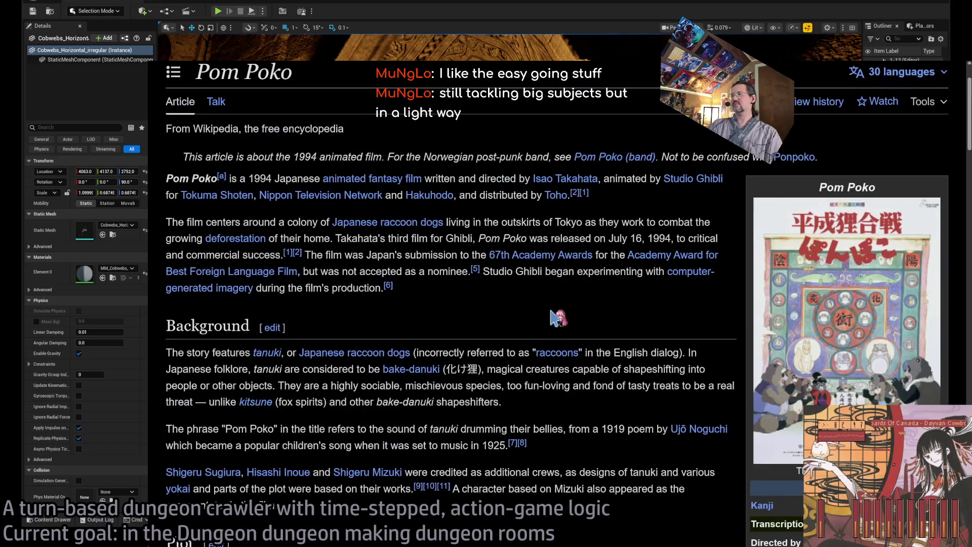
scroll(554, 316, down, 3)
scroll(478, 248, up, 3)
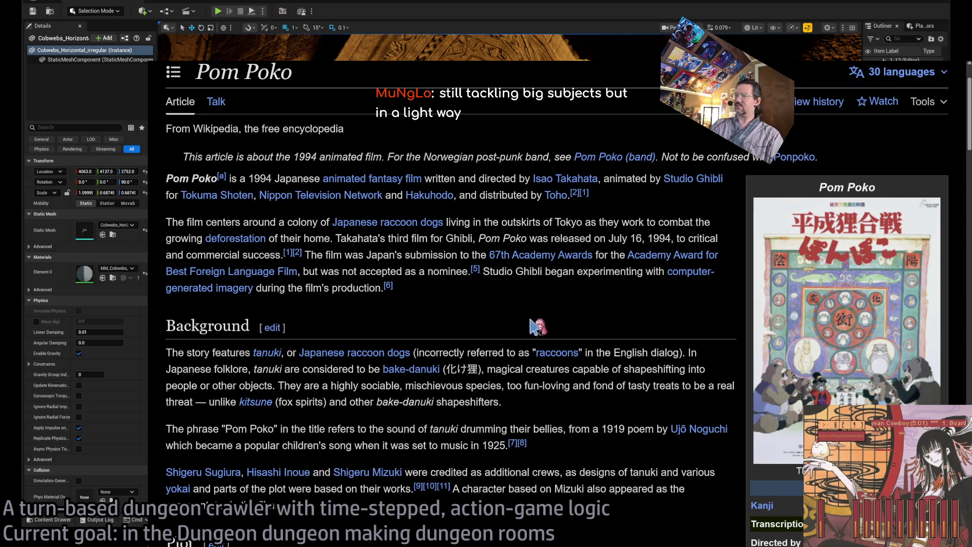
scroll(531, 325, up, 2)
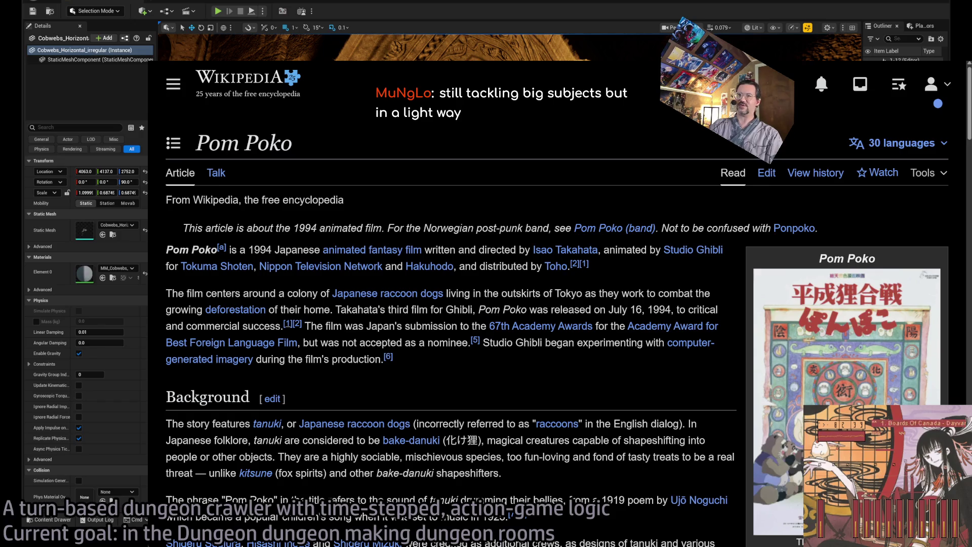
scroll(499, 377, down, 3)
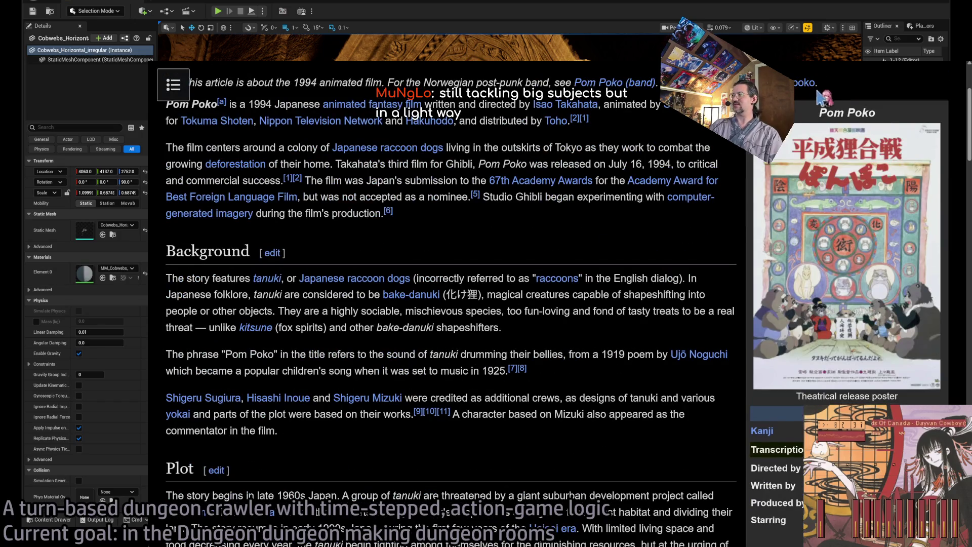
scroll(819, 94, up, 1)
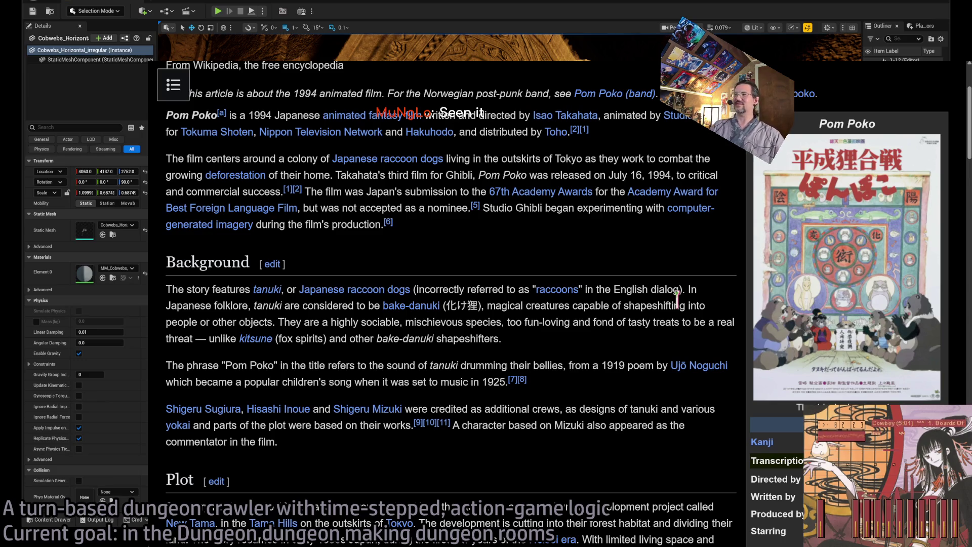
scroll(608, 259, down, 6)
scroll(603, 262, up, 5)
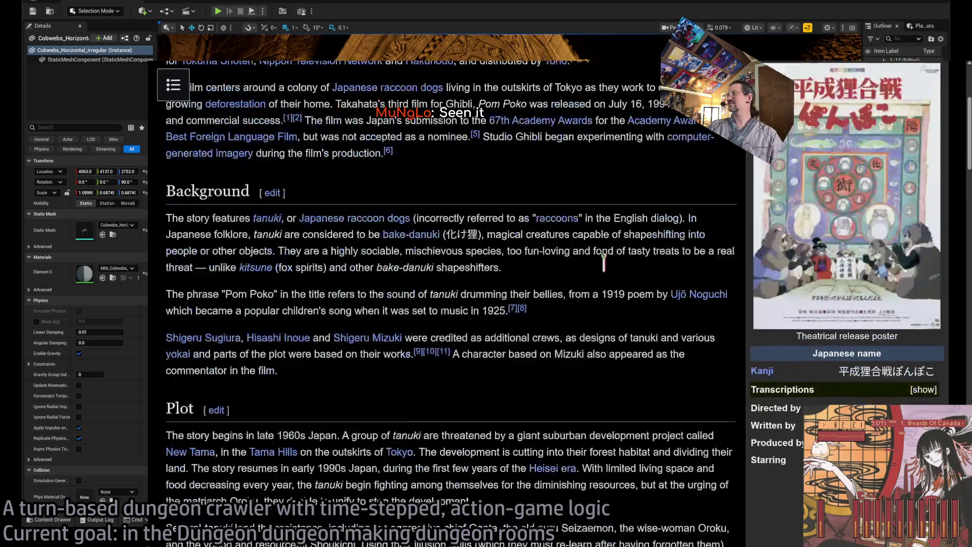
scroll(604, 261, up, 3)
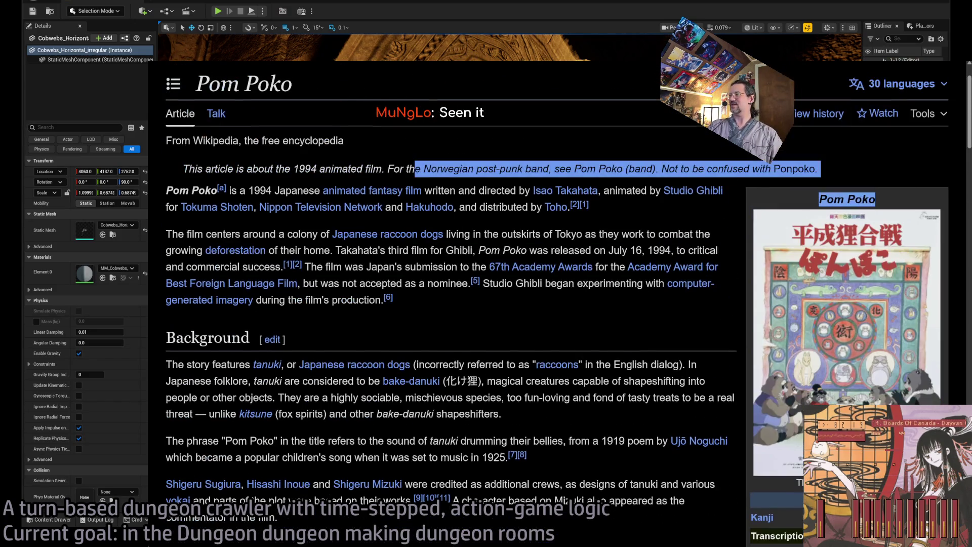
Highlight the hatnote, lead, Background and Plot text while reading the article
drag(165, 187, 745, 413)
click(744, 413)
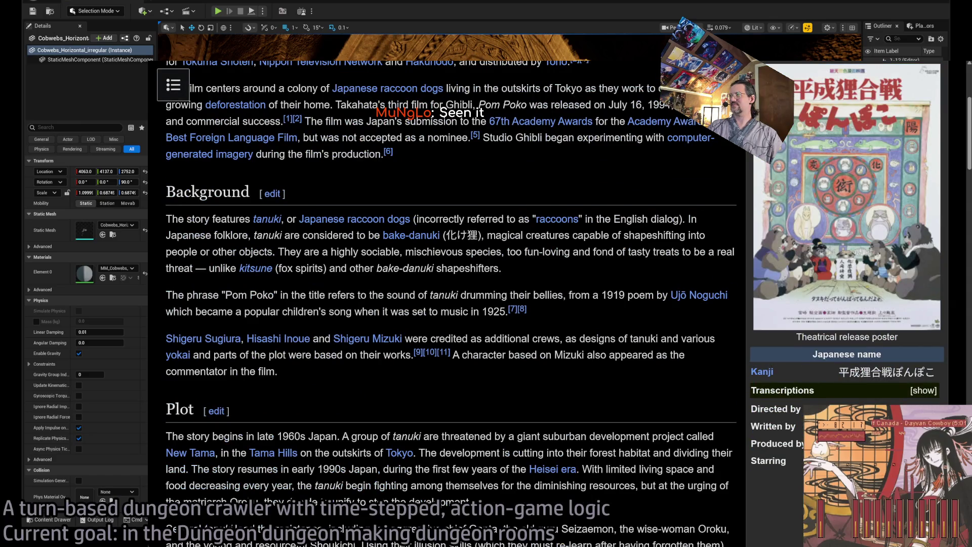
scroll(595, 287, up, 2)
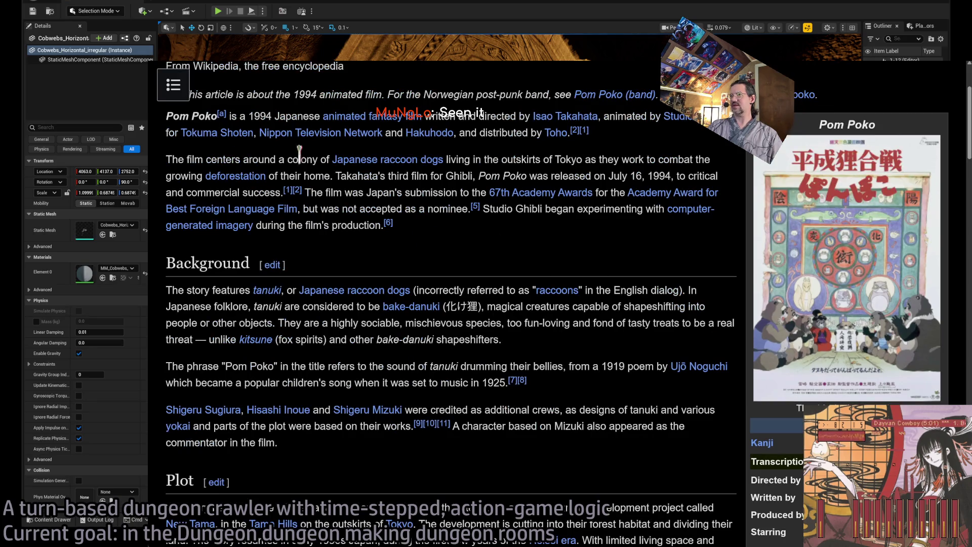
triple_click(231, 94)
mouse_move(231, 91)
mouse_down()
mouse_move(745, 506)
mouse_move(714, 524)
mouse_up()
click(693, 458)
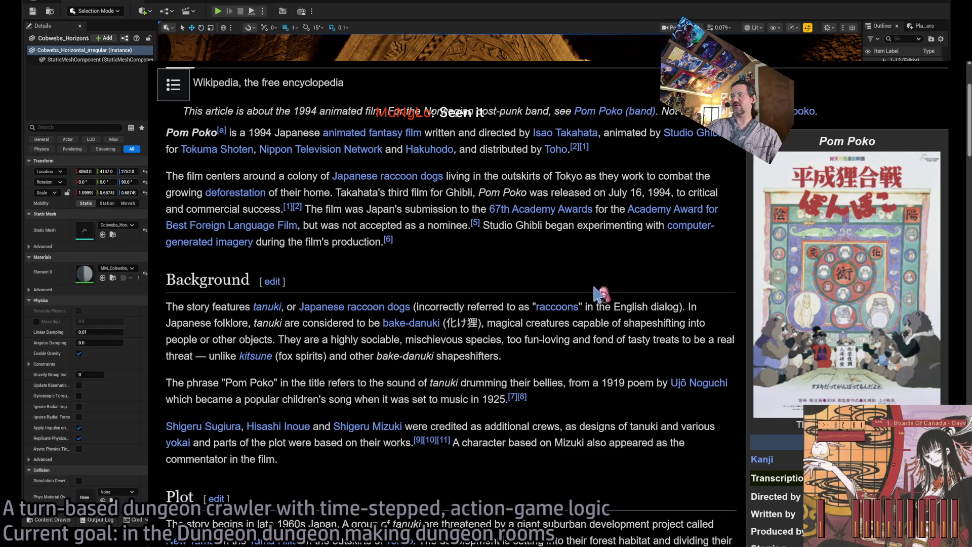
scroll(724, 214, down, 1)
scroll(724, 214, down, 1)
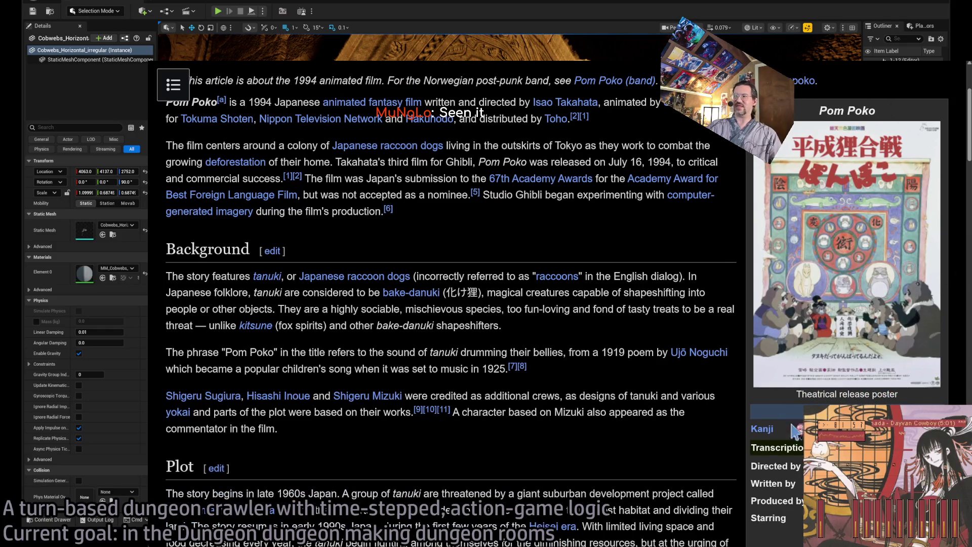
scroll(633, 243, down, 1)
scroll(634, 259, down, 1)
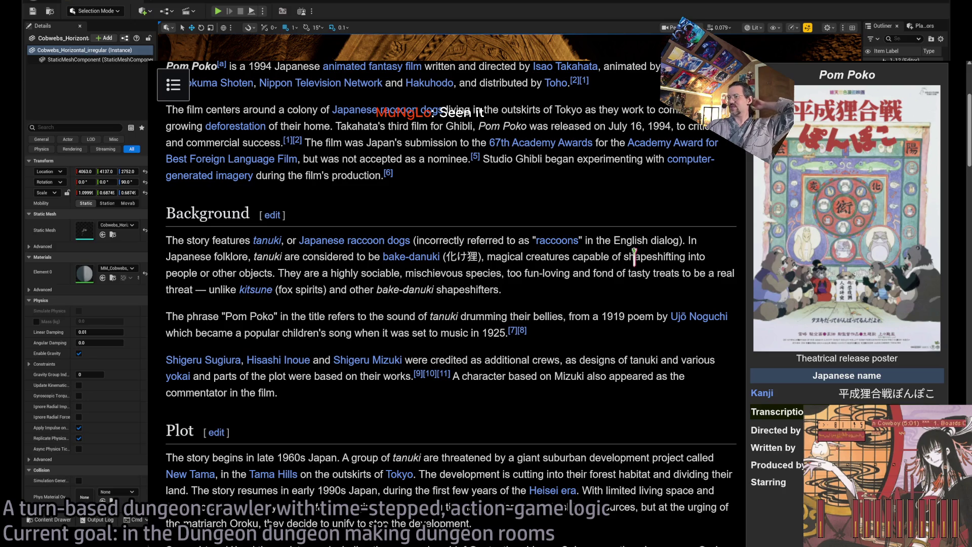
drag(630, 228, 633, 403)
click(633, 403)
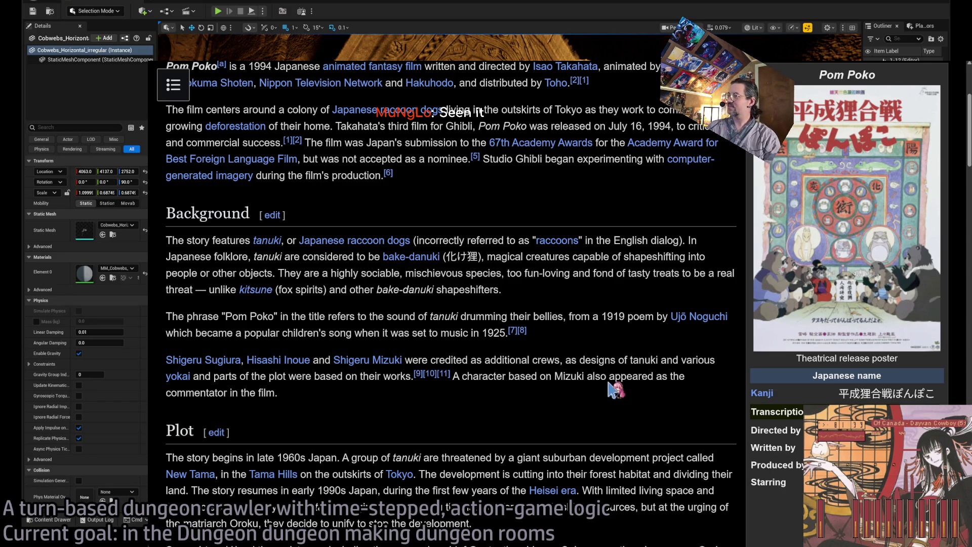
Highlight text from the hatnote down to the Background commentator line several times
scroll(612, 390, down, 8)
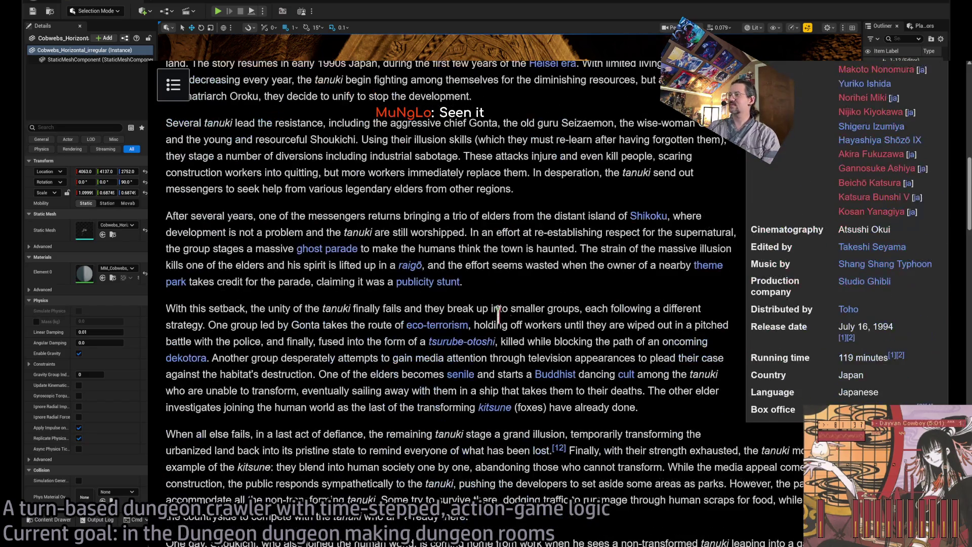
scroll(600, 304, up, 11)
scroll(601, 304, down, 2)
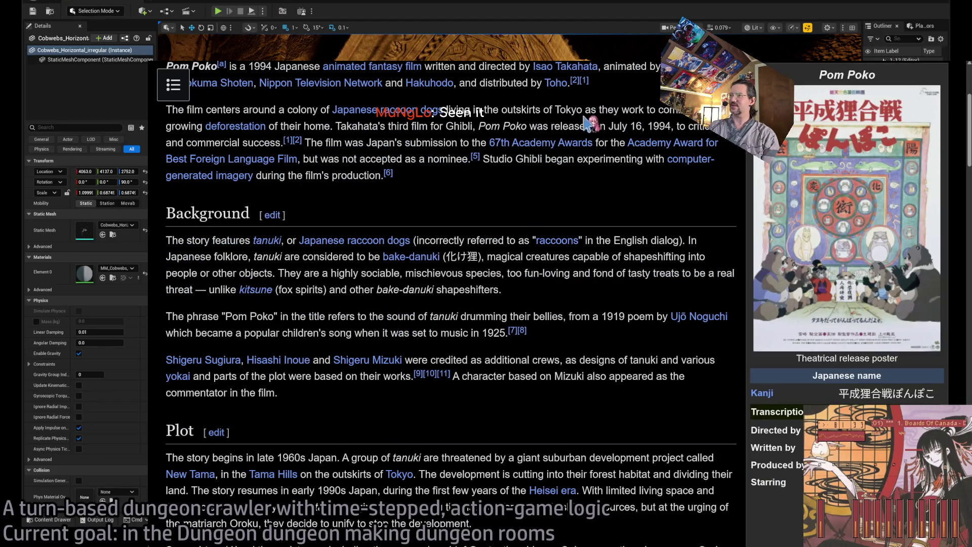
scroll(590, 124, up, 2)
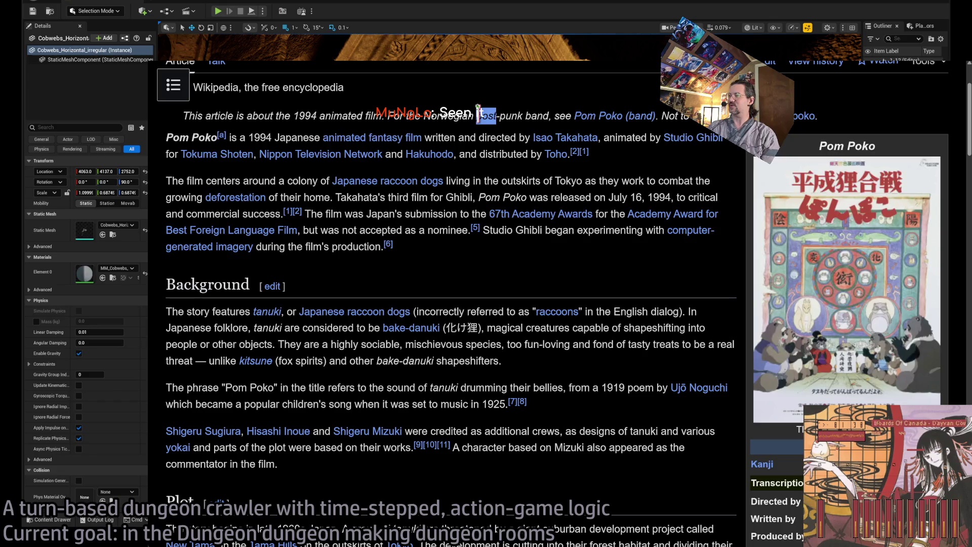
drag(478, 111, 633, 345)
scroll(633, 345, down, 2)
click(587, 355)
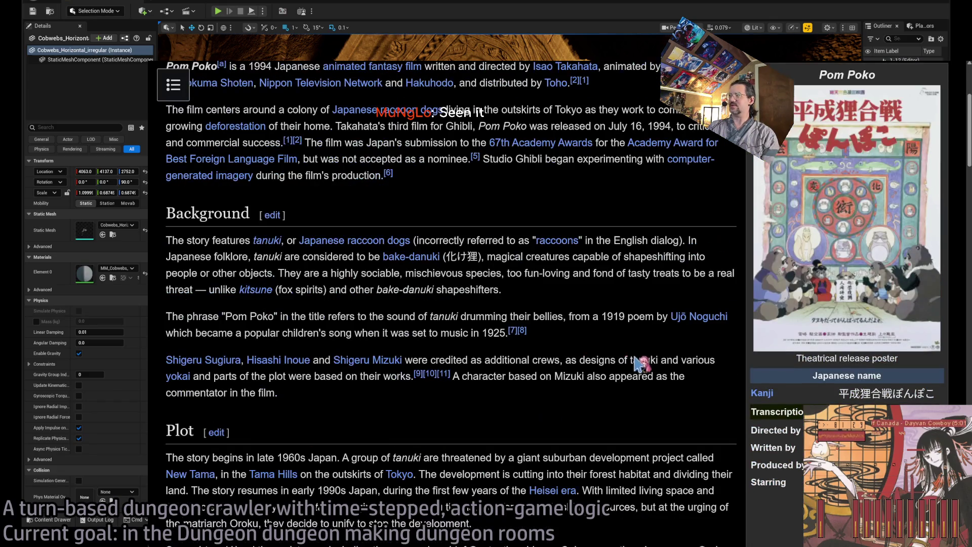
scroll(577, 423, up, 2)
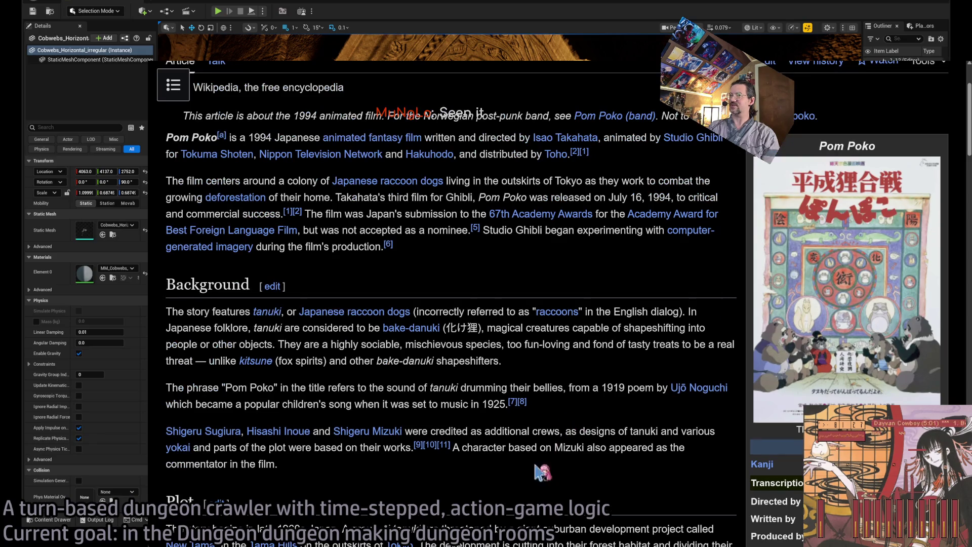
mouse_move(372, 473)
mouse_down()
mouse_move(243, 248)
mouse_move(188, 120)
mouse_up()
click(411, 111)
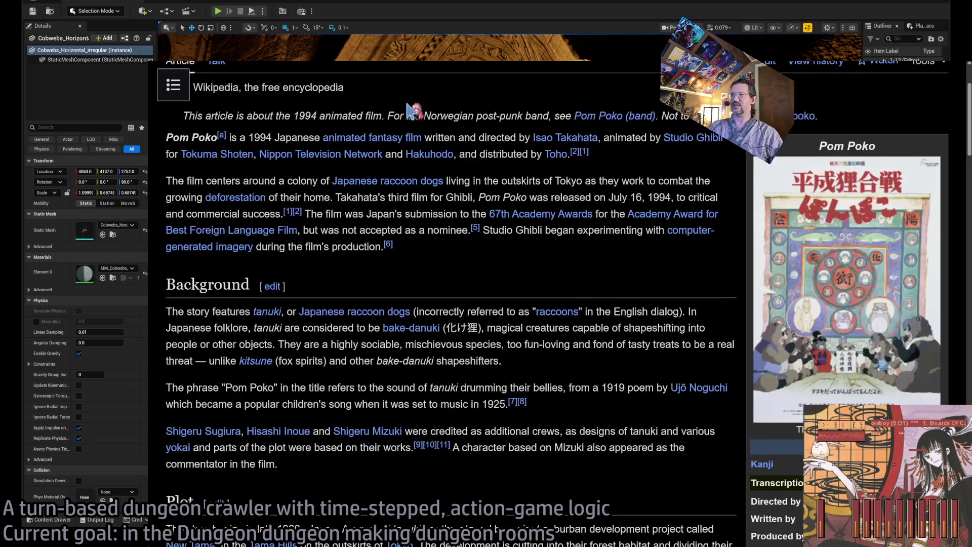
drag(442, 93, 496, 463)
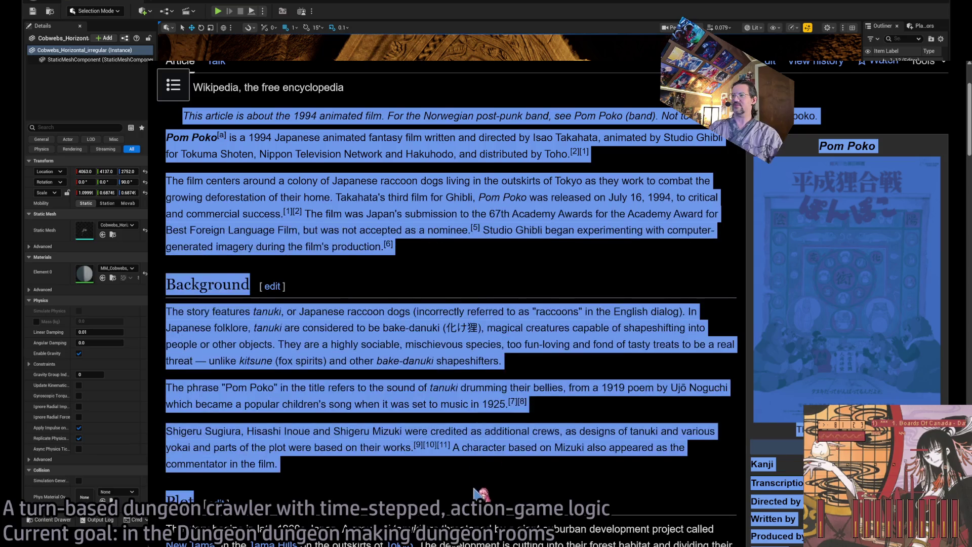
click(504, 481)
Scroll further down the article and switch back to the Unreal level editor
scroll(507, 478, down, 20)
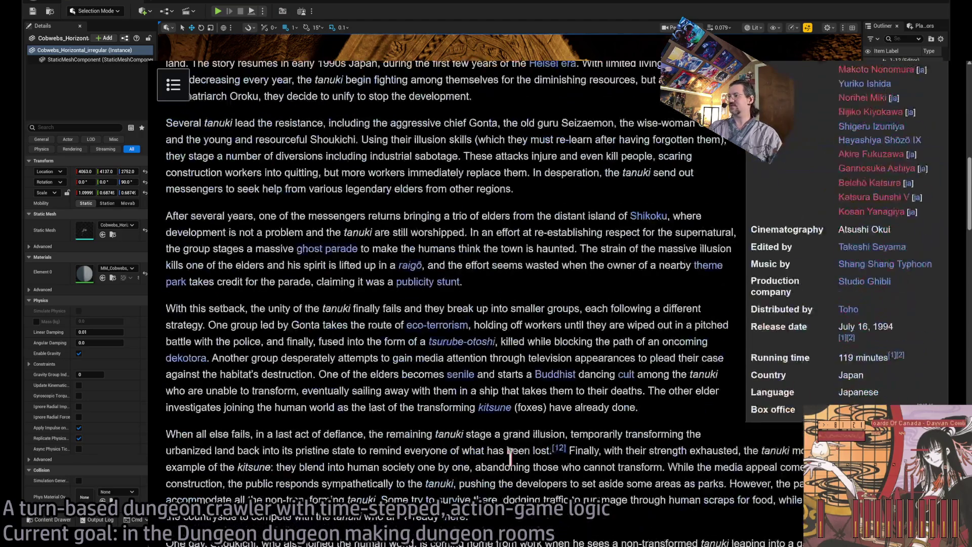
scroll(519, 445, down, 8)
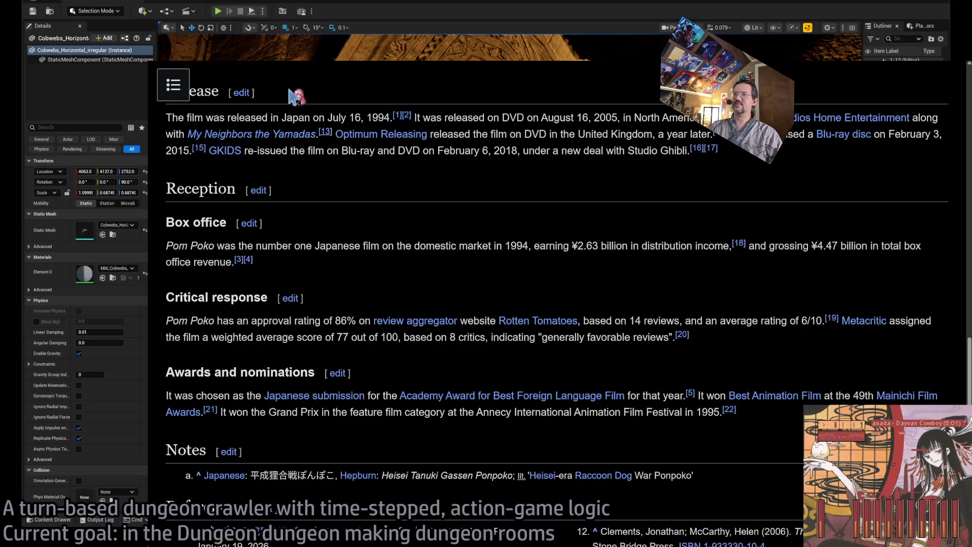
key(alt+Tab)
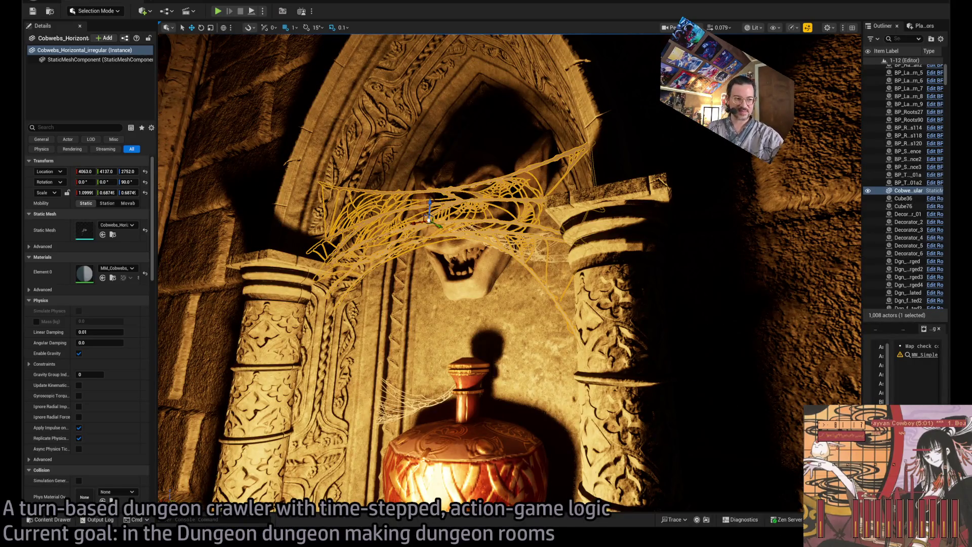
Delete the SM_Spider_web_b cobweb over the skull
scroll(507, 253, up, 3)
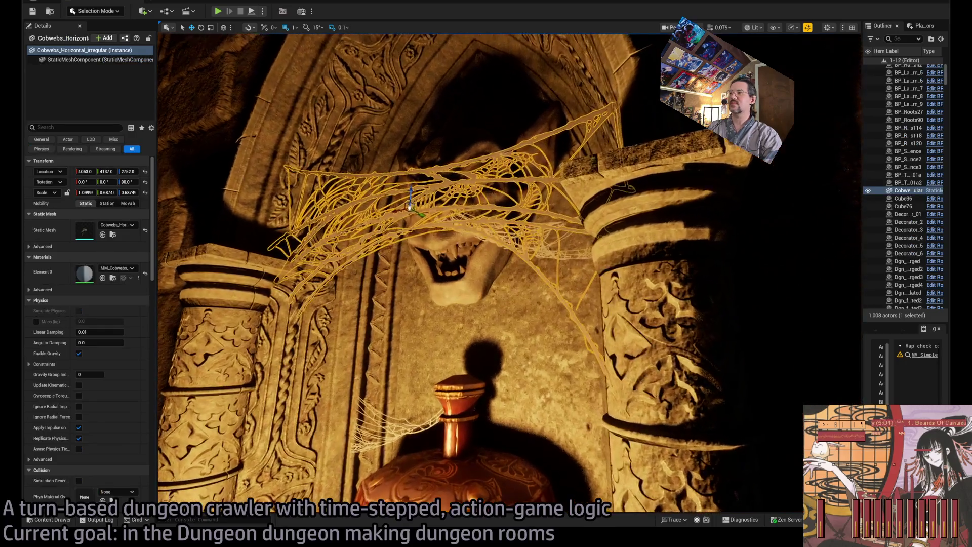
click(554, 234)
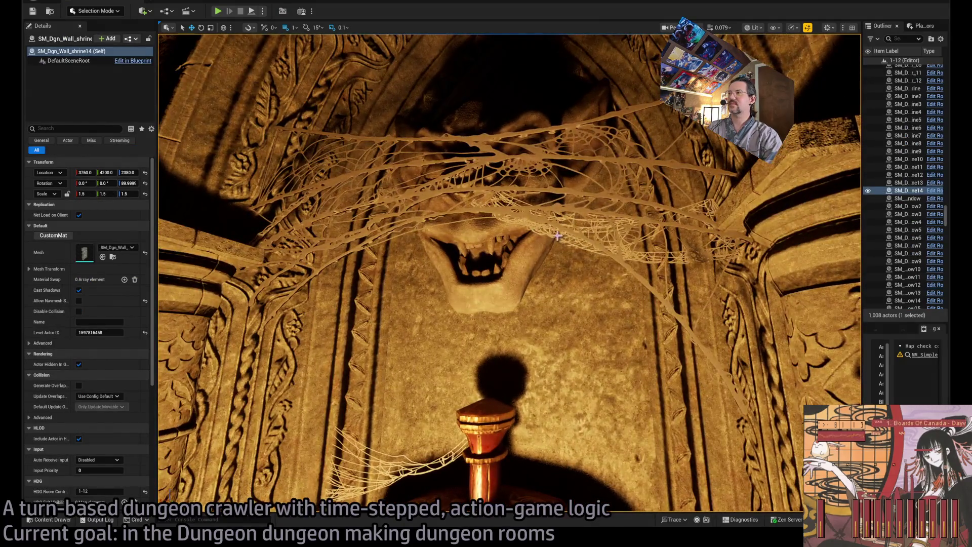
click(553, 235)
scroll(582, 243, up, 3)
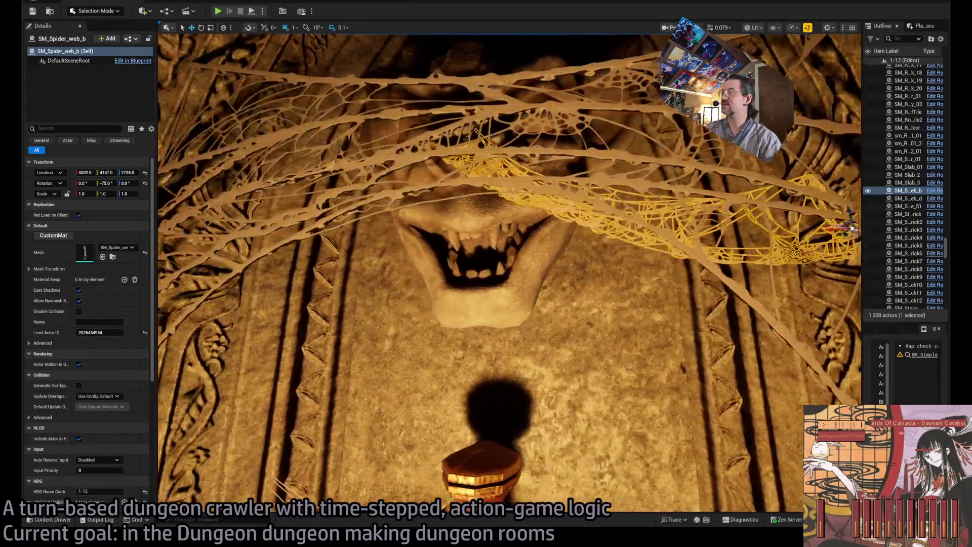
scroll(604, 249, down, 3)
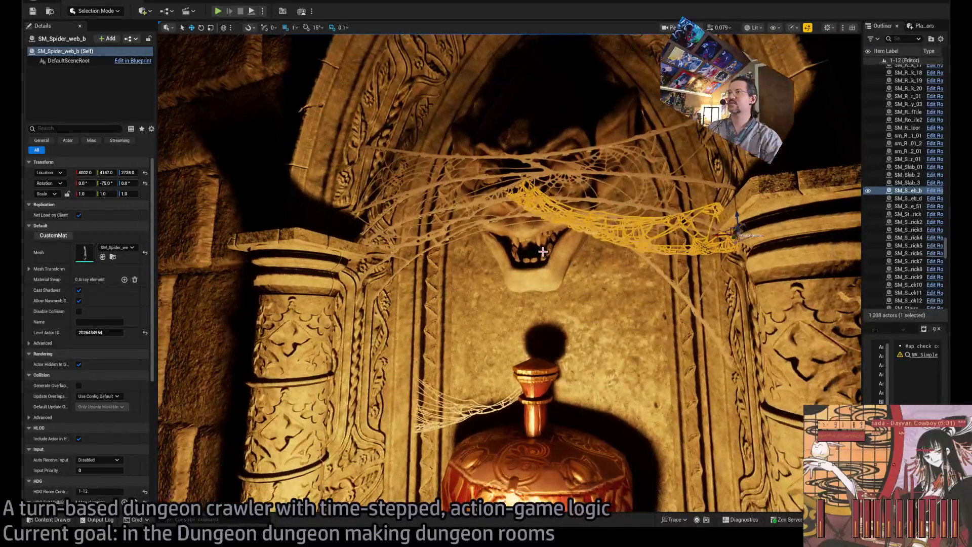
key(Delete)
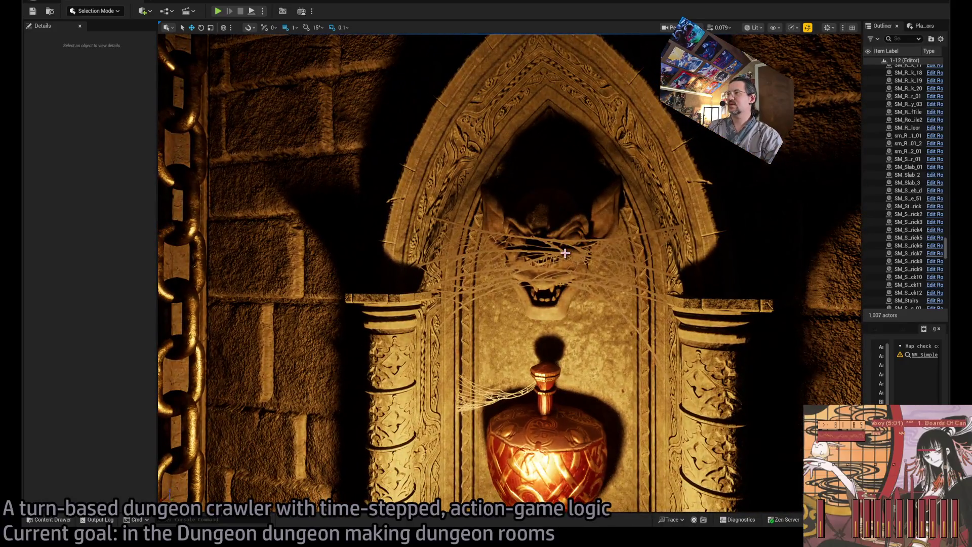
Restore the spider web with undo, then delete the SM_Dgn_Wall_shrine14 wall piece
click(565, 253)
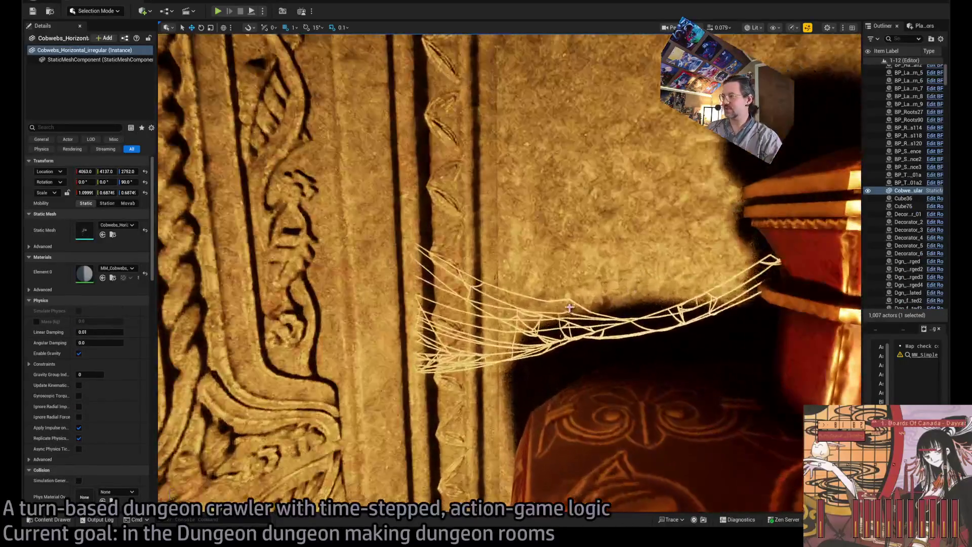
key(ctrl+z)
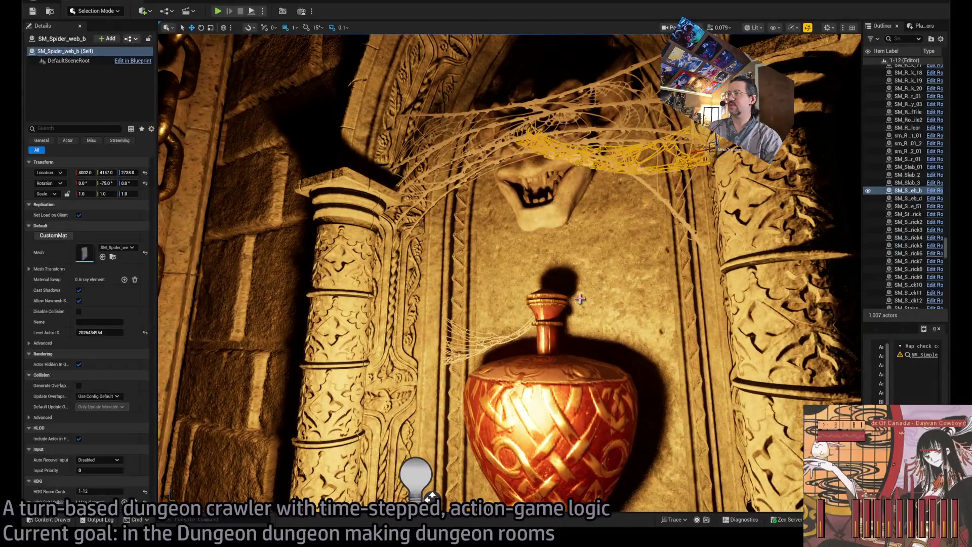
scroll(577, 272, down, 6)
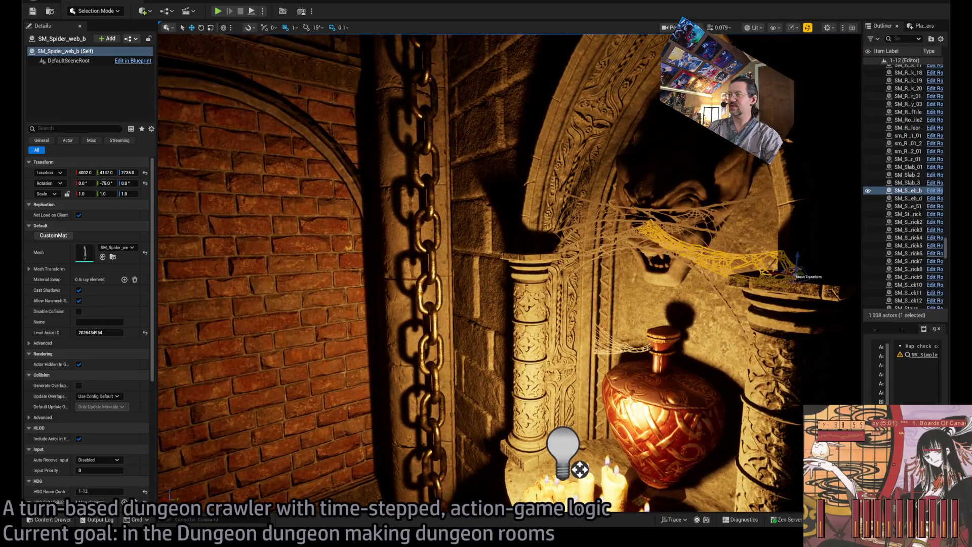
click(506, 253)
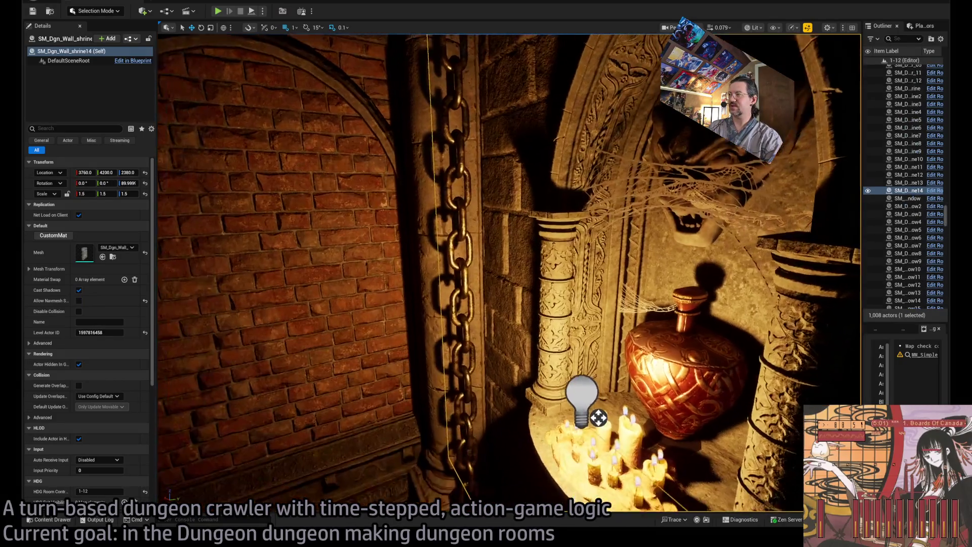
key(f)
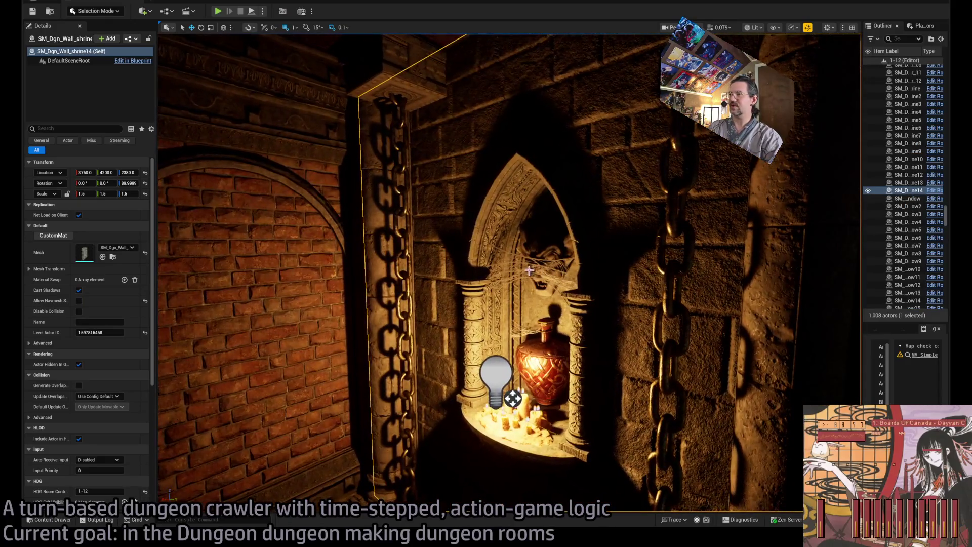
key(Delete)
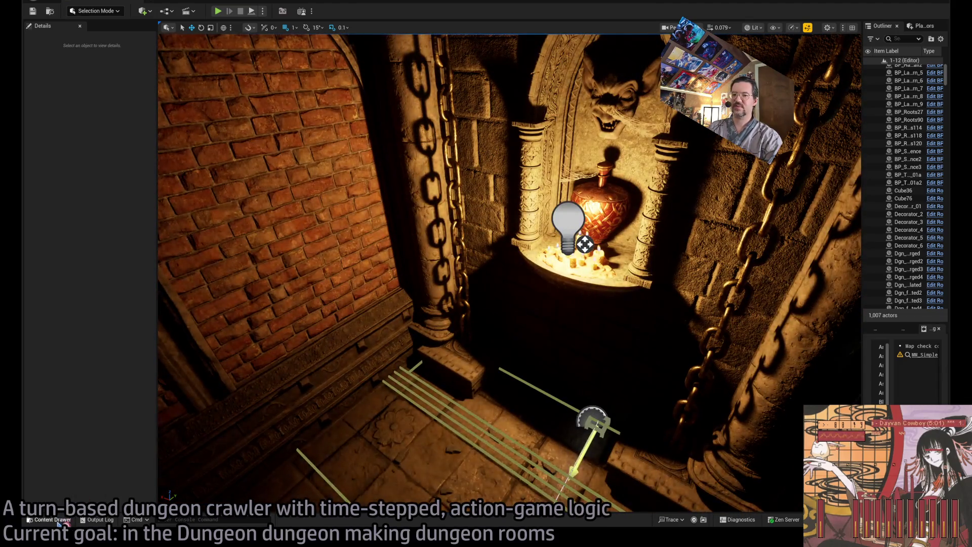
click(51, 519)
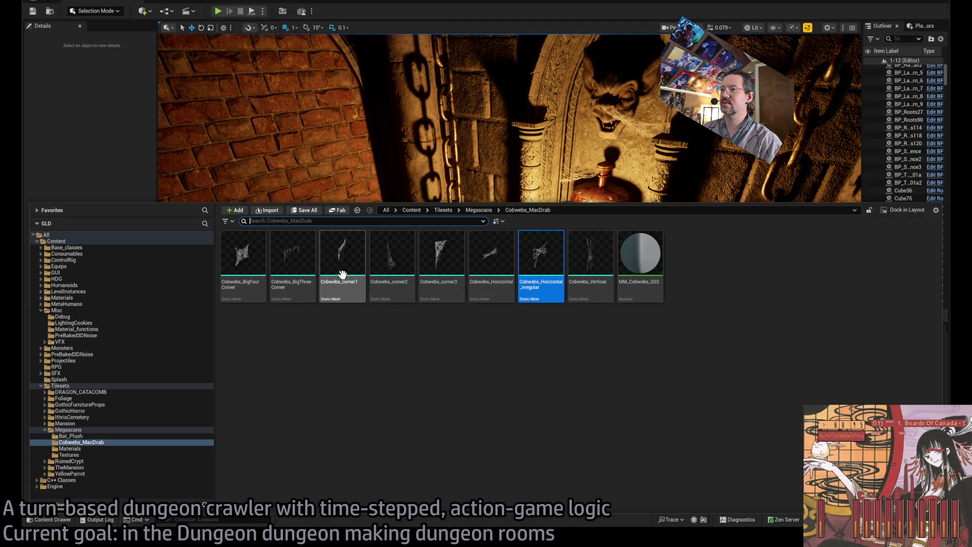
mouse_move(341, 280)
mouse_down()
mouse_move(347, 361)
mouse_move(423, 419)
mouse_move(513, 445)
mouse_move(366, 466)
mouse_up()
key(ctrl+z)
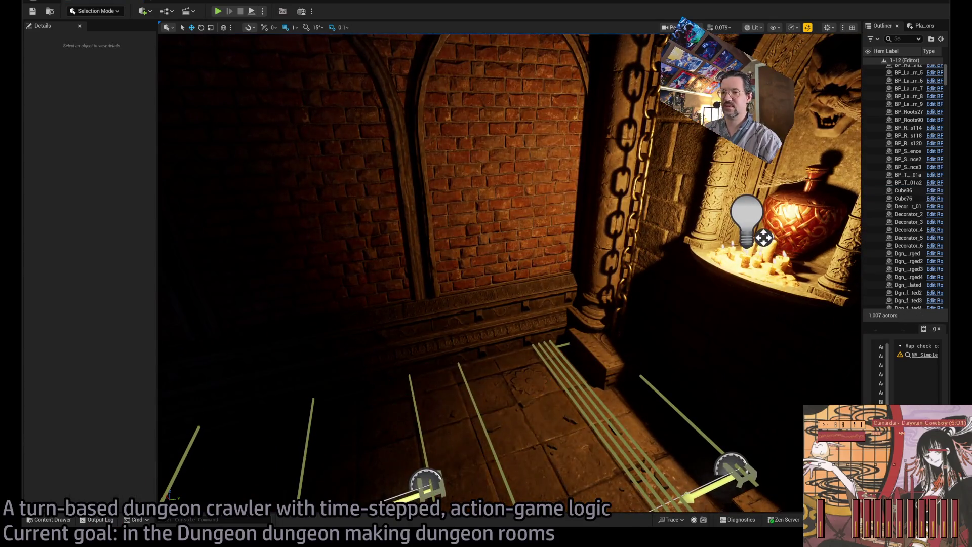
key(ctrl+space)
mouse_move(592, 268)
mouse_down()
mouse_move(642, 423)
mouse_move(659, 203)
mouse_move(654, 219)
mouse_up()
key(w)
key(e)
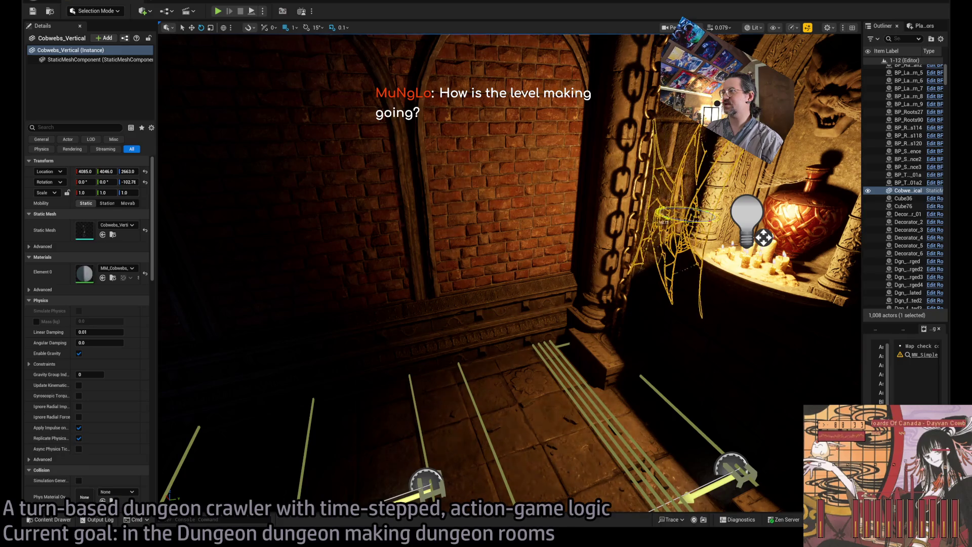
key(Delete)
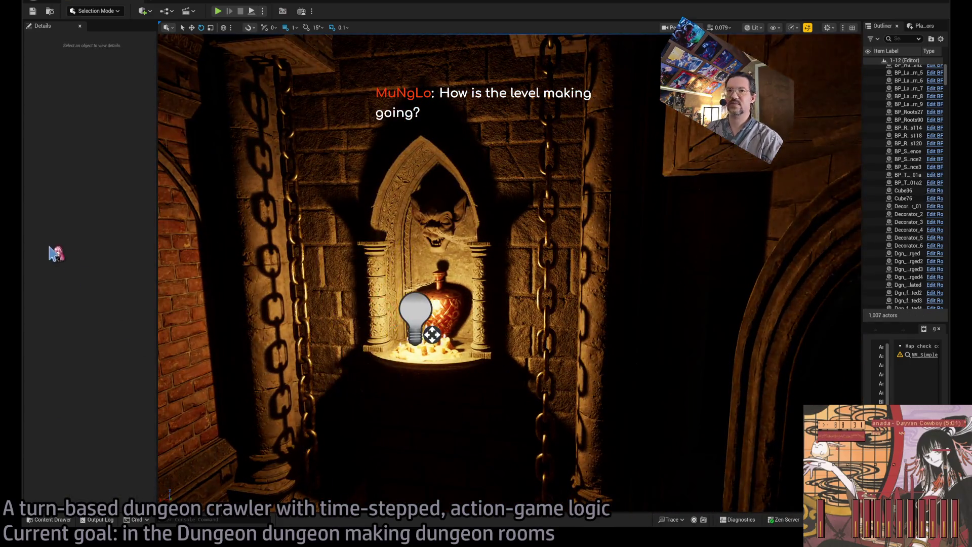
drag(506, 283, 537, 254)
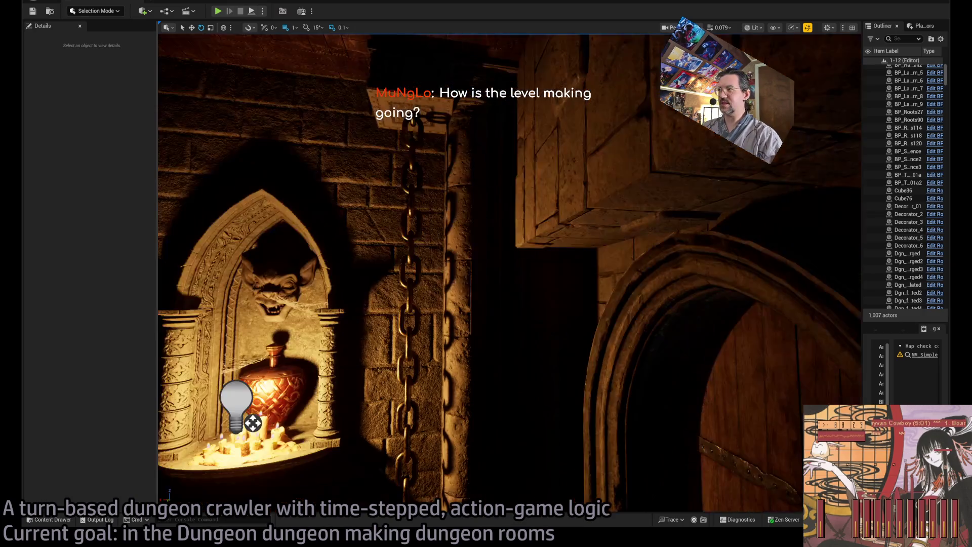
Switch to Unlit view, fly over the graveyard fountain, and frame Spawn_marker_player
key(alt+3)
mouse_move(253, 423)
mouse_down()
mouse_move(254, 334)
mouse_move(253, 446)
mouse_up()
scroll(506, 274, down, 5)
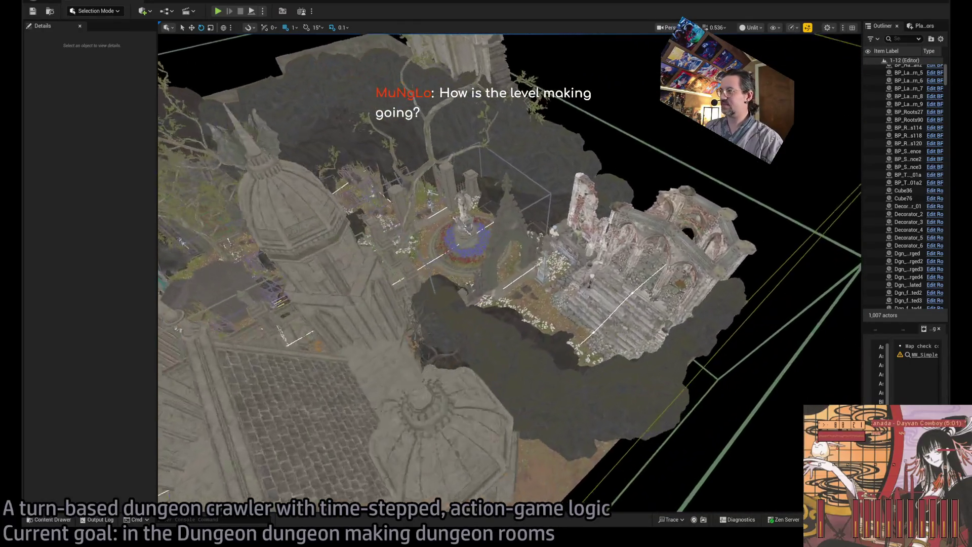
mouse_move(507, 274)
mouse_down()
mouse_move(455, 278)
mouse_move(497, 283)
mouse_move(486, 294)
mouse_move(499, 279)
mouse_move(476, 293)
mouse_up()
scroll(491, 283, up, 2)
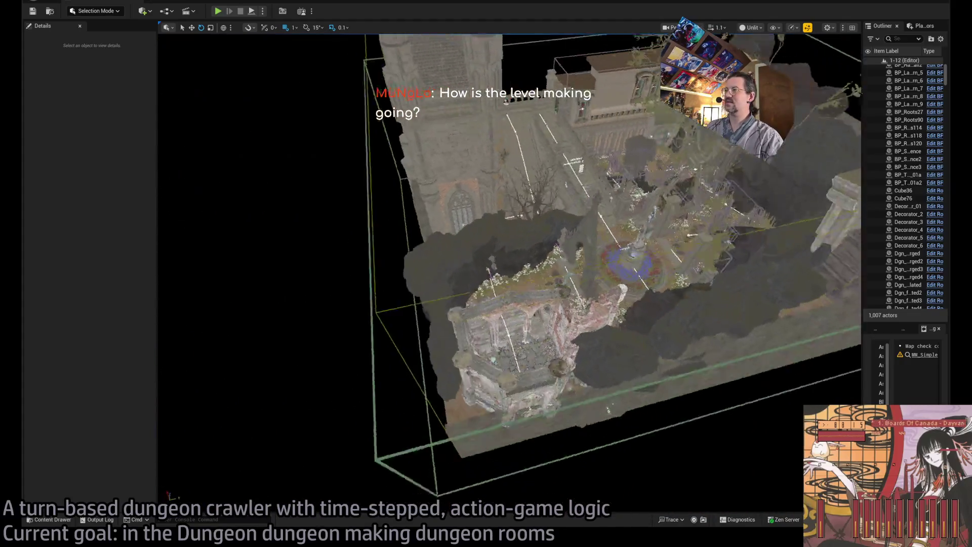
drag(534, 321, 538, 303)
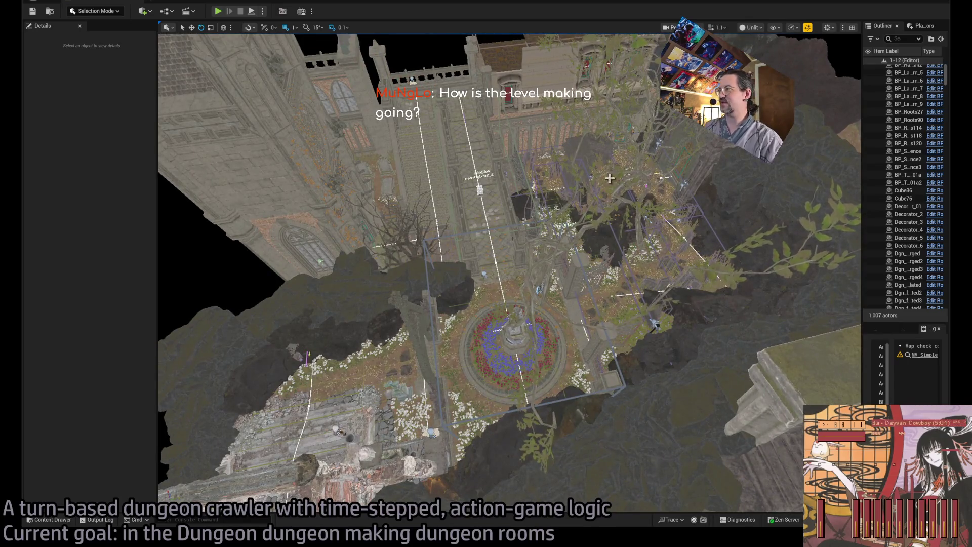
drag(644, 245, 295, 282)
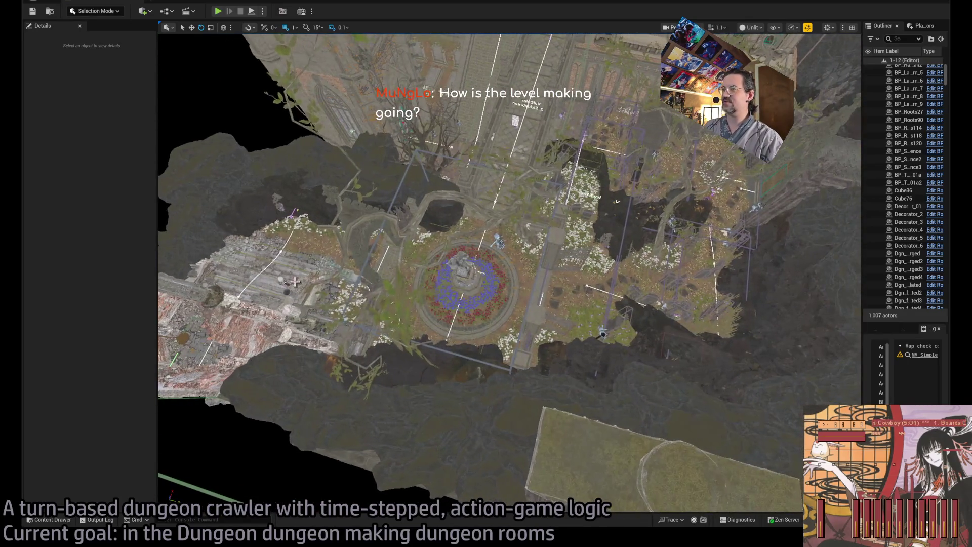
drag(608, 304, 572, 308)
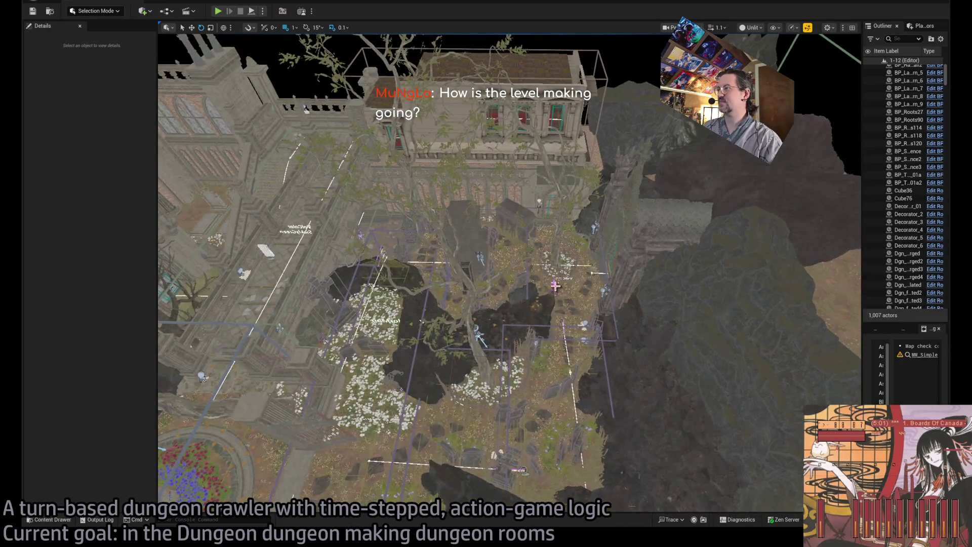
click(531, 287)
key(f)
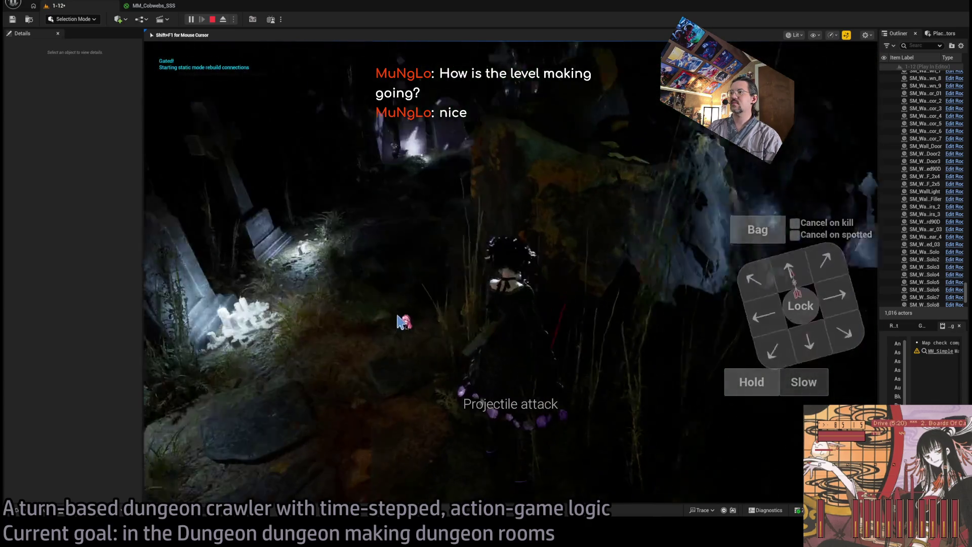
Turn the character, queue an upward move and projectile attack, then execute and replay the turn
click(774, 320)
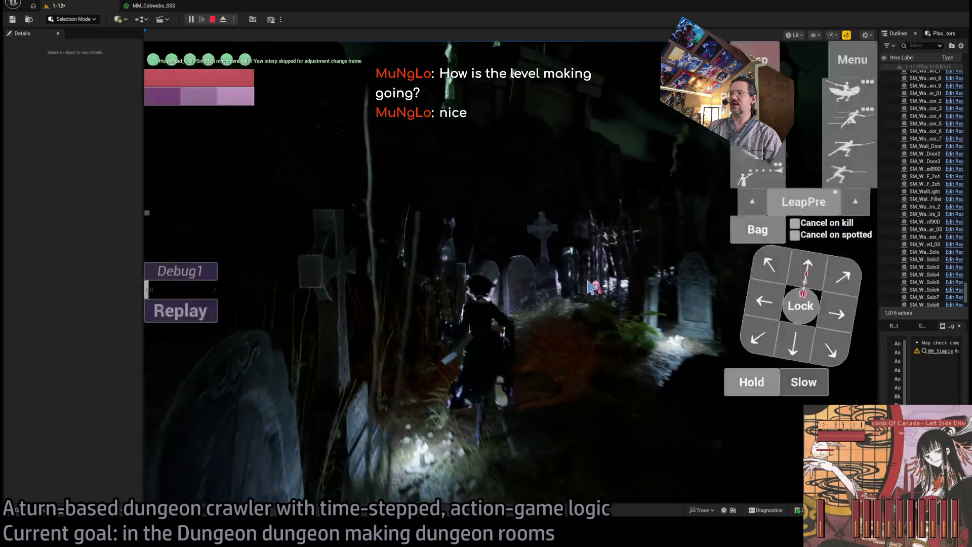
click(787, 274)
click(608, 226)
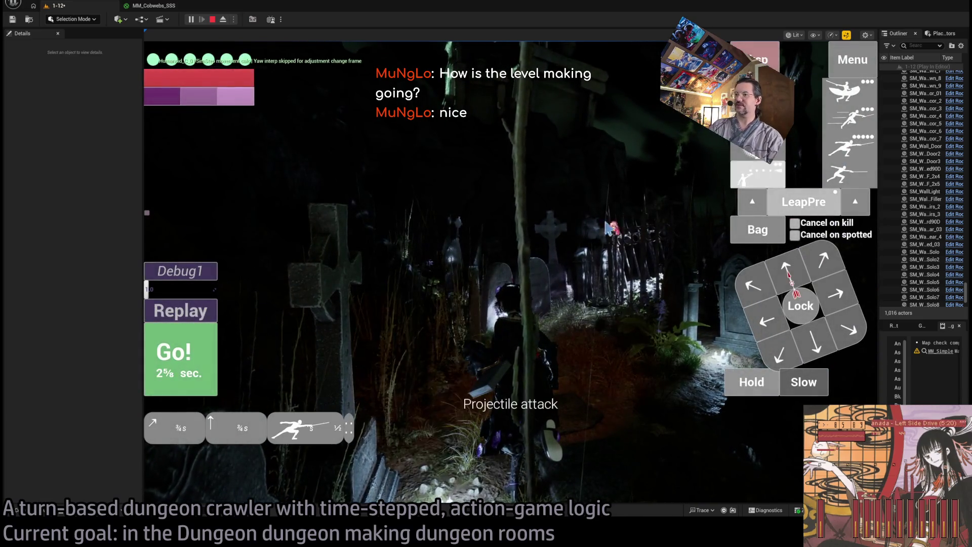
click(208, 354)
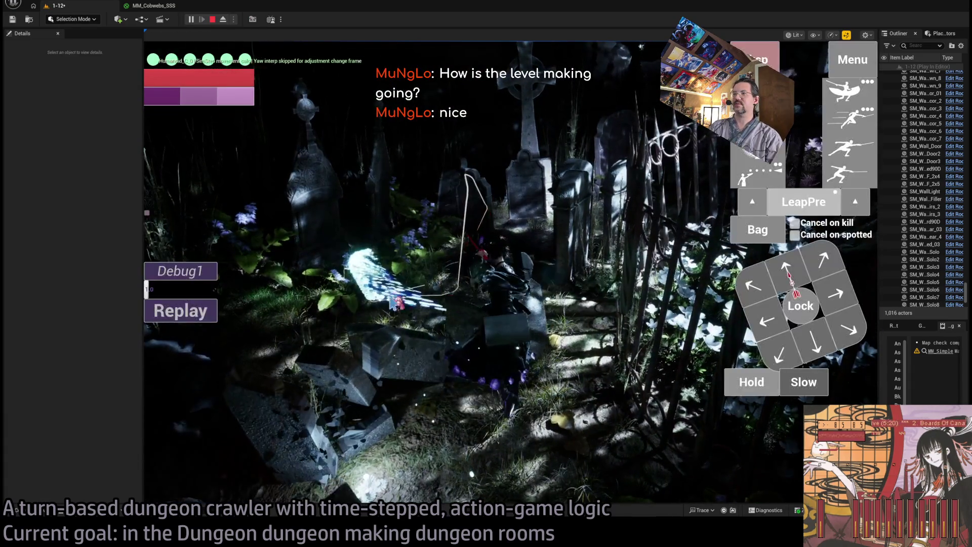
click(175, 315)
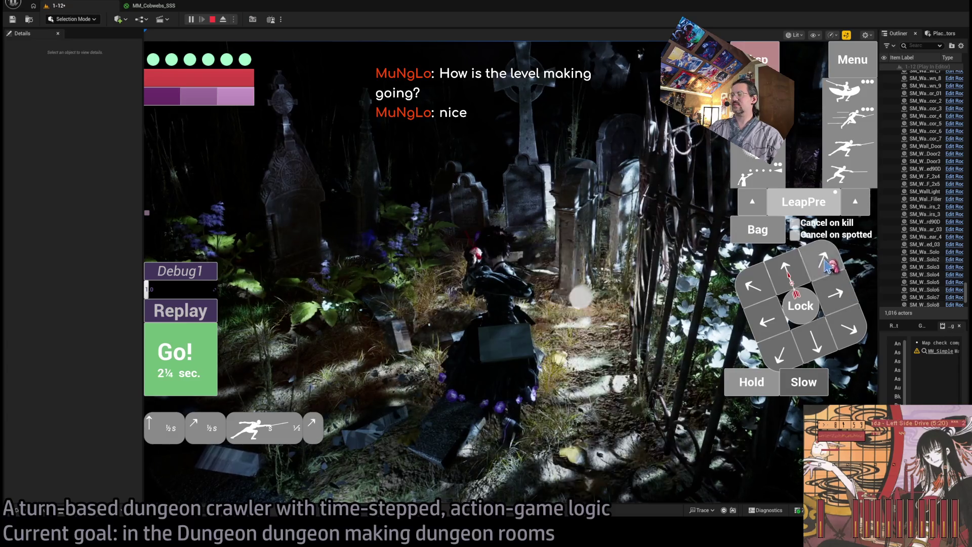
click(175, 362)
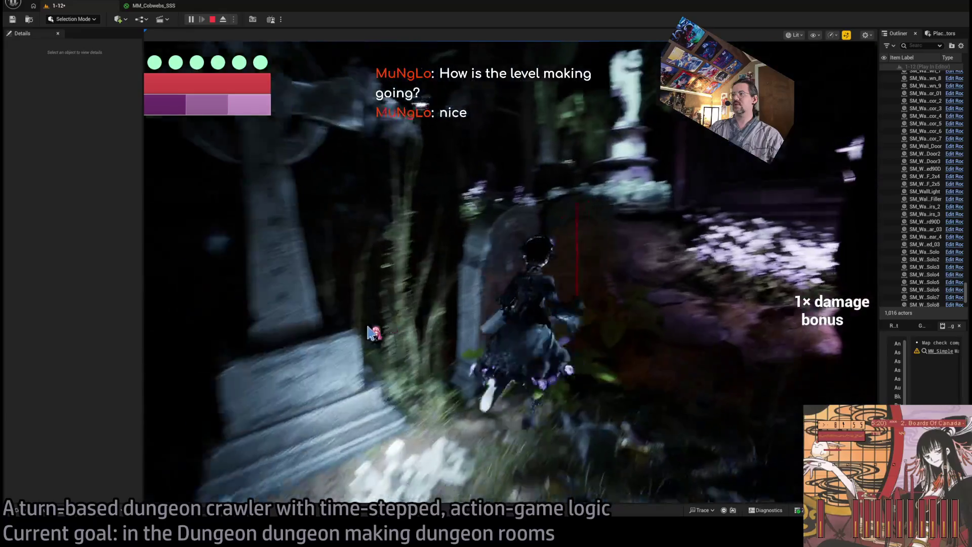
Queue another upward move, execute it, free the mouse with Shift+F1, and run further turns
click(806, 268)
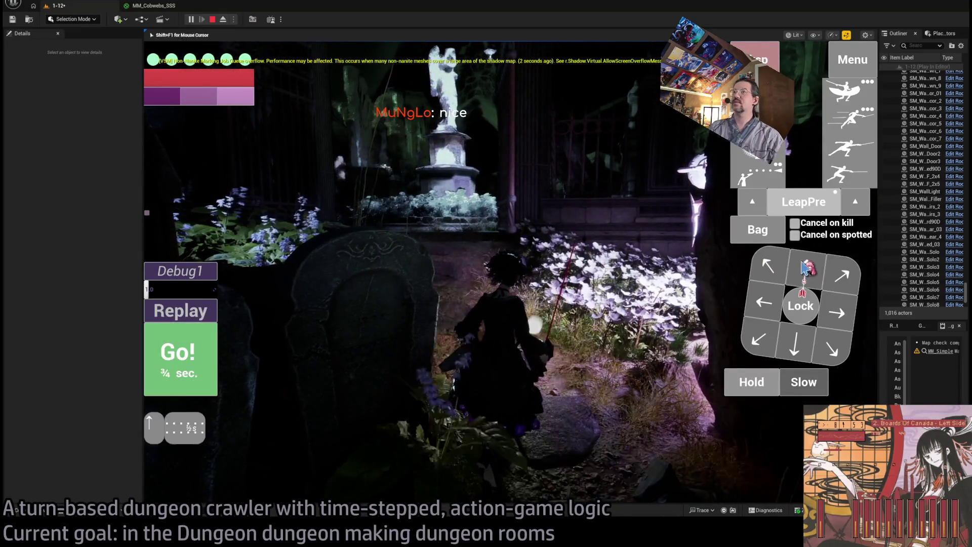
click(202, 357)
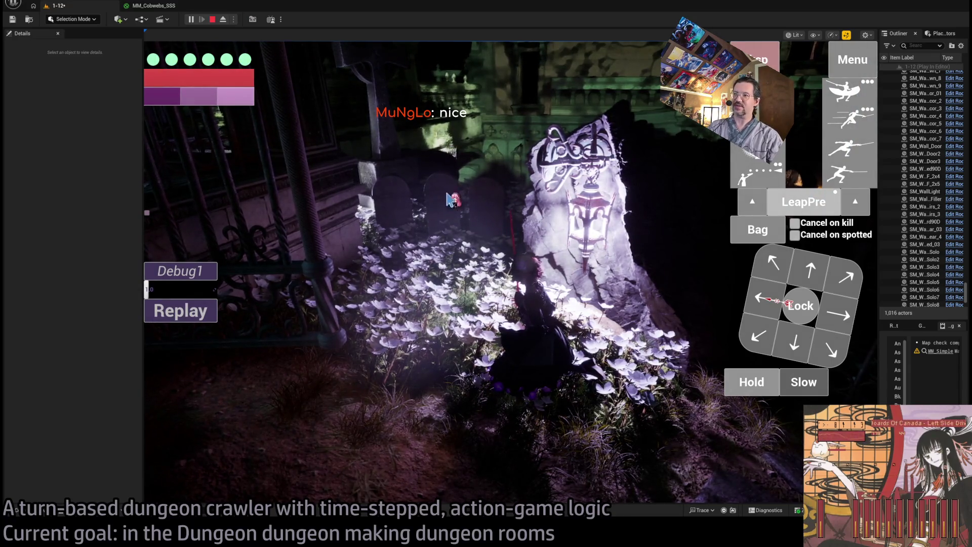
key(shift+F1)
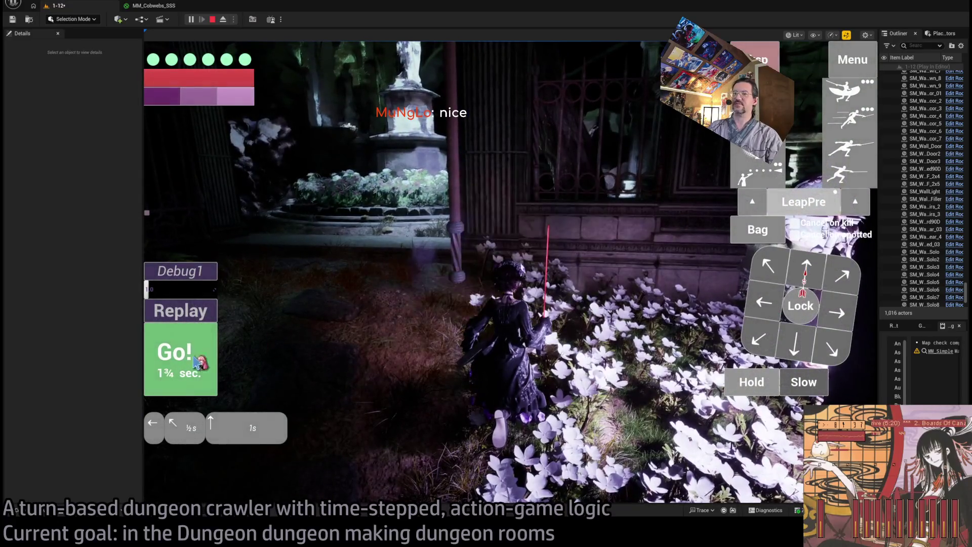
click(198, 363)
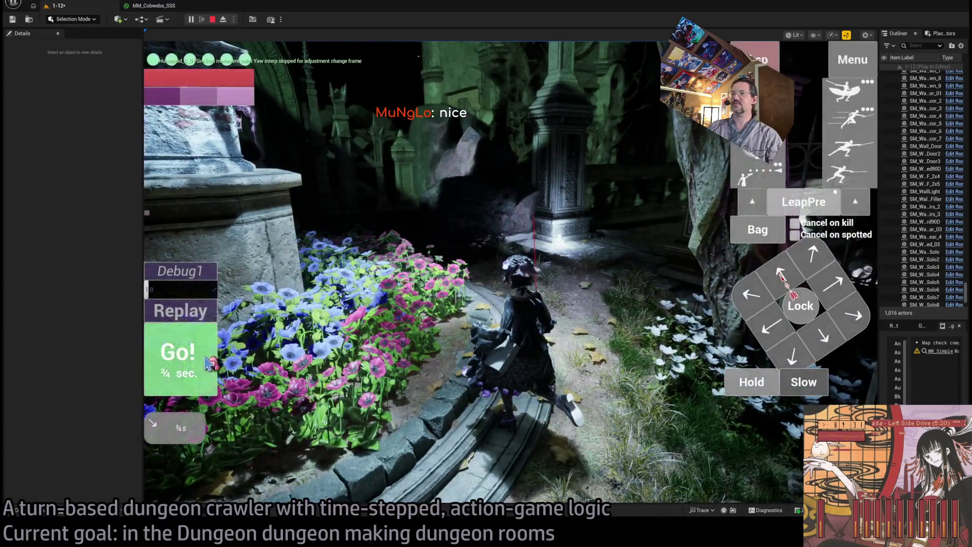
click(206, 357)
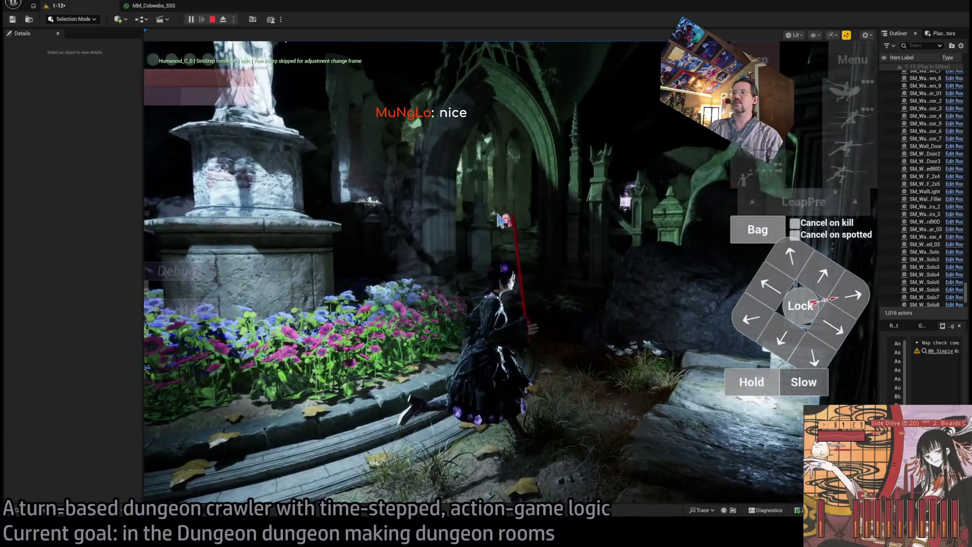
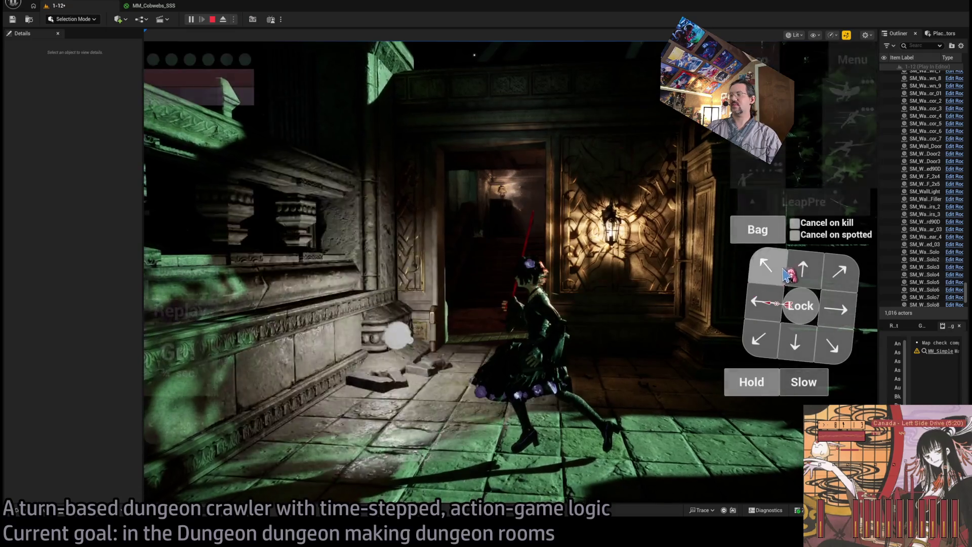
Briefly play-test the dungeon, eject to fly the camera to the shrine room, then stop the session
drag(802, 271, 259, 347)
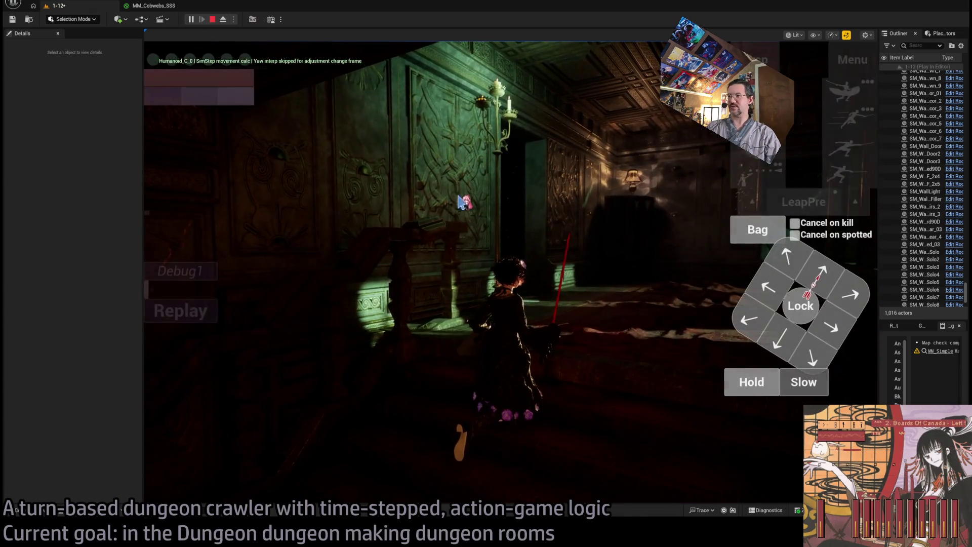
click(223, 19)
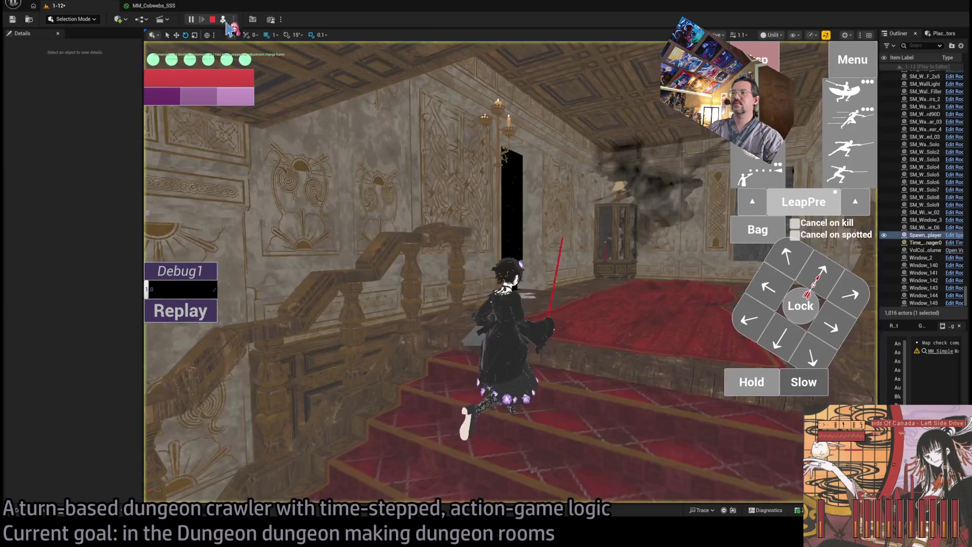
scroll(474, 272, up, 10)
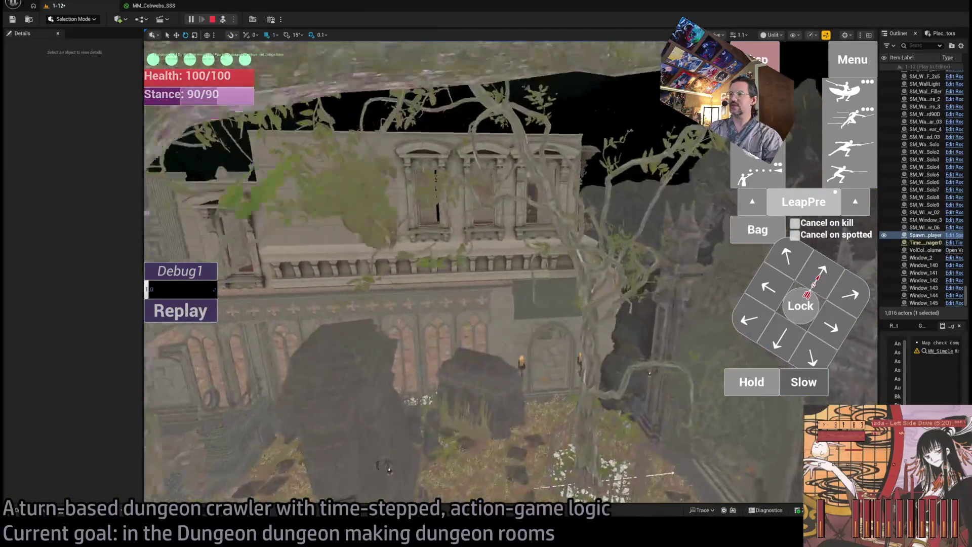
scroll(474, 272, up, 3)
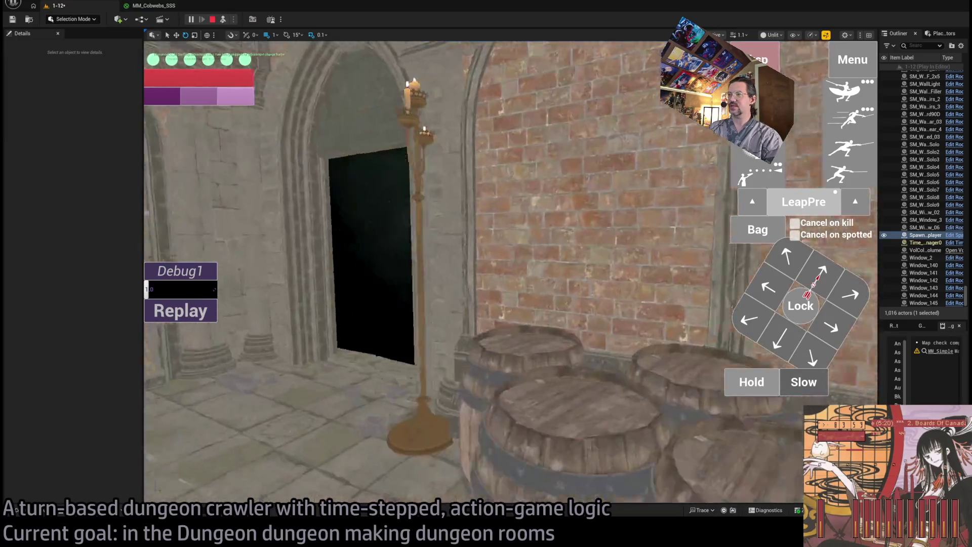
scroll(440, 273, up, 8)
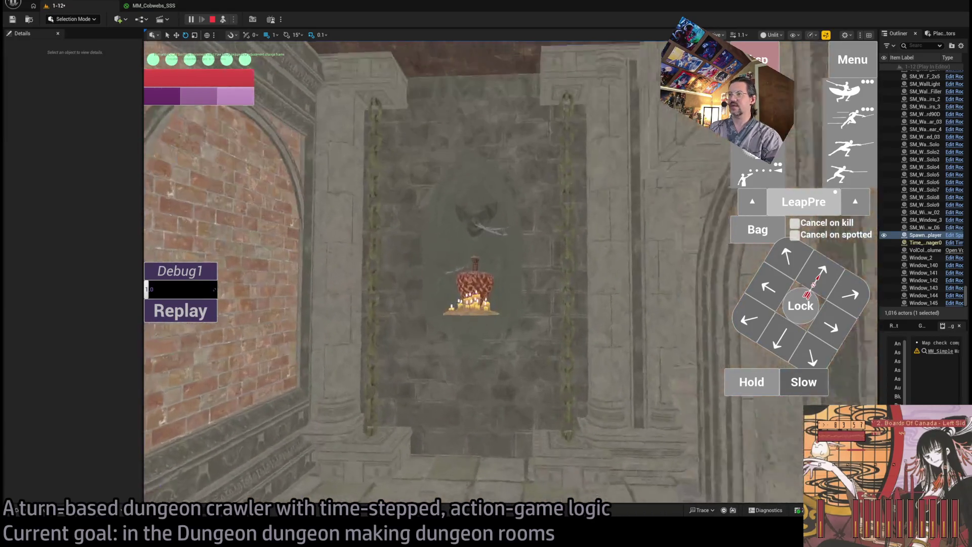
key(Escape)
scroll(384, 313, down, 5)
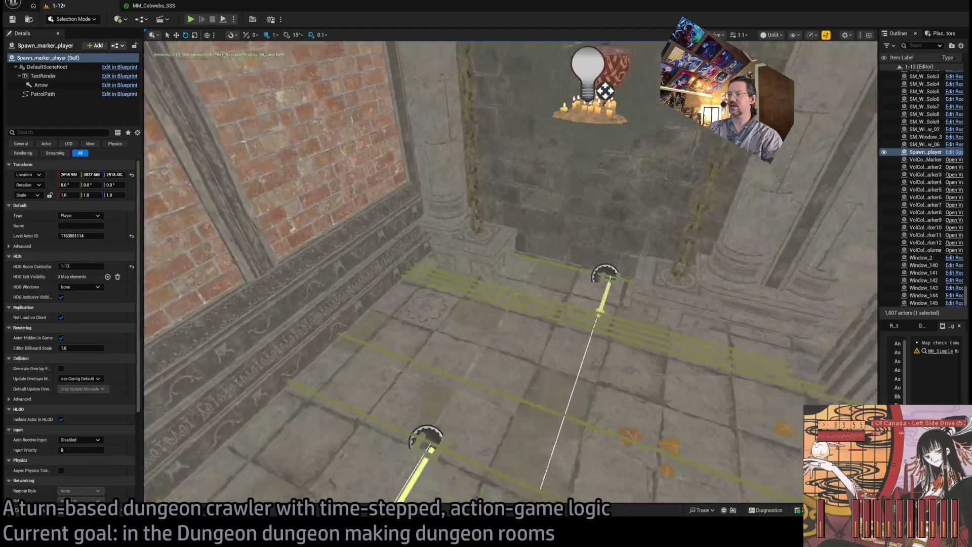
Place a Cobwebs_corner1 web in the room, rotate it about -113° and nudge it along X and Y
key(ctrl+space)
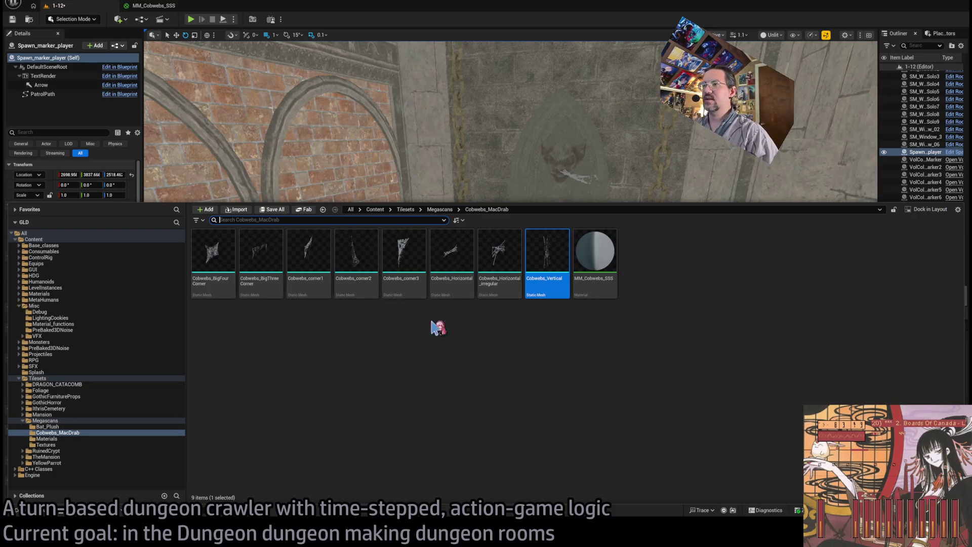
mouse_move(302, 282)
mouse_down()
mouse_move(466, 369)
mouse_move(390, 434)
mouse_move(401, 424)
mouse_up()
scroll(610, 265, up, 3)
scroll(610, 265, up, 5)
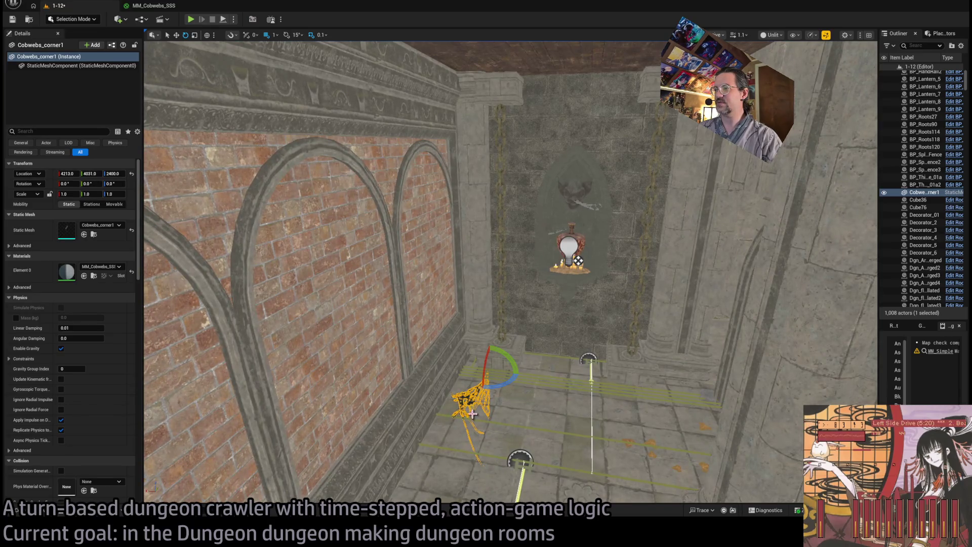
drag(503, 384, 515, 373)
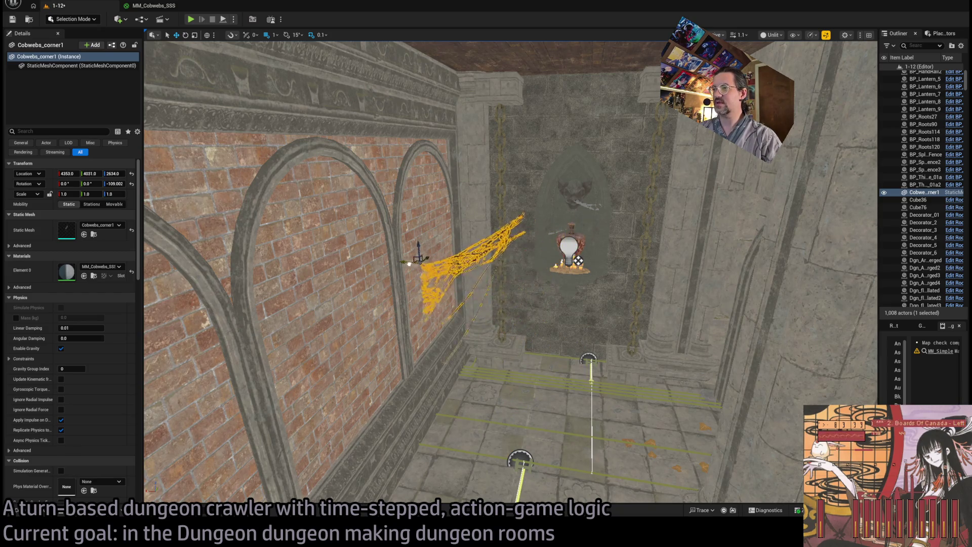
mouse_move(386, 271)
mouse_down()
mouse_move(385, 359)
mouse_move(402, 321)
mouse_up()
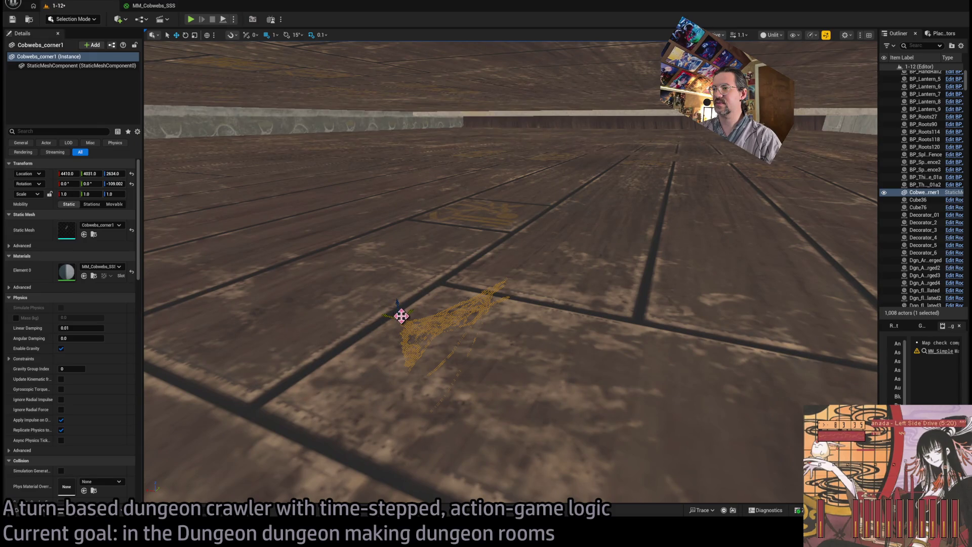
mouse_move(401, 380)
mouse_down()
mouse_move(597, 304)
mouse_move(704, 237)
mouse_move(794, 248)
mouse_move(779, 200)
mouse_up()
mouse_move(514, 254)
mouse_down()
mouse_move(471, 264)
mouse_move(441, 298)
mouse_move(314, 309)
mouse_move(308, 298)
mouse_up()
Scale the corner cobweb up about 2.5× and check it under Lit shading
key(r)
mouse_move(621, 259)
mouse_down()
mouse_move(285, 377)
mouse_move(245, 380)
mouse_move(277, 366)
mouse_move(276, 374)
mouse_up()
key(e)
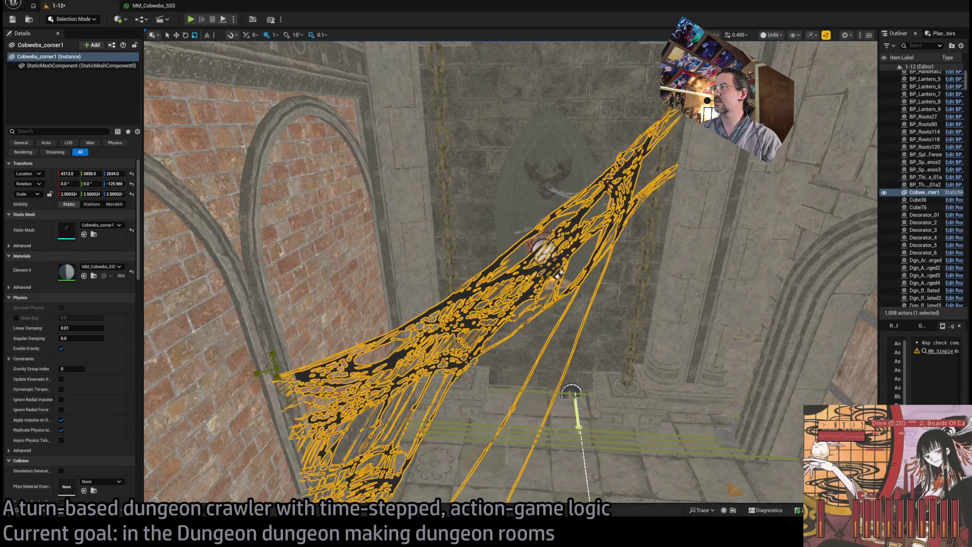
scroll(751, 48, down, 10)
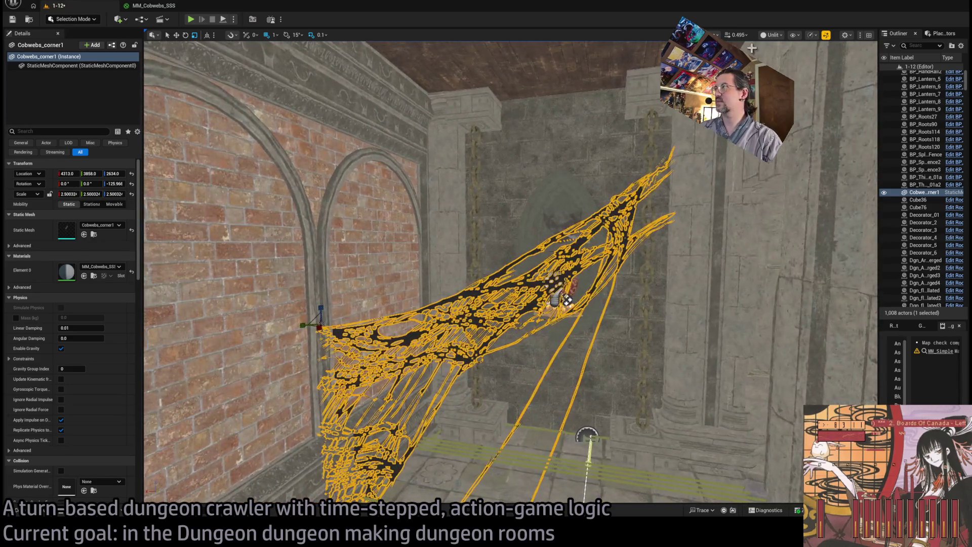
key(alt+4)
click(674, 283)
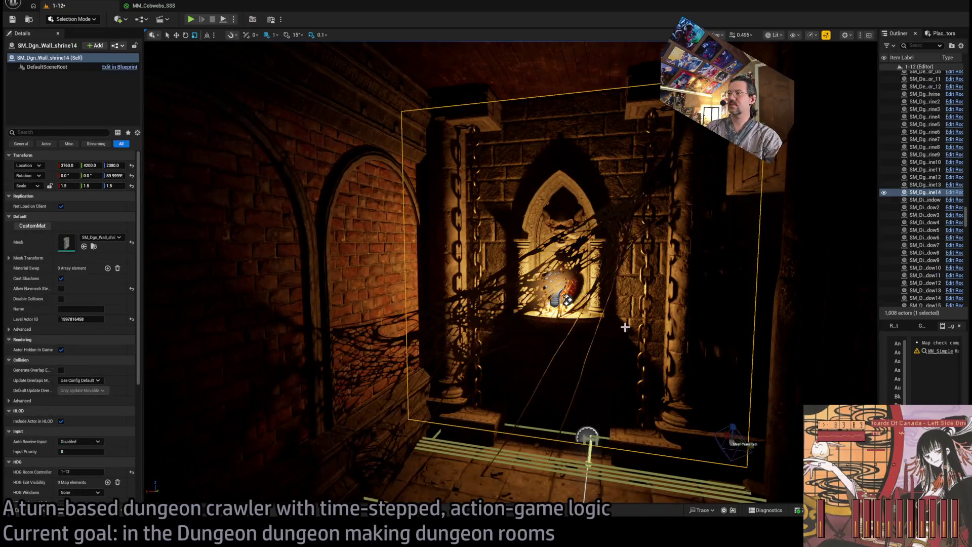
Place a Cobwebs_Vertical web at the shrine niche and select it
key(f)
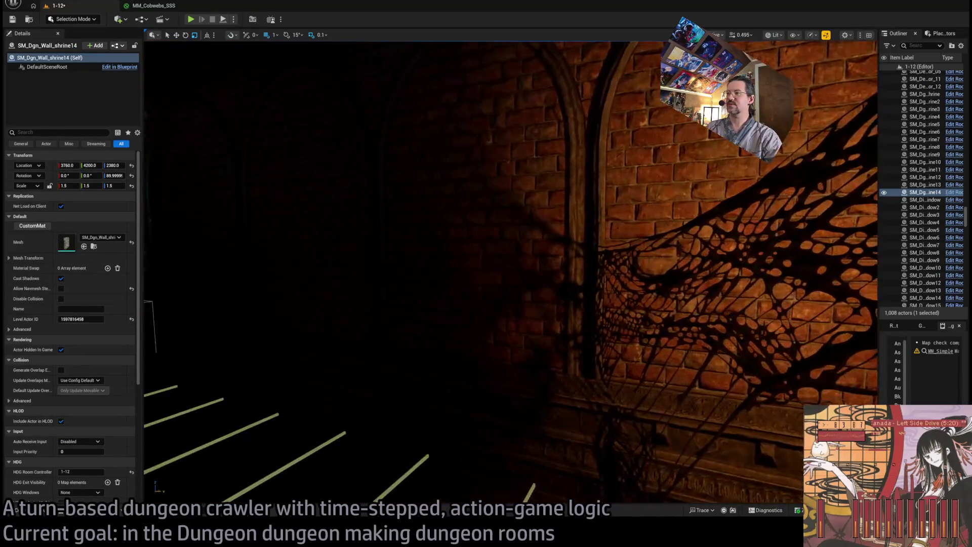
scroll(544, 280, up, 2)
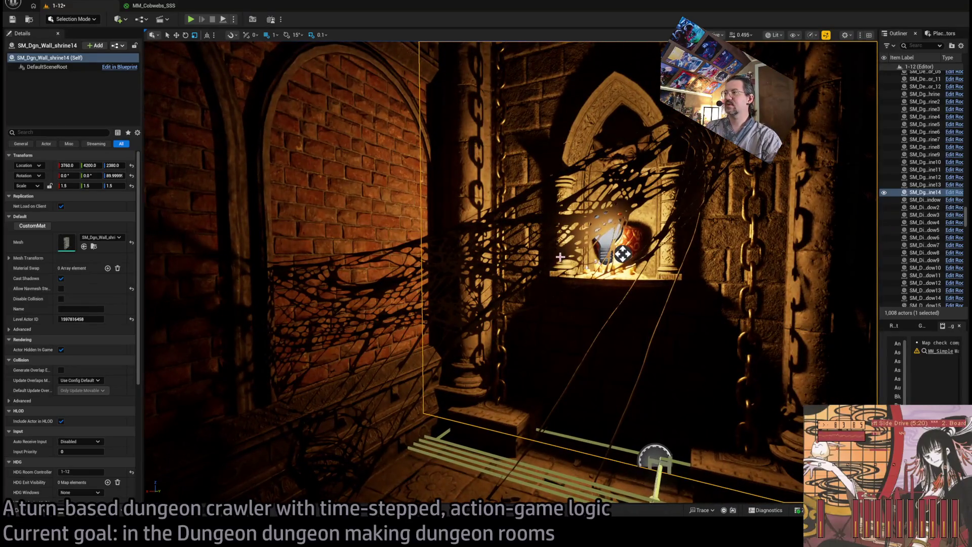
scroll(560, 258, up, 3)
key(Escape)
key(ctrl+space)
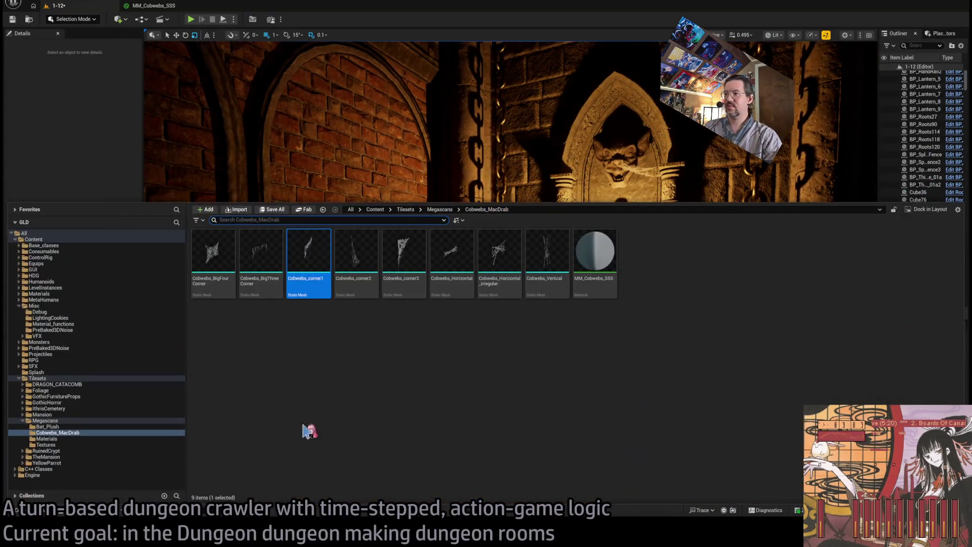
drag(551, 287, 579, 224)
click(565, 202)
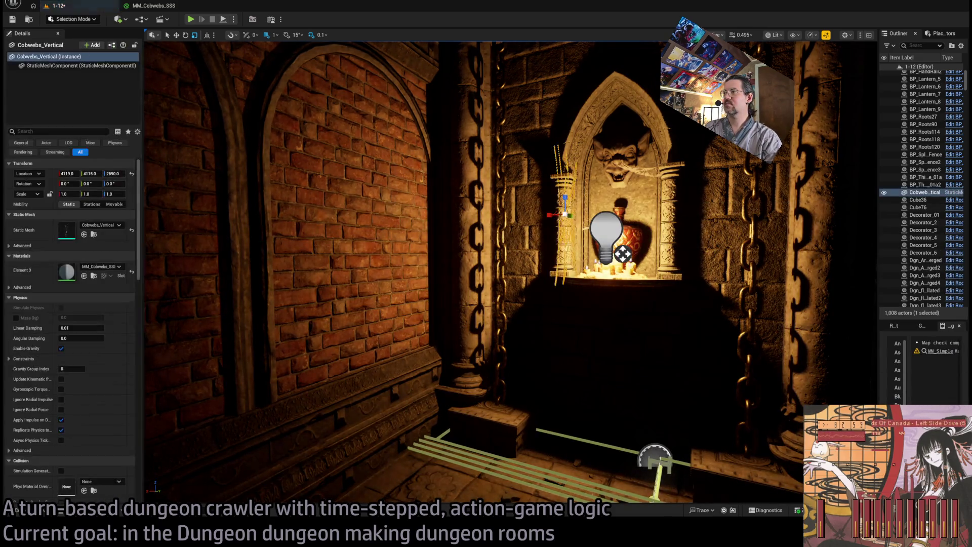
scroll(468, 230, up, 5)
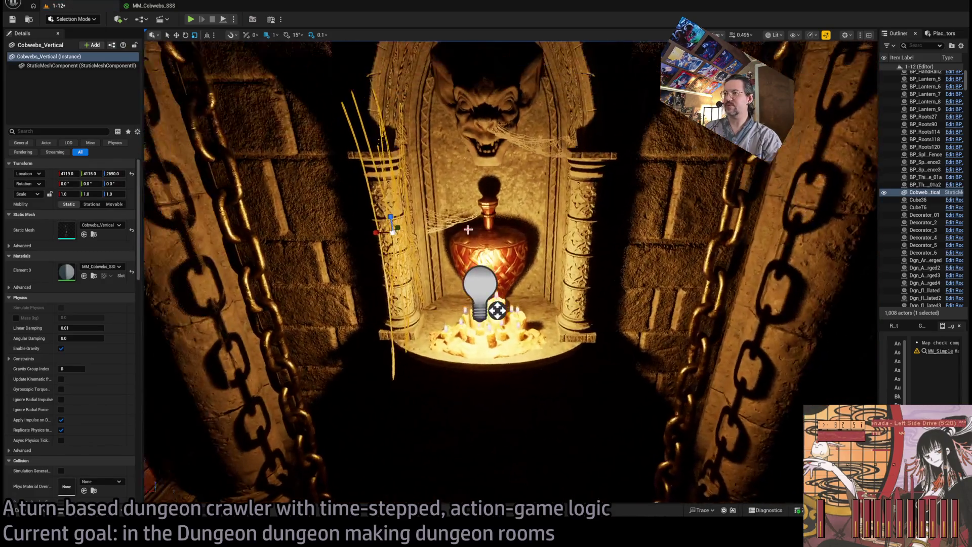
mouse_move(468, 230)
mouse_down()
mouse_move(386, 288)
mouse_move(503, 266)
mouse_move(425, 274)
mouse_move(502, 270)
mouse_up()
Turn the vertical cobweb to face the niche, scale it to 1.3 and raise it over the gargoyle head
key(e)
key(w)
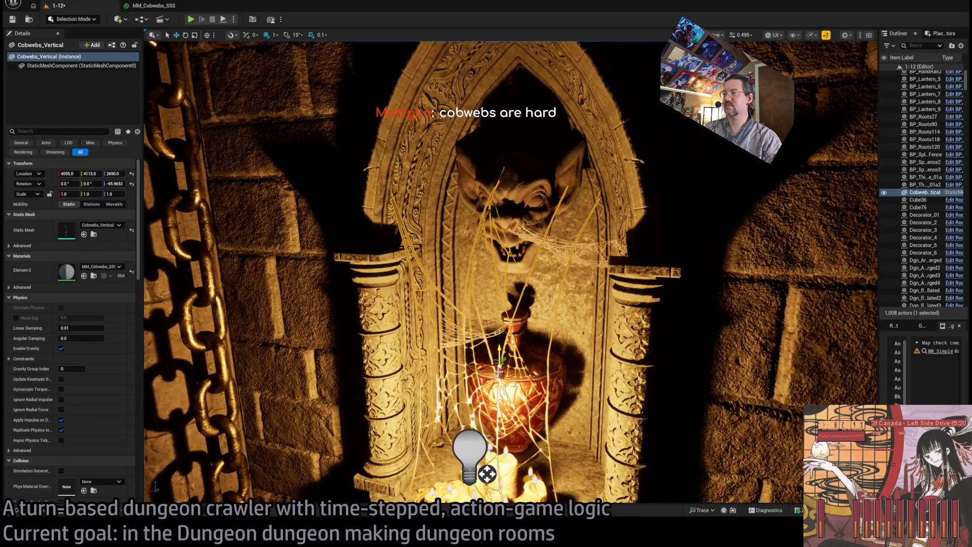
key(r)
mouse_move(503, 378)
mouse_down()
mouse_move(529, 355)
mouse_move(516, 364)
mouse_move(485, 357)
mouse_up()
key(w)
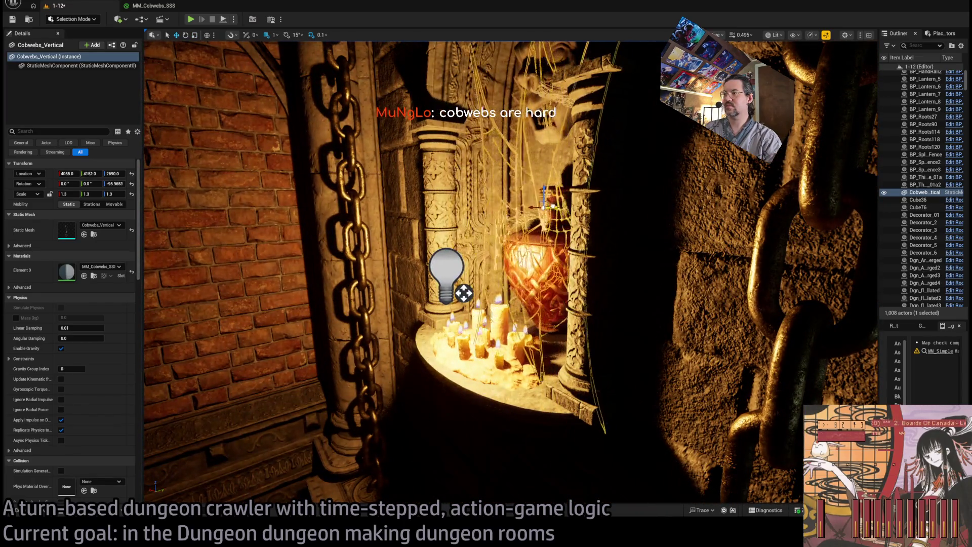
drag(545, 155, 530, 166)
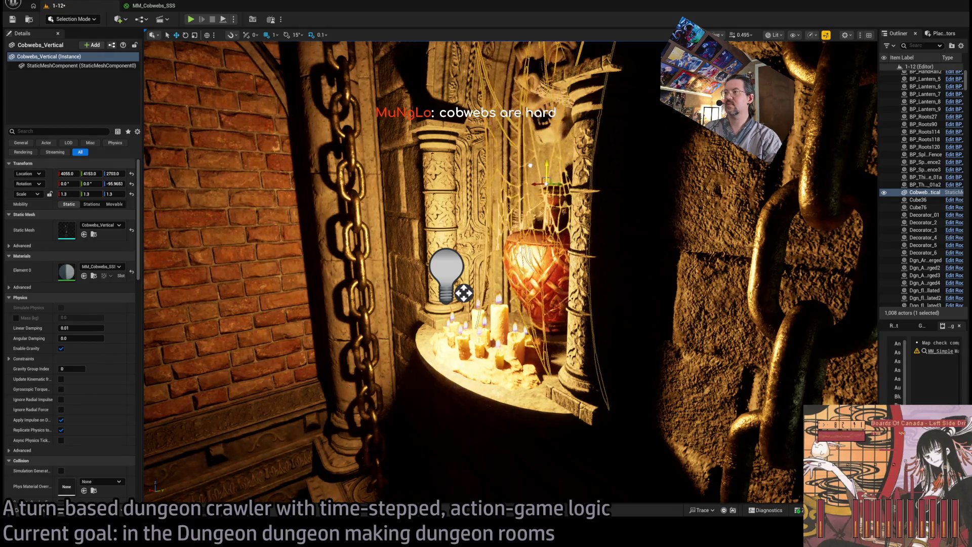
drag(506, 273, 466, 276)
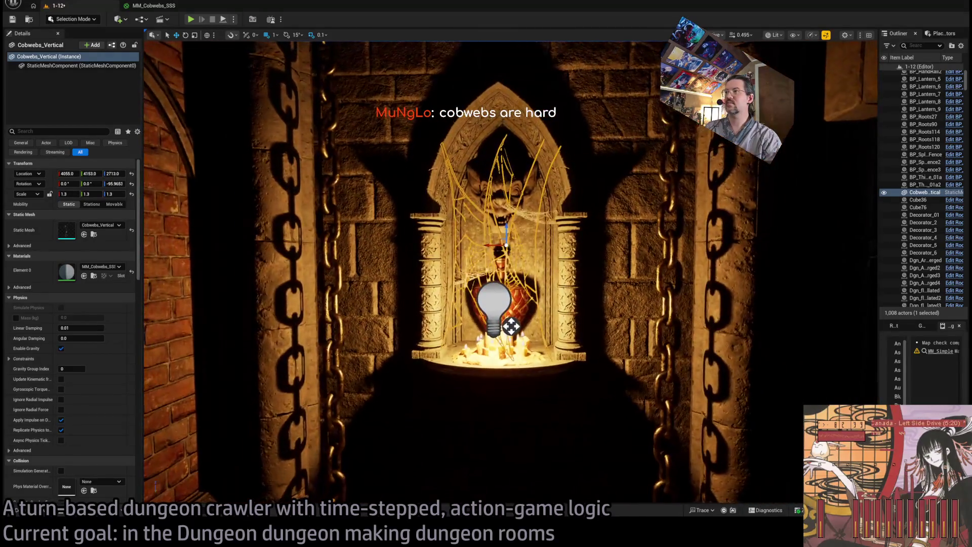
drag(508, 197, 501, 205)
Try sliding the cobweb sideways in the niche, undo it, and reframe the shrine to review
click(501, 204)
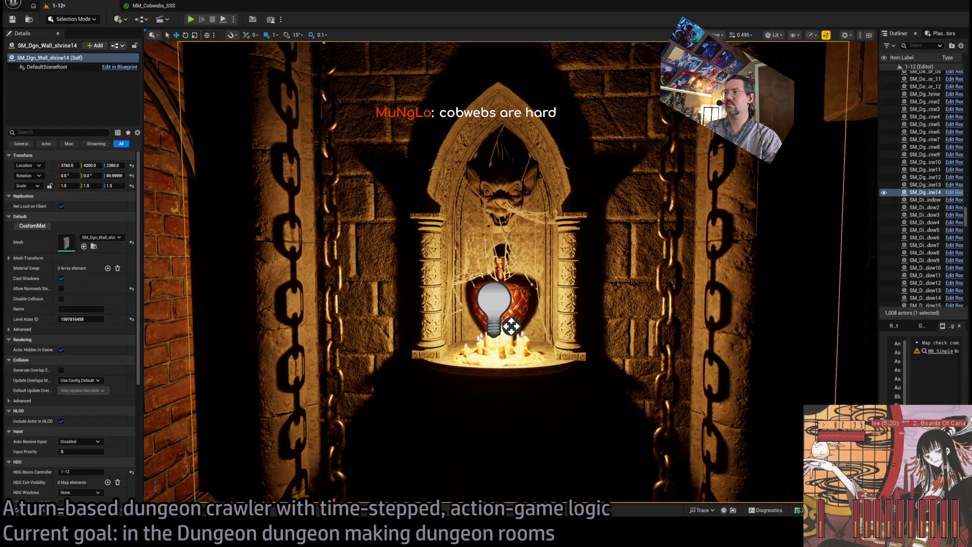
key(f)
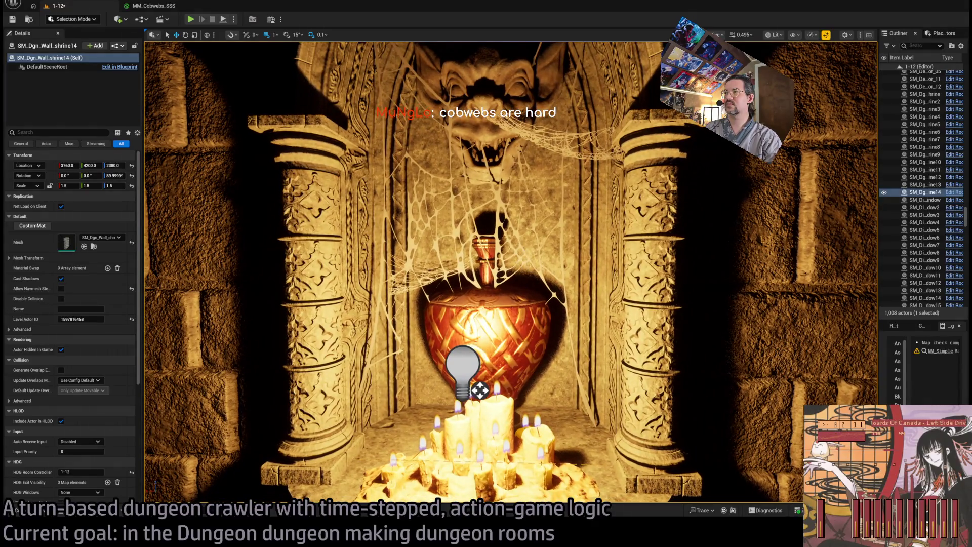
click(535, 205)
key(f)
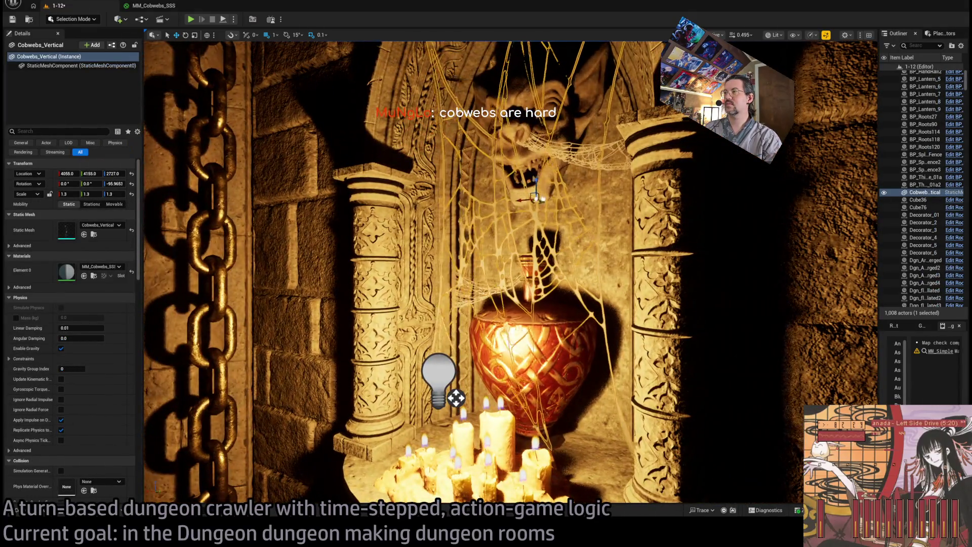
drag(542, 198, 564, 202)
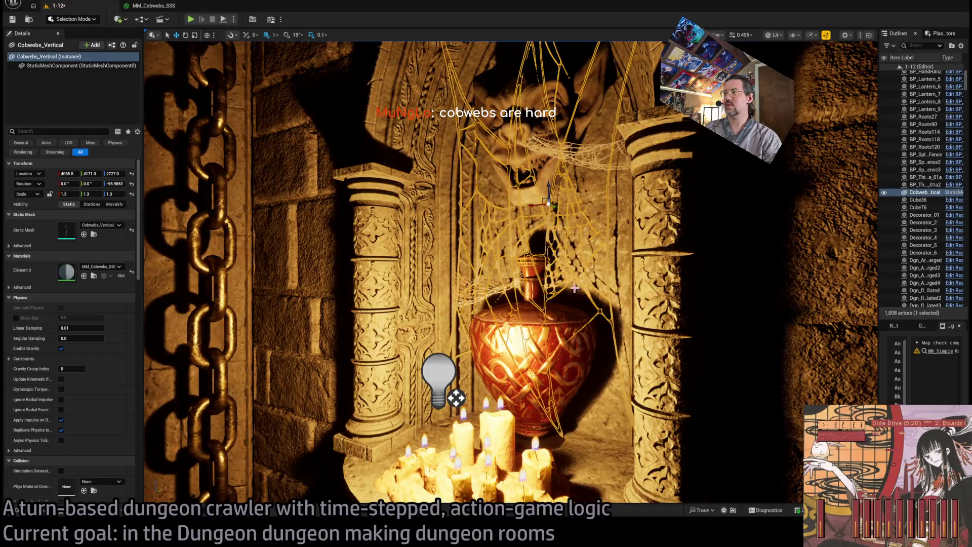
key(ctrl+z)
key(f)
scroll(512, 273, up, 3)
scroll(511, 274, down, 3)
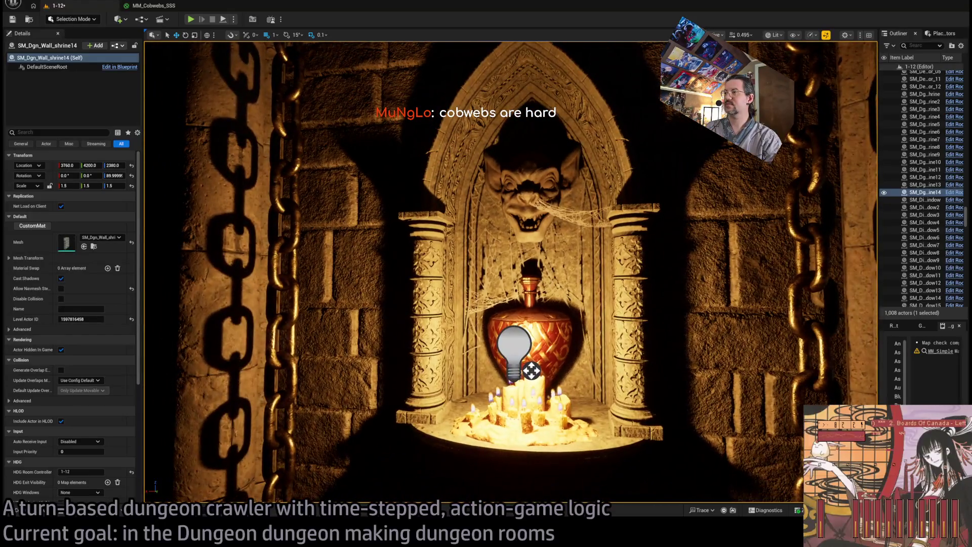
scroll(511, 273, up, 4)
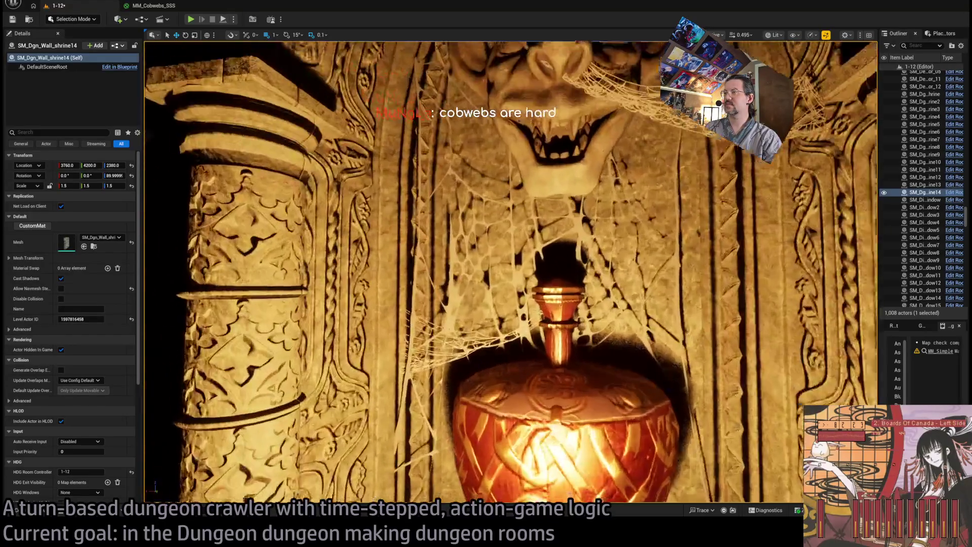
scroll(511, 274, down, 2)
scroll(511, 274, up, 5)
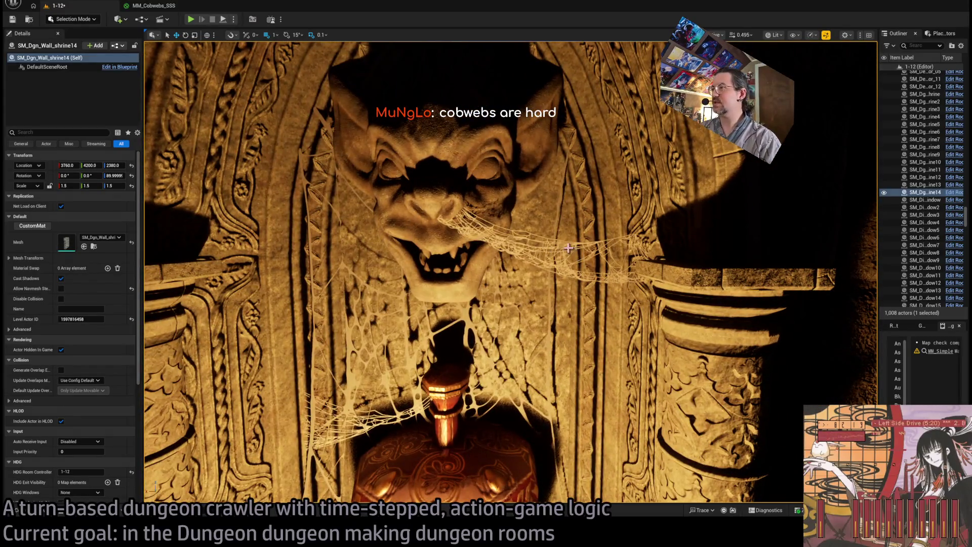
click(569, 248)
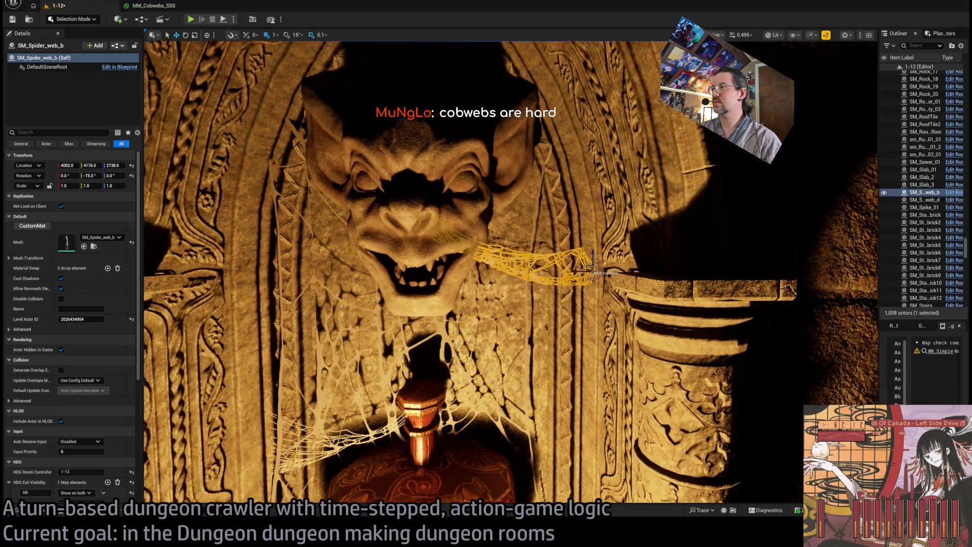
Frame the gargoyle shrine wall and open the Cobwebs_MacDrab folder in the Content Drawer
key(f)
scroll(511, 273, down, 5)
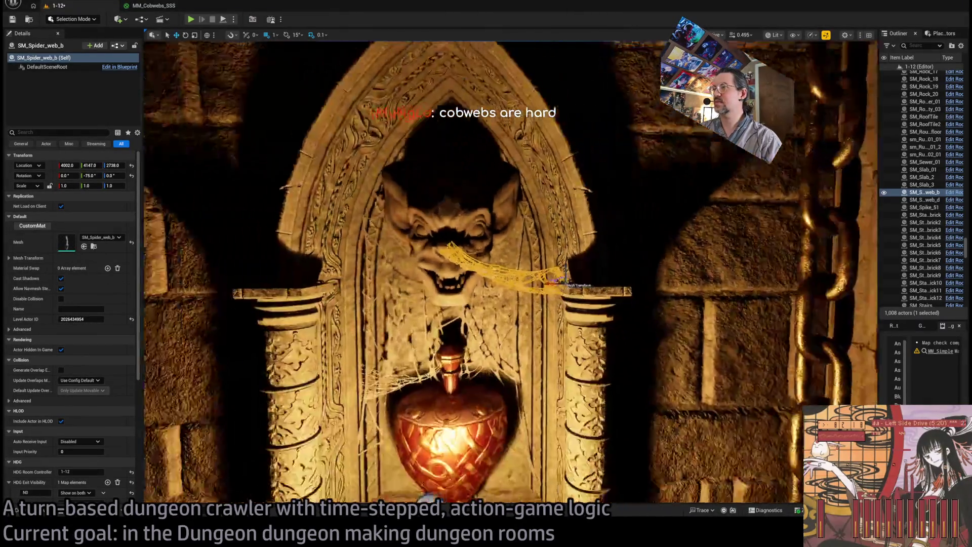
scroll(511, 273, down, 5)
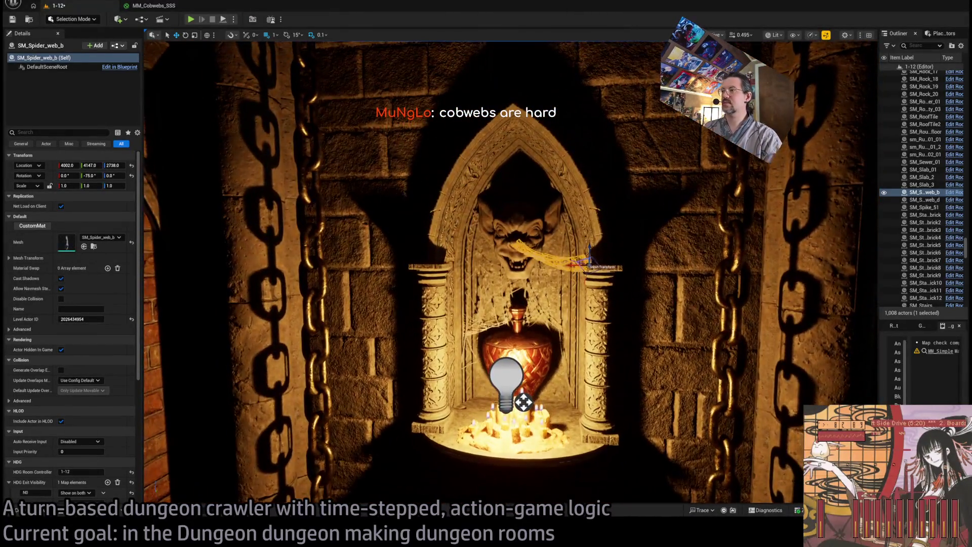
click(511, 273)
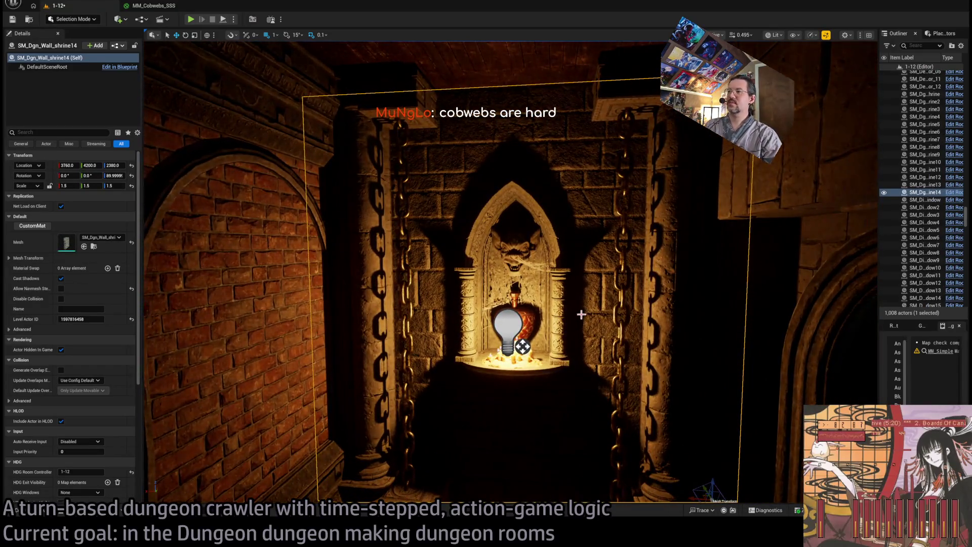
scroll(511, 273, up, 4)
scroll(511, 273, down, 6)
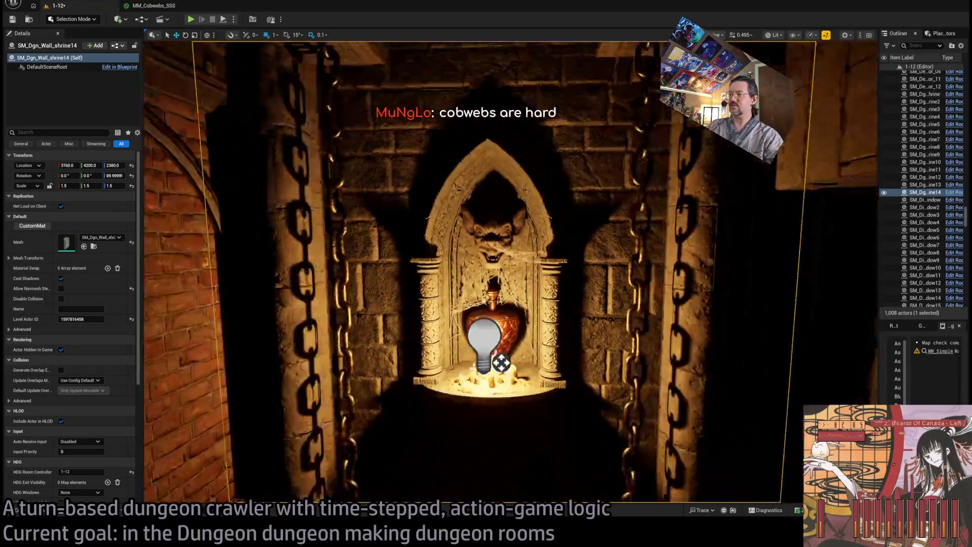
scroll(511, 274, down, 5)
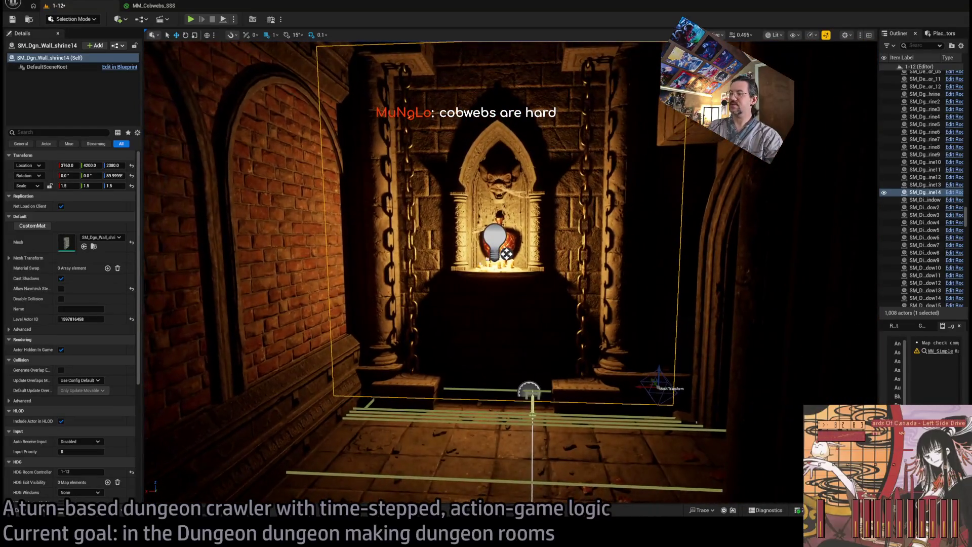
scroll(511, 274, up, 5)
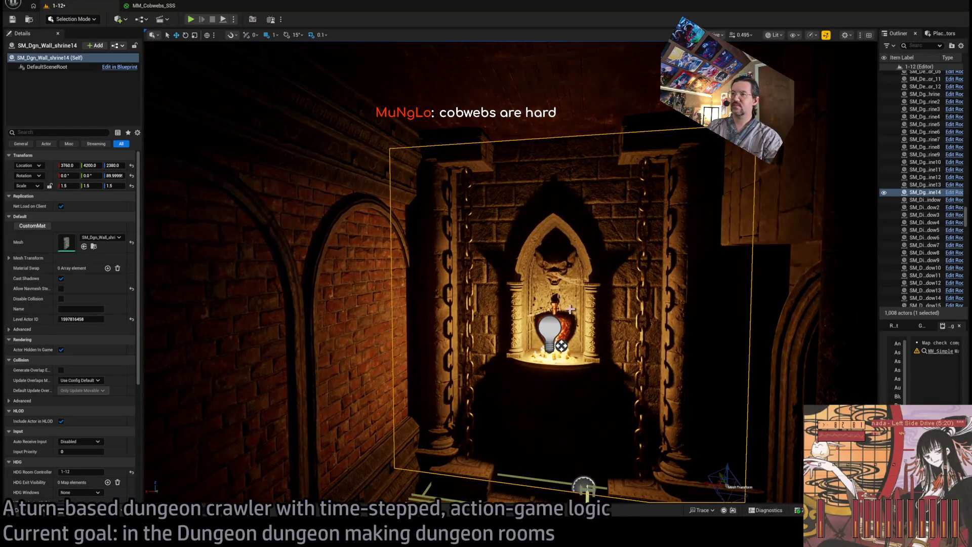
scroll(203, 434, up, 2)
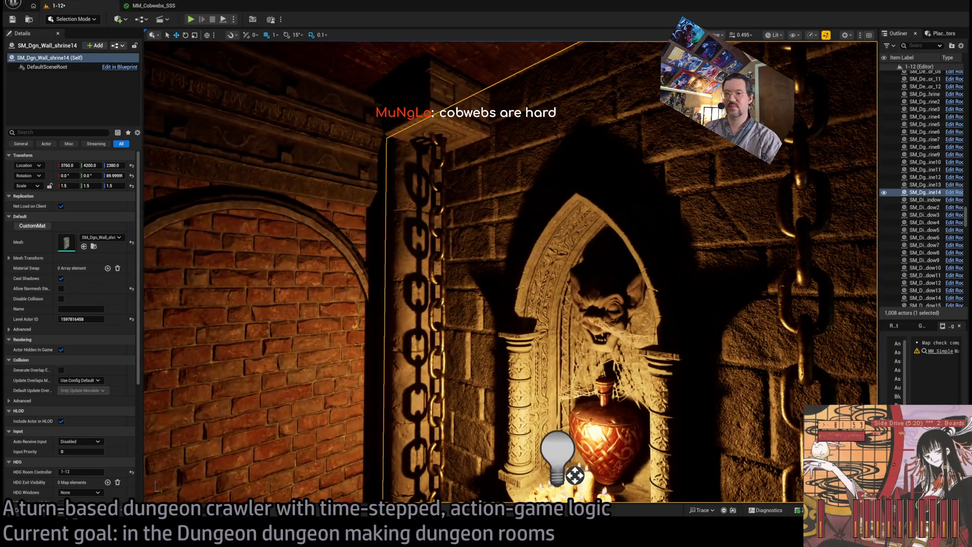
key(ctrl+space)
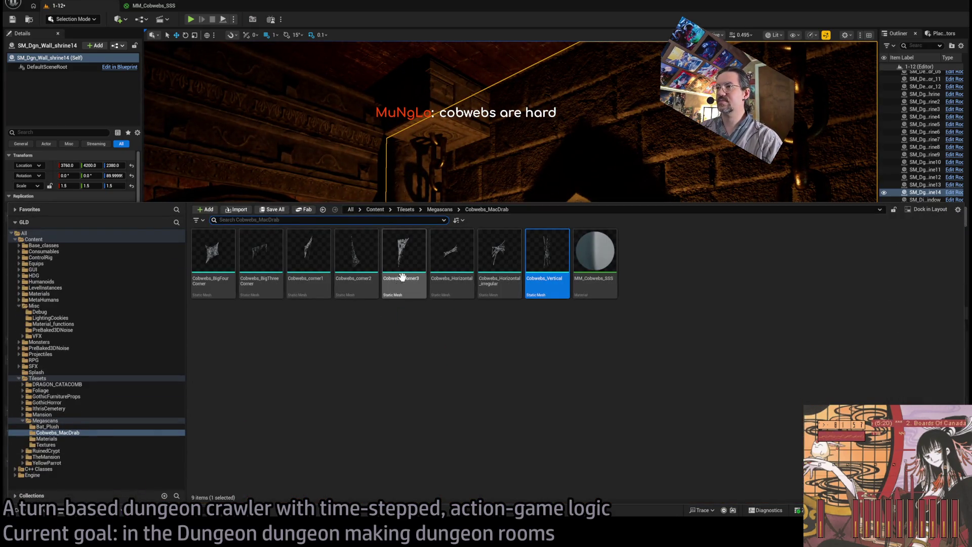
Drop a Cobwebs_corner1 web onto the brick arch wall and turn it slightly
mouse_move(300, 261)
mouse_down()
mouse_move(495, 182)
mouse_move(505, 161)
mouse_up()
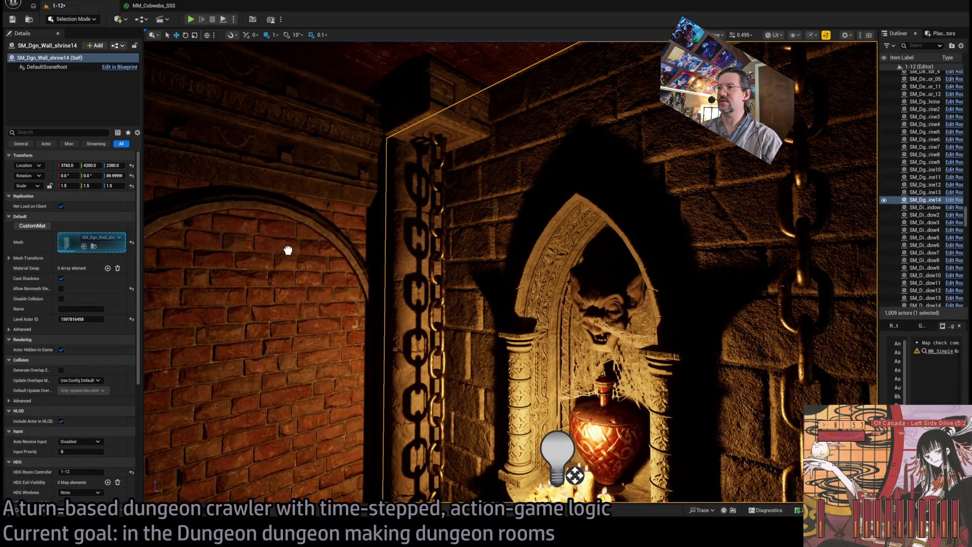
drag(288, 250, 277, 254)
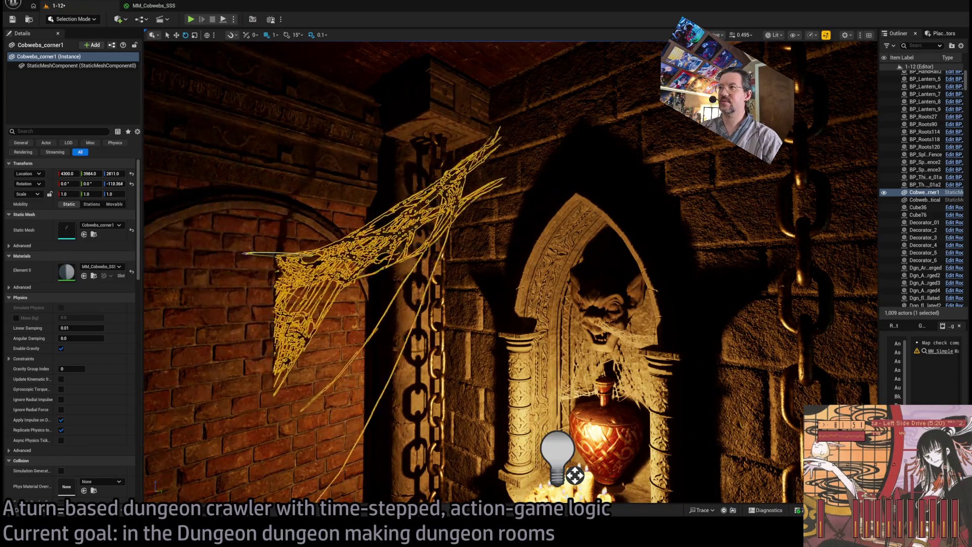
drag(277, 253, 283, 253)
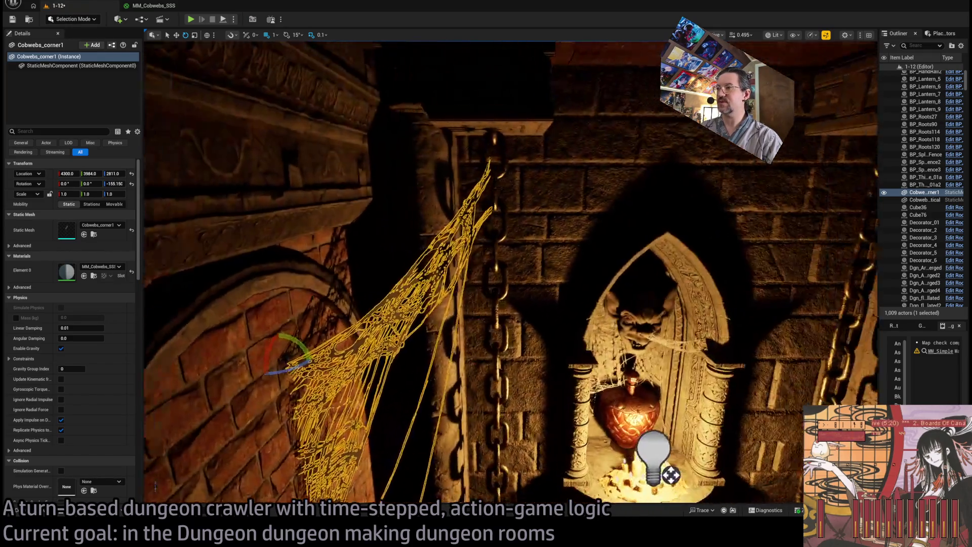
mouse_move(350, 343)
mouse_down()
mouse_move(319, 350)
mouse_move(329, 360)
mouse_move(268, 275)
mouse_move(282, 249)
mouse_move(367, 199)
mouse_move(325, 217)
mouse_up()
key(w)
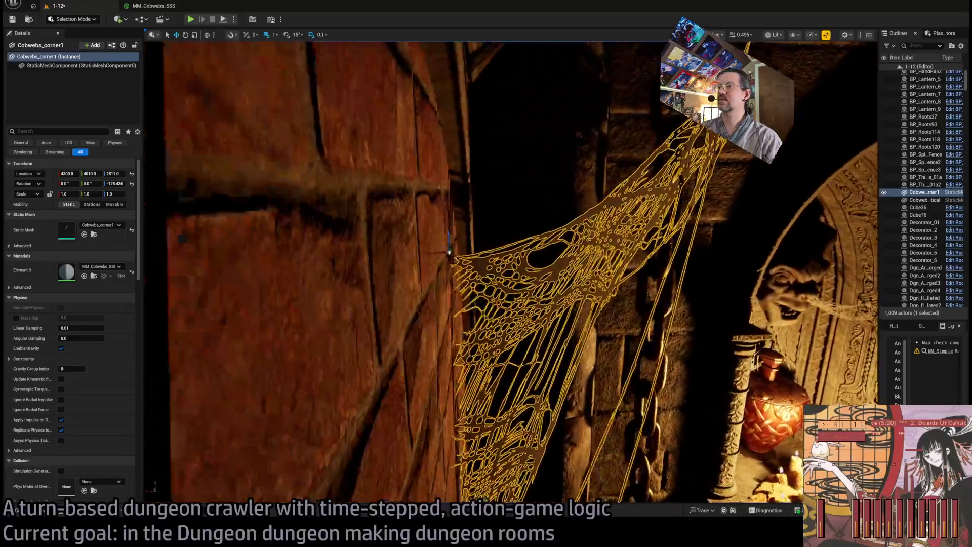
Nudge the corner web along the chained shrine wall to Y 4005, toward the pillar
mouse_move(448, 252)
mouse_down()
mouse_move(313, 249)
mouse_move(344, 279)
mouse_up()
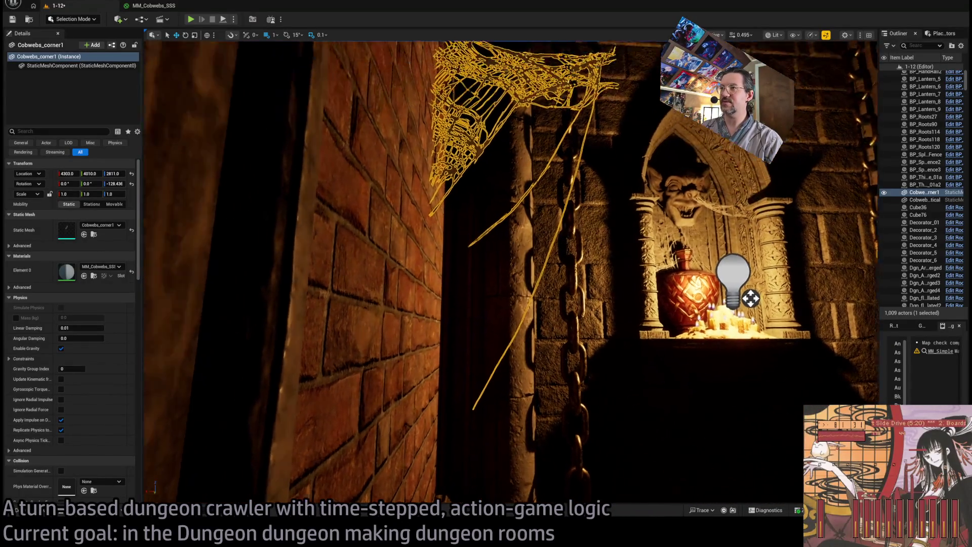
drag(344, 278, 461, 245)
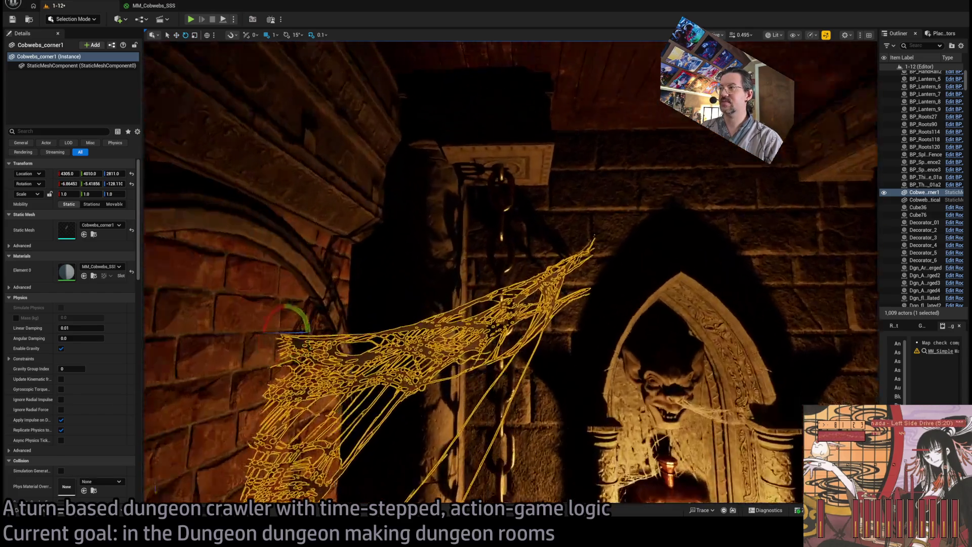
drag(462, 245, 742, 367)
click(742, 367)
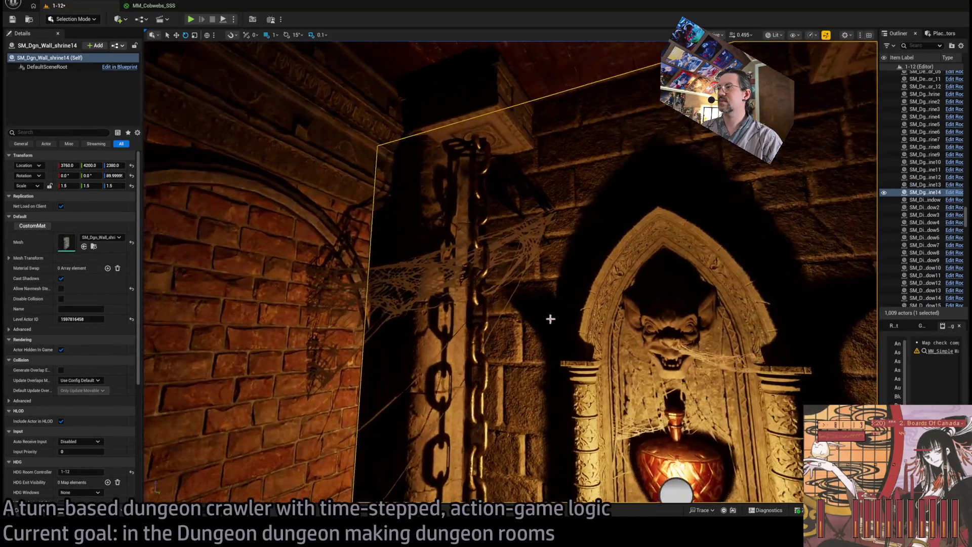
click(460, 266)
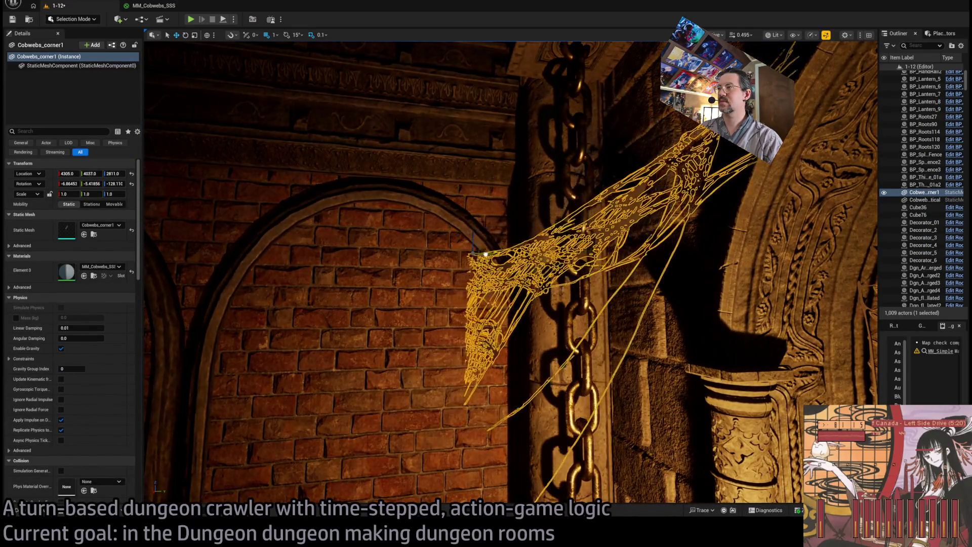
mouse_move(462, 262)
mouse_down()
mouse_move(418, 398)
mouse_move(372, 384)
mouse_up()
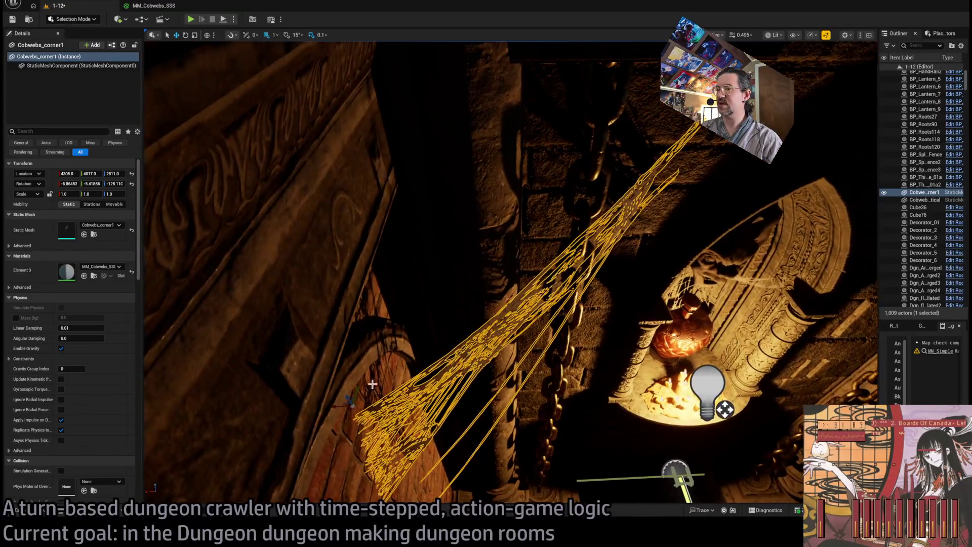
drag(353, 422, 355, 414)
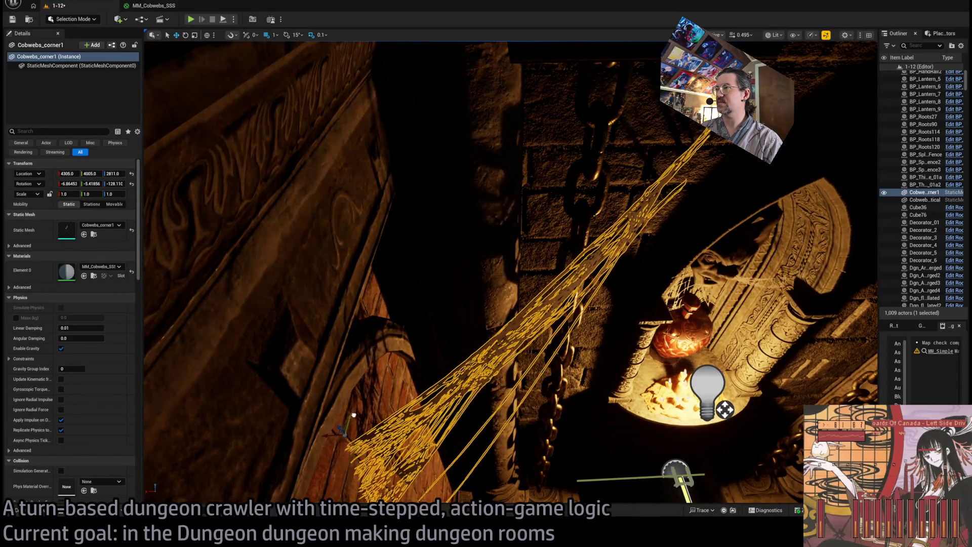
key(f)
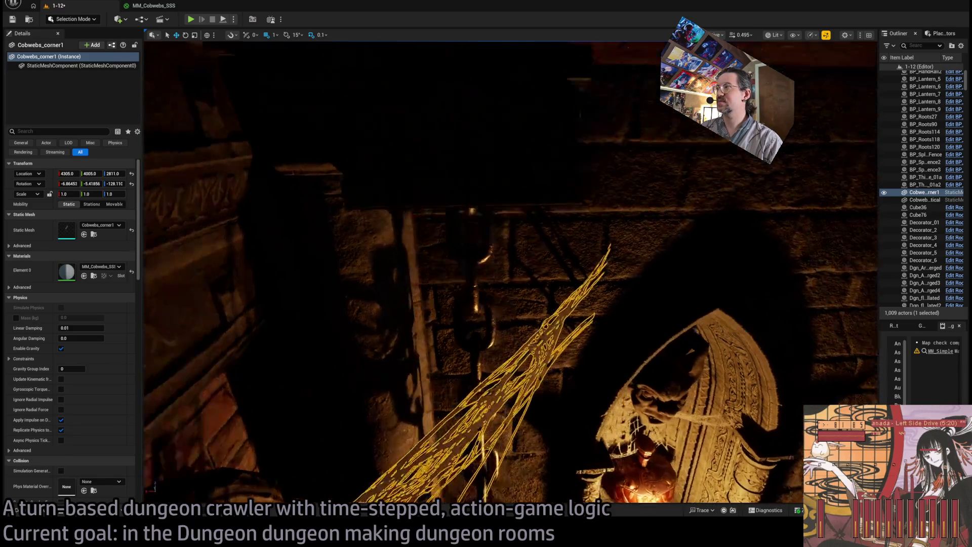
scroll(536, 366, down, 5)
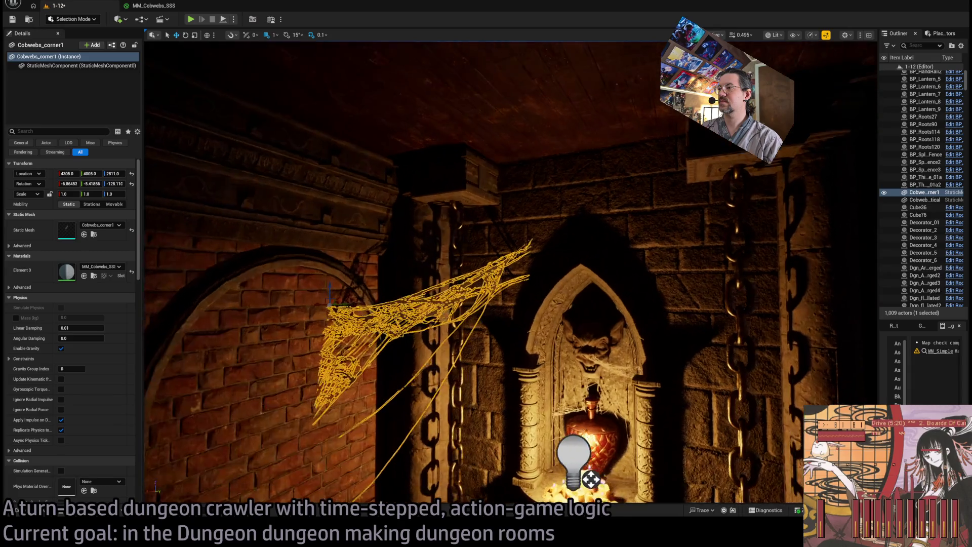
click(585, 359)
scroll(586, 359, up, 3)
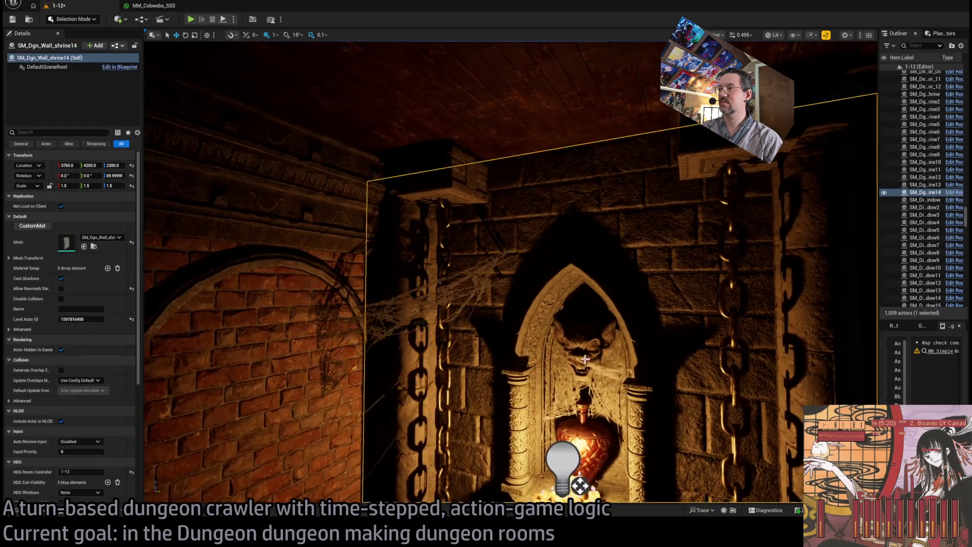
Review the shrine cobwebs, turn to the candle sconce wall, and bring up the Cobwebs_MacDrab meshes
scroll(510, 272, down, 4)
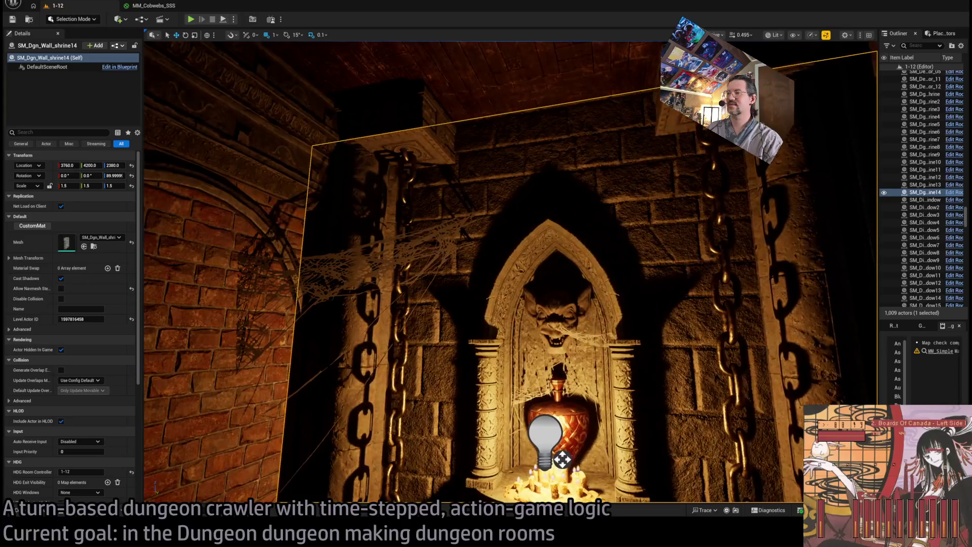
drag(506, 274, 459, 223)
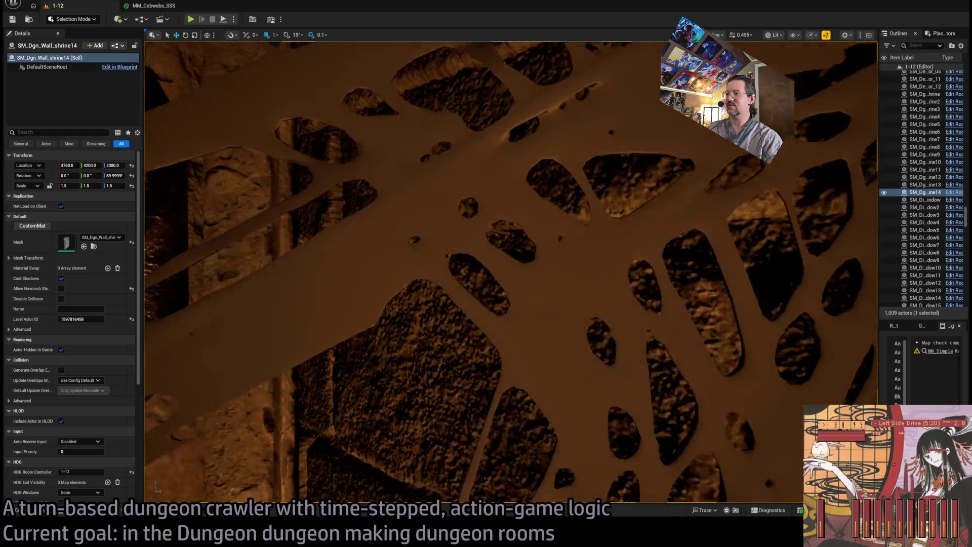
key(f)
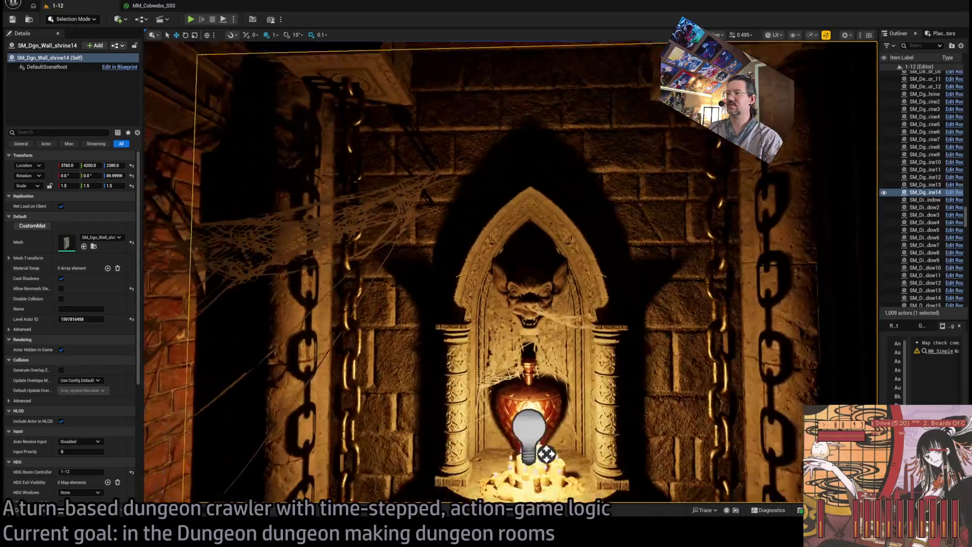
scroll(527, 283, up, 10)
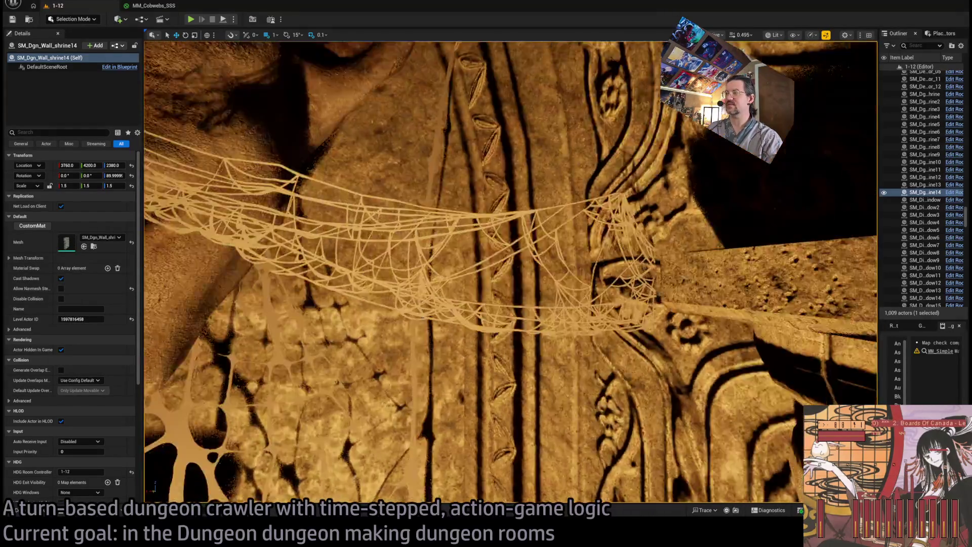
key(f)
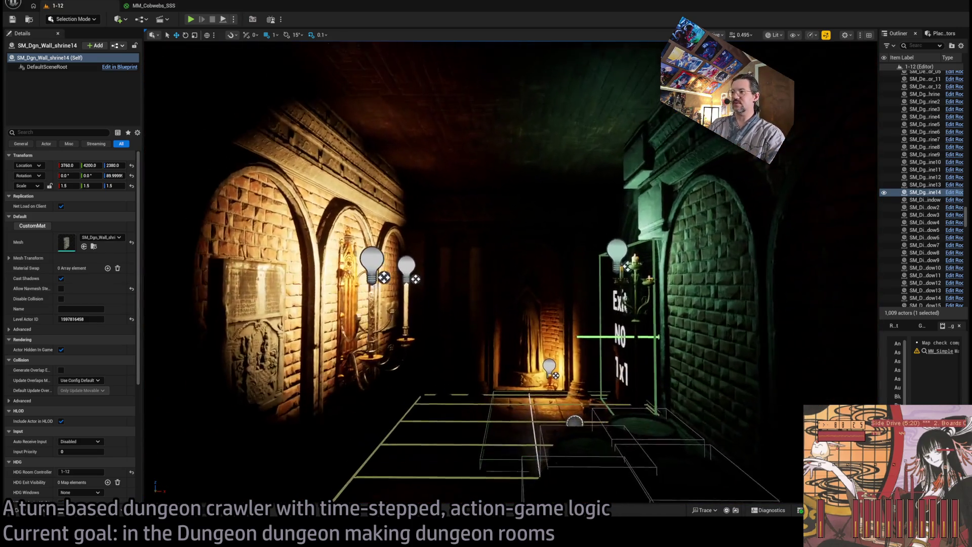
key(f)
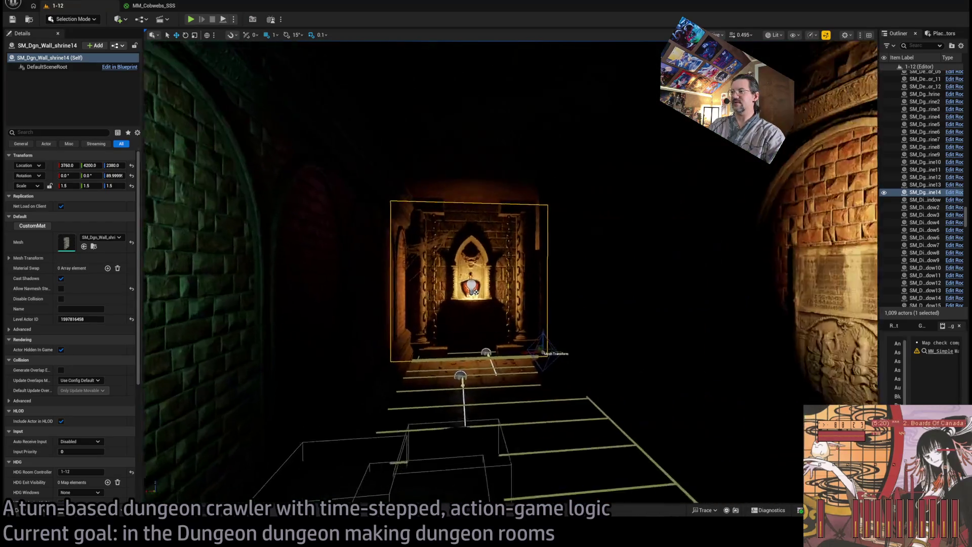
key(f)
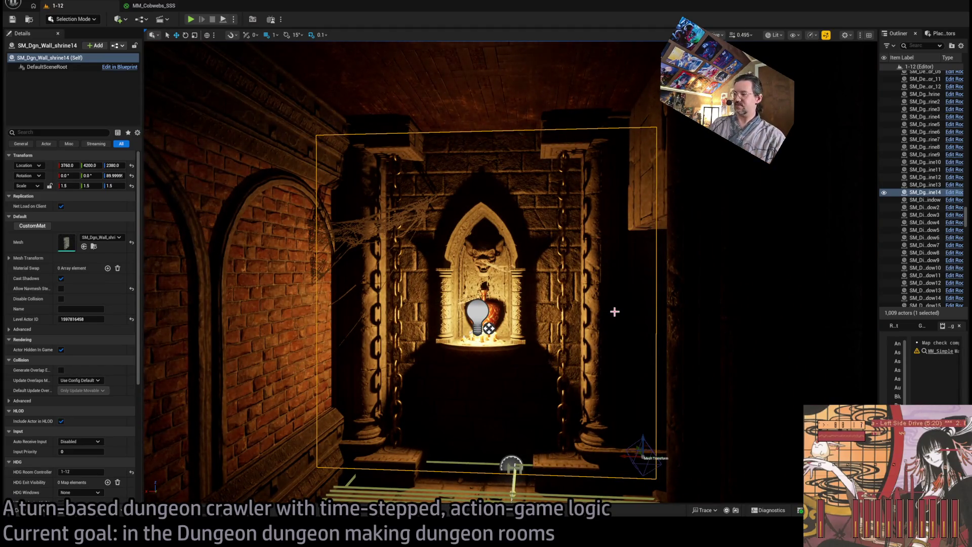
key(w)
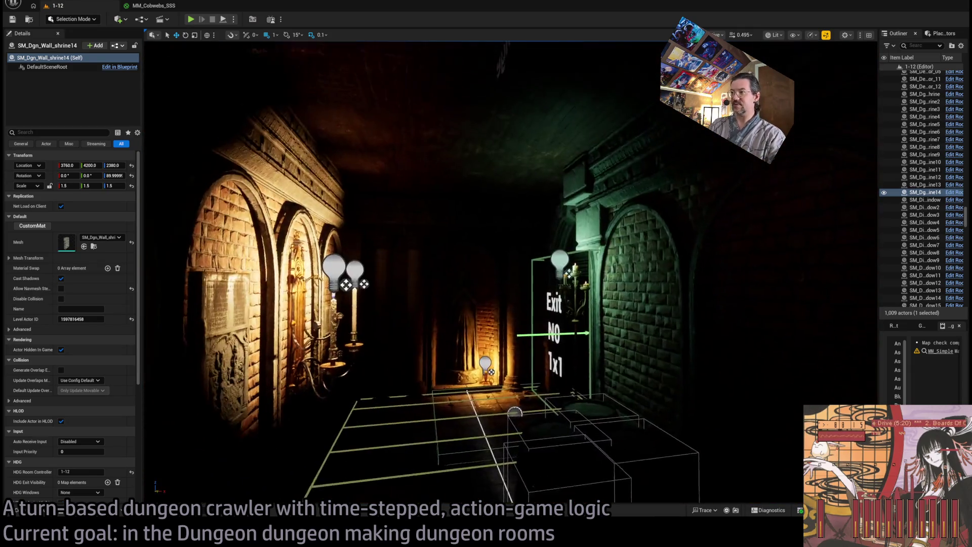
key(f)
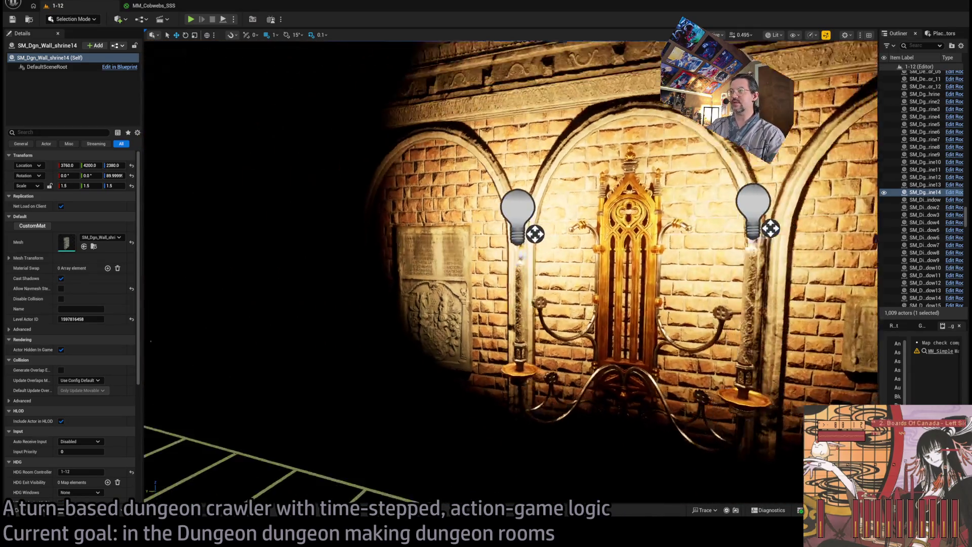
drag(507, 342, 599, 342)
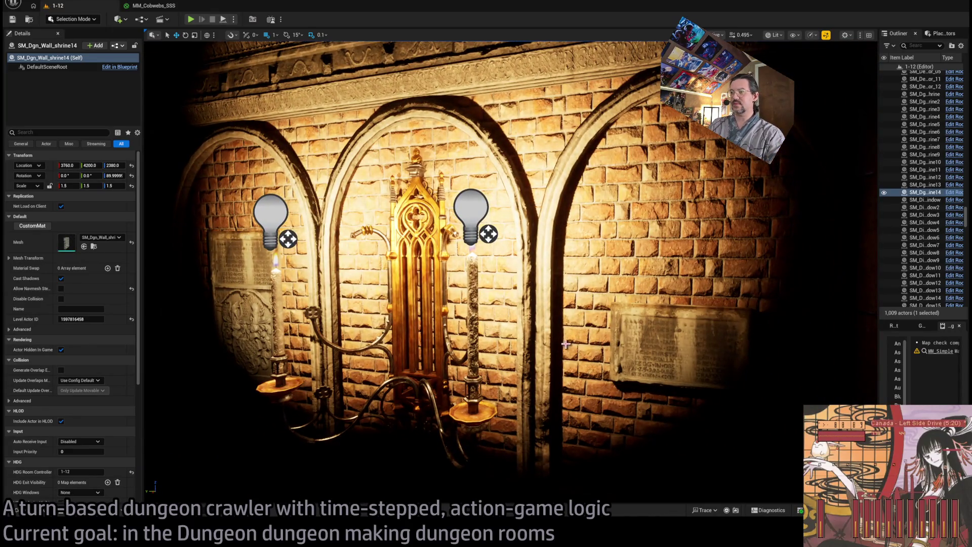
key(ctrl+space)
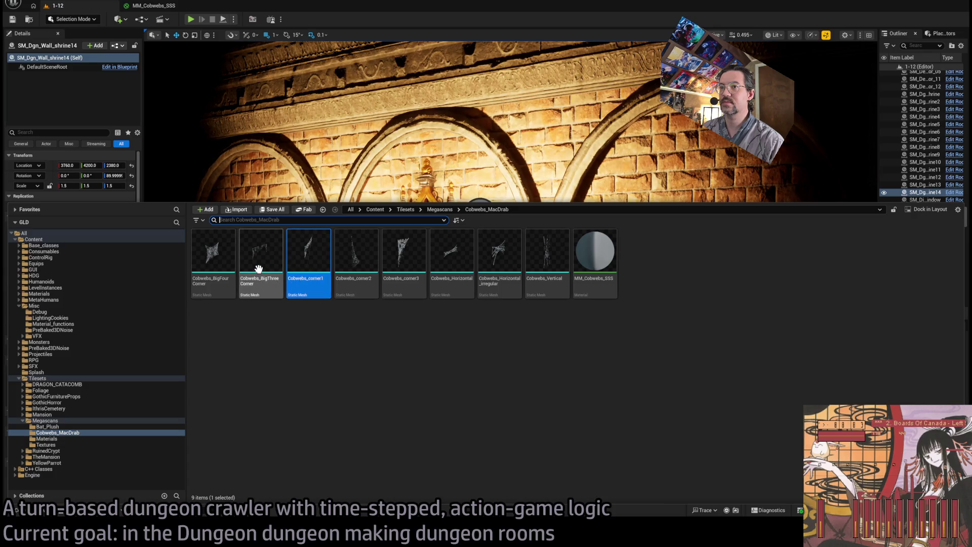
Place a Cobwebs_corner2 web by the candle sconce and raise it onto the sconce
click(355, 280)
key(ctrl+space)
mouse_move(388, 255)
mouse_down()
mouse_move(512, 399)
mouse_move(319, 385)
mouse_move(451, 400)
mouse_up()
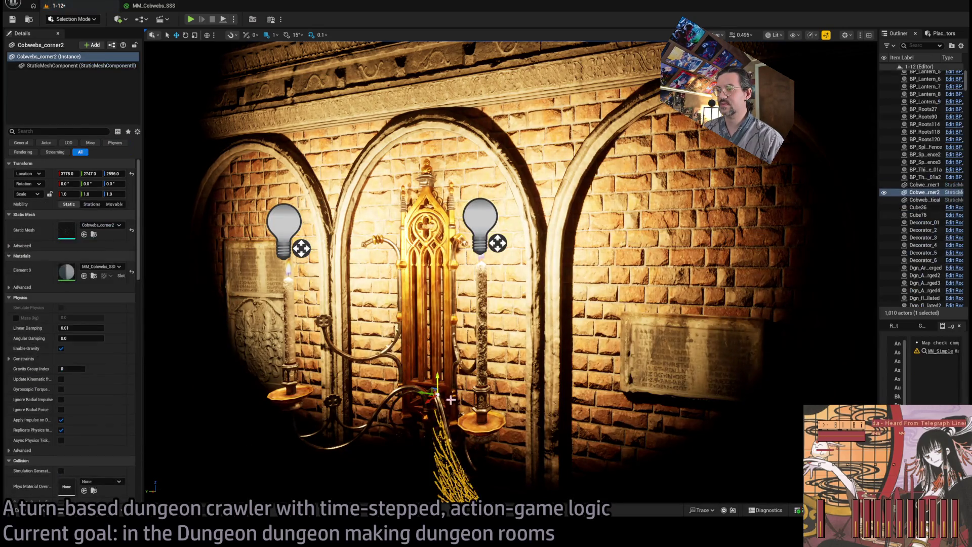
scroll(451, 400, down, 3)
drag(436, 311, 563, 103)
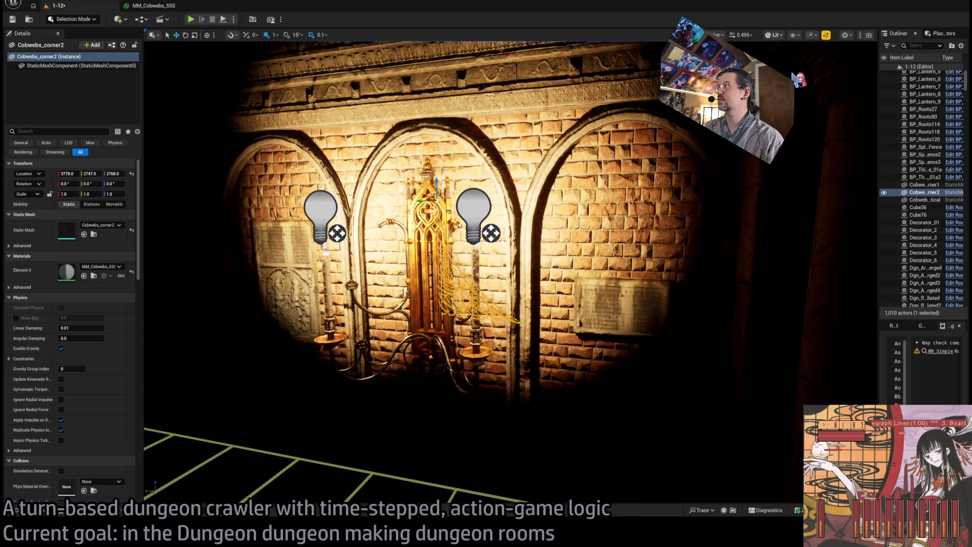
key(alt+3)
mouse_move(506, 273)
mouse_down()
mouse_move(425, 273)
mouse_move(401, 150)
mouse_up()
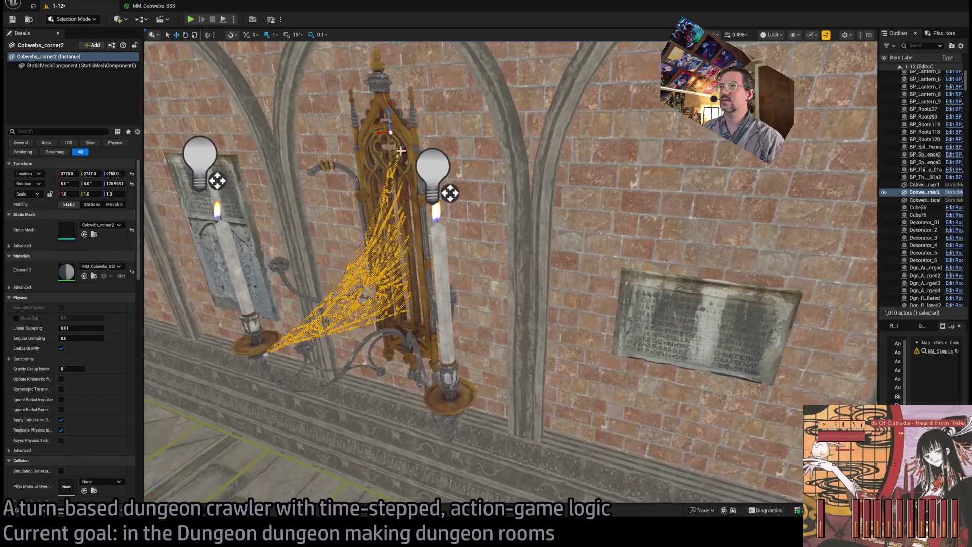
mouse_move(505, 294)
mouse_down()
mouse_move(538, 156)
mouse_move(537, 81)
mouse_move(502, 67)
mouse_up()
Rotate the sconce cobweb so it drapes from the brick wall onto the holder, checking several angles
key(e)
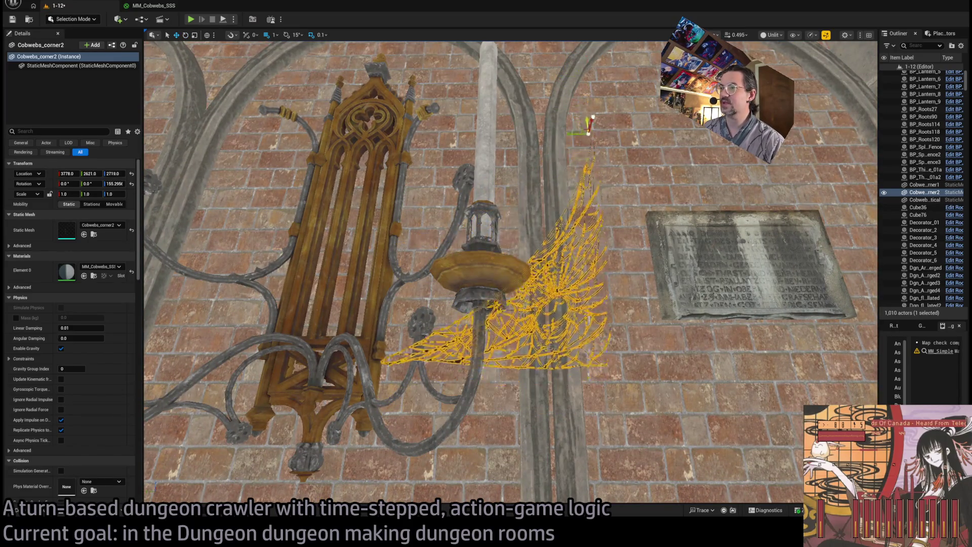
drag(502, 67, 502, 67)
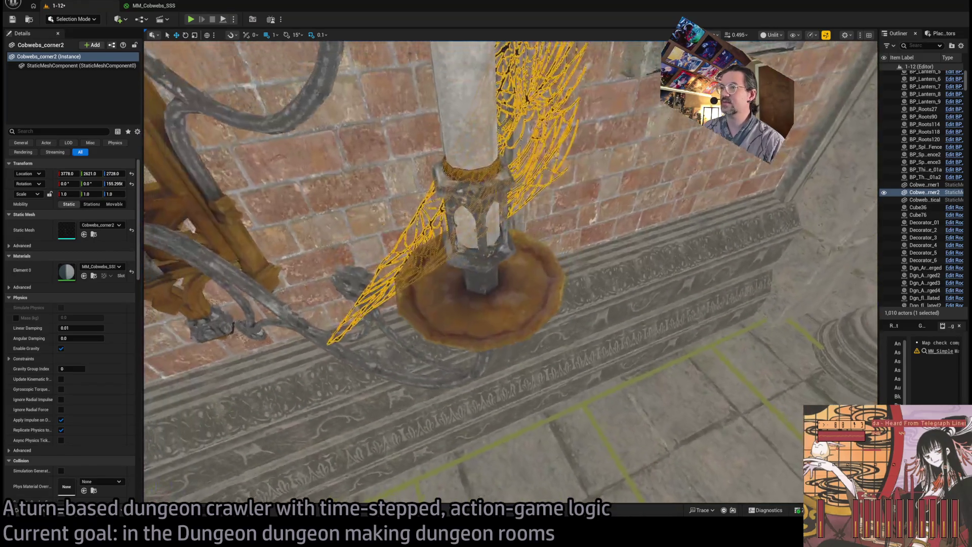
mouse_move(797, 151)
mouse_down()
mouse_move(737, 169)
mouse_move(797, 150)
mouse_up()
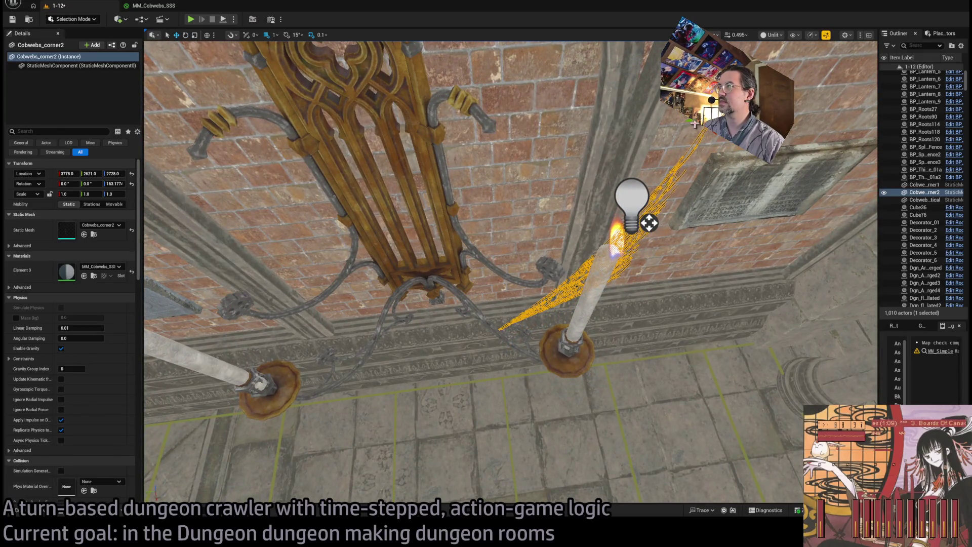
drag(796, 151, 716, 139)
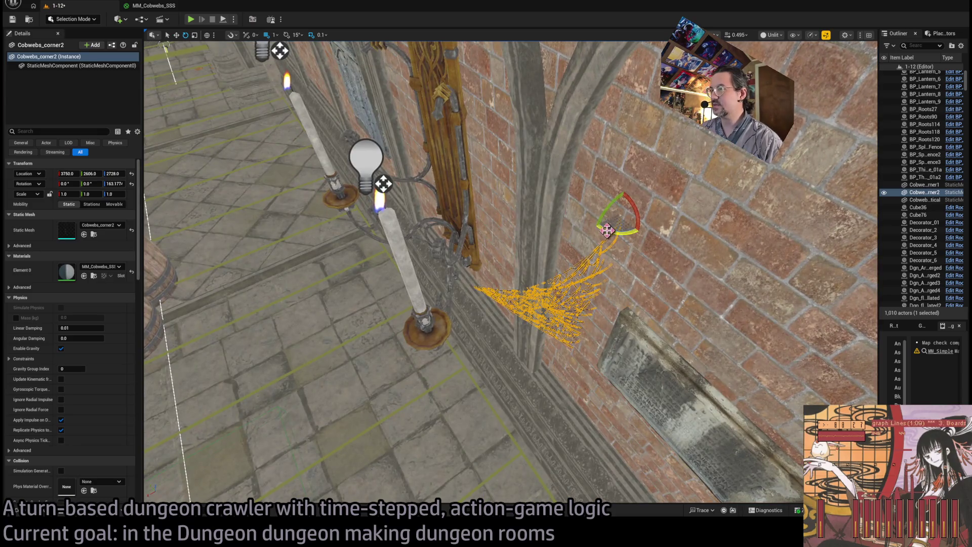
drag(716, 140, 716, 139)
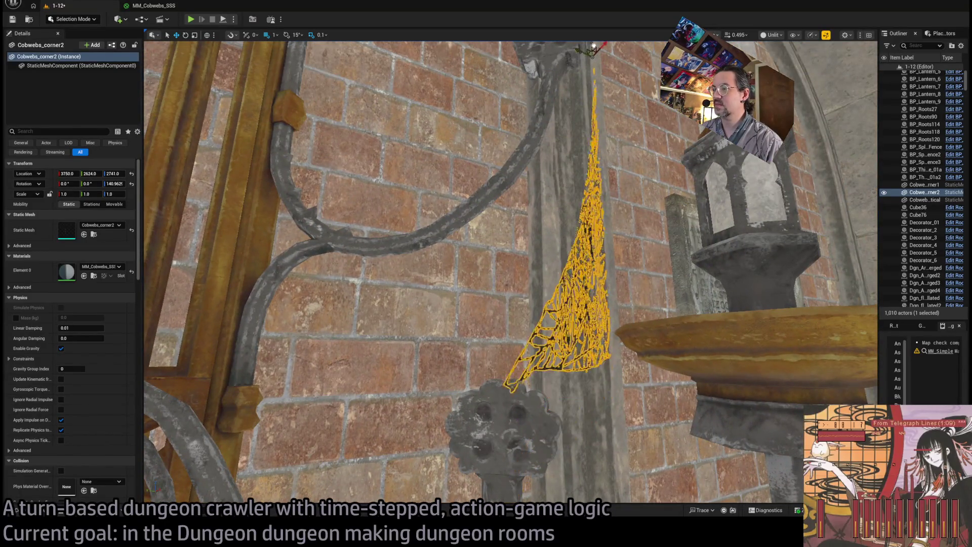
drag(715, 139, 716, 139)
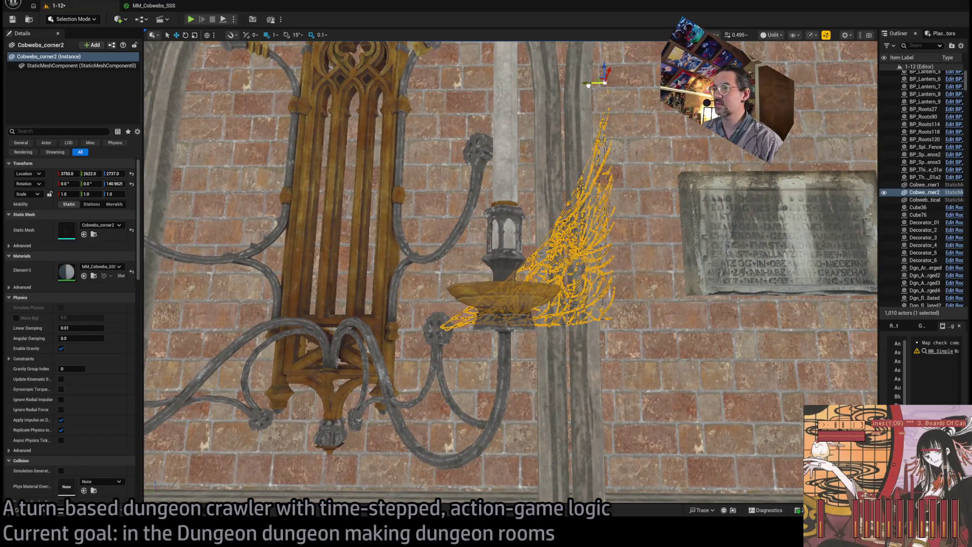
mouse_move(589, 85)
mouse_down()
mouse_move(246, 44)
mouse_move(736, 20)
mouse_up()
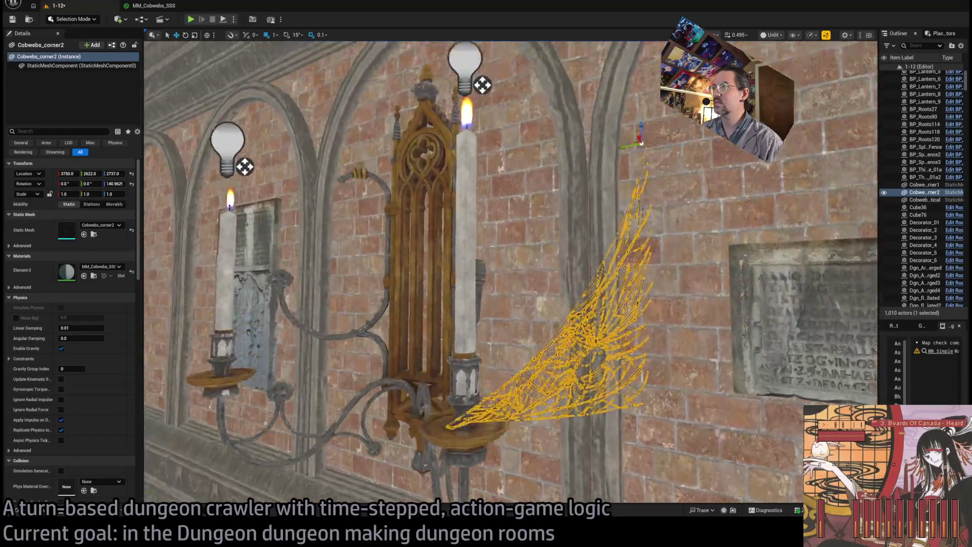
In Lit view, scale the Cobwebs_corner2 sconce web to 1.2225 on all axes
key(alt+4)
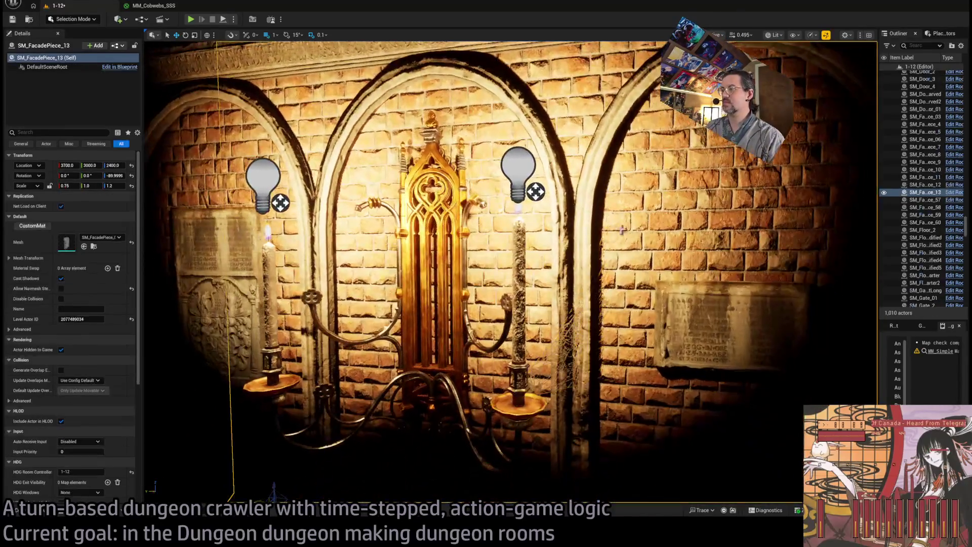
click(658, 253)
mouse_move(507, 253)
mouse_down()
mouse_move(547, 193)
mouse_move(564, 330)
mouse_move(563, 299)
mouse_move(557, 324)
mouse_move(542, 319)
mouse_move(570, 212)
mouse_up()
click(562, 350)
click(573, 329)
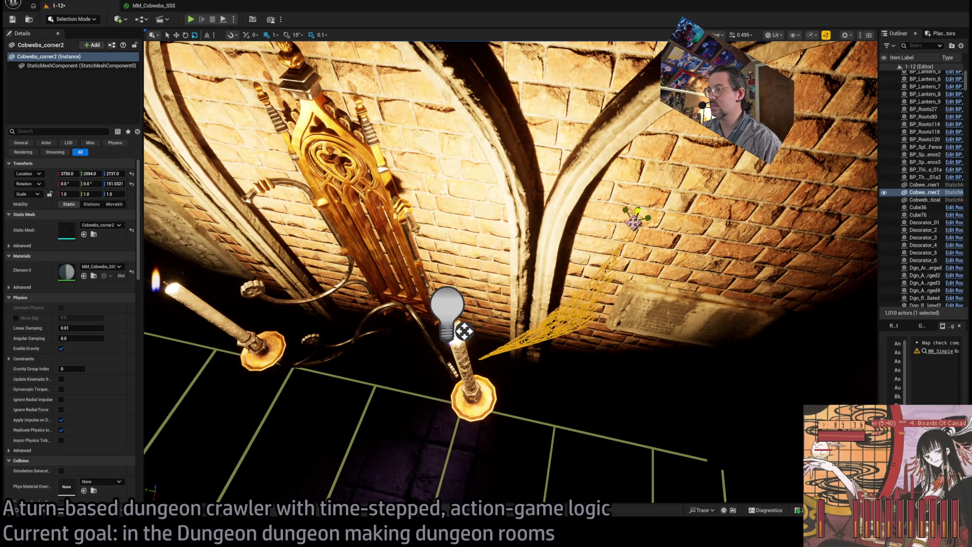
drag(632, 223, 595, 241)
mouse_move(565, 205)
mouse_down()
mouse_move(557, 146)
mouse_move(481, 212)
mouse_move(421, 105)
mouse_move(383, 180)
mouse_up()
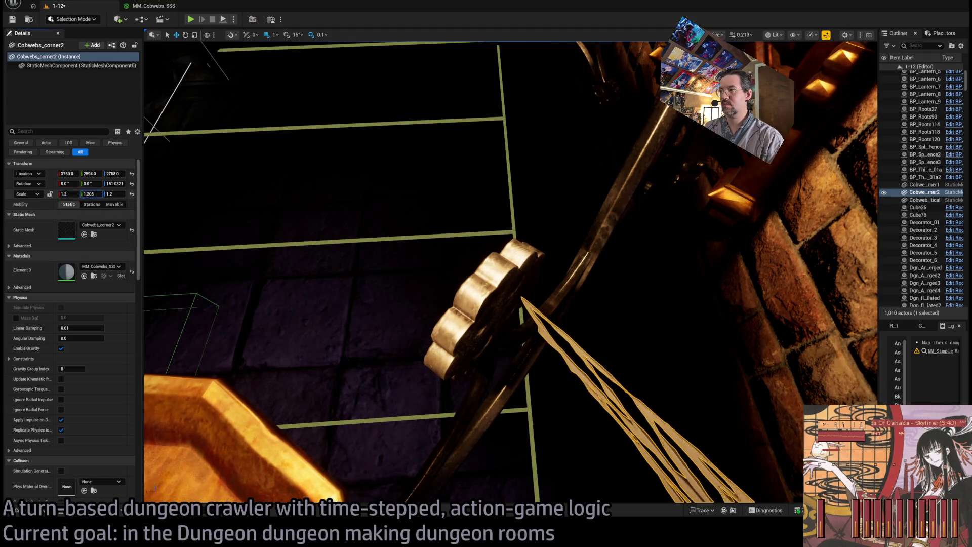
text(1.2225)
click(89, 193)
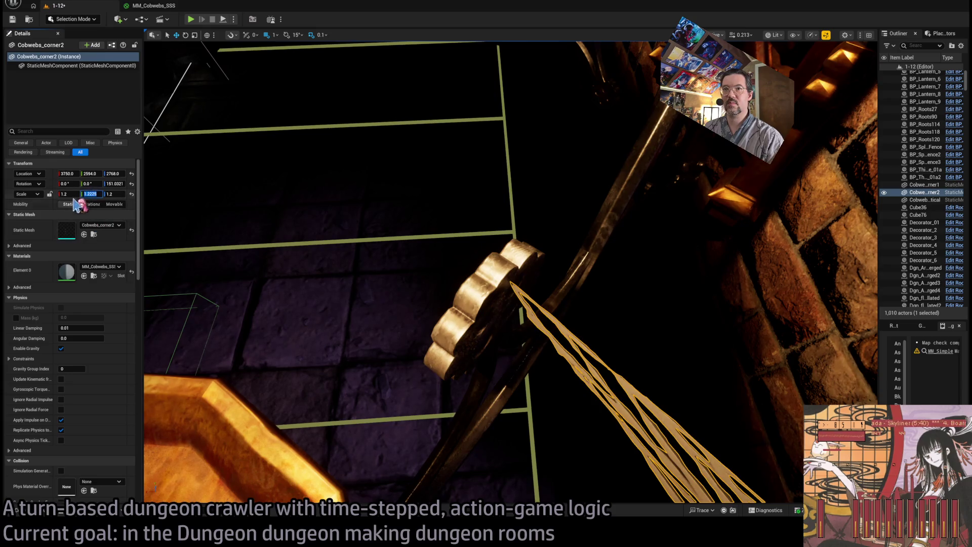
mouse_move(296, 305)
mouse_down()
mouse_move(243, 263)
mouse_move(231, 288)
mouse_up()
click(685, 335)
mouse_move(685, 335)
mouse_down()
mouse_move(678, 268)
mouse_move(658, 256)
mouse_move(615, 373)
mouse_up()
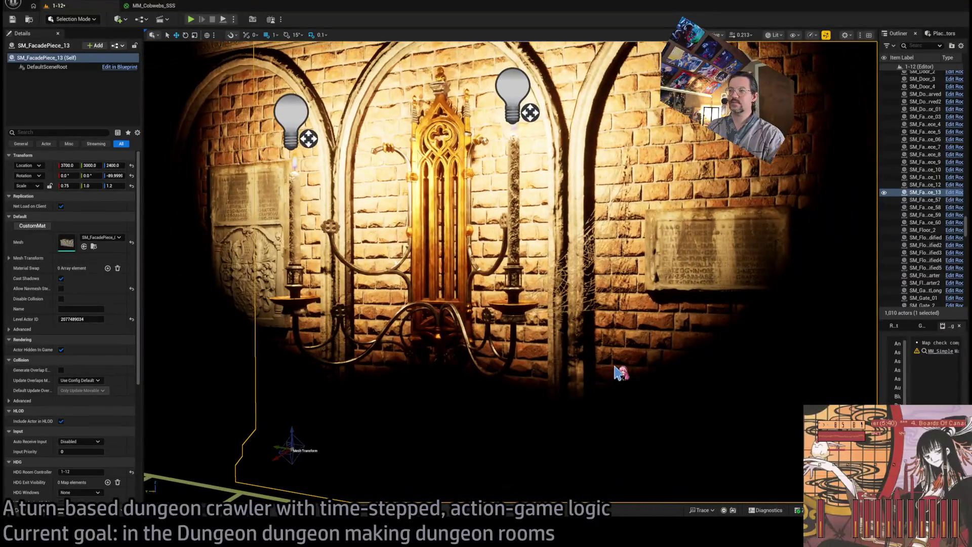
Save the level and fly to the arched wooden doorway in Unlit view
key(ctrl+s)
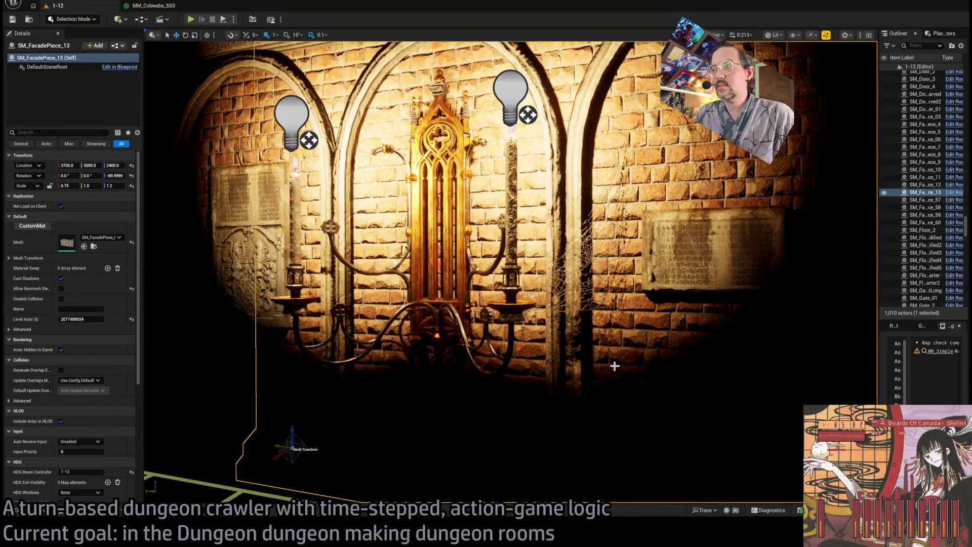
mouse_move(570, 354)
mouse_down()
mouse_move(557, 357)
mouse_move(600, 354)
mouse_move(796, 107)
mouse_up()
key(alt+3)
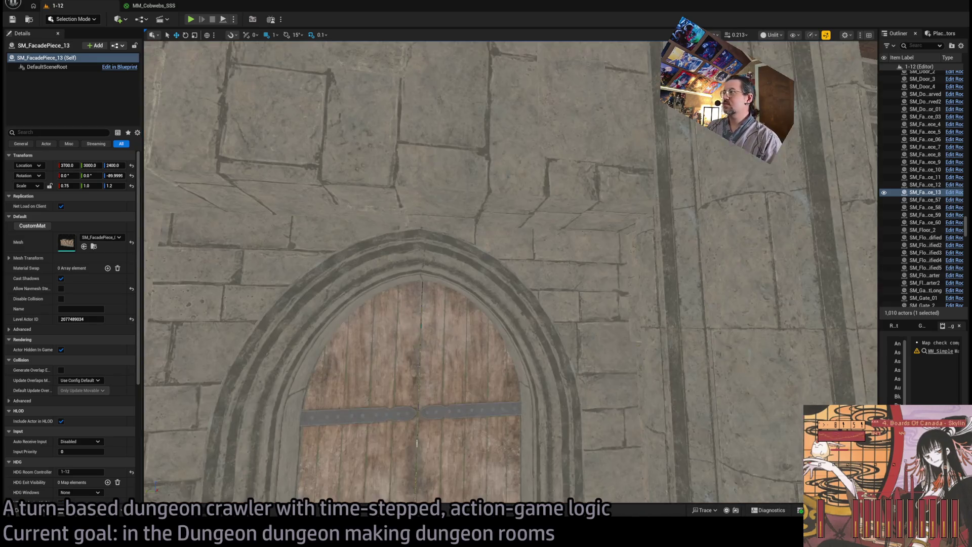
Hang a Cobwebs_corner3 web over the door arch's upper-left corner, raised and scaled to 1.6
key(ctrl+space)
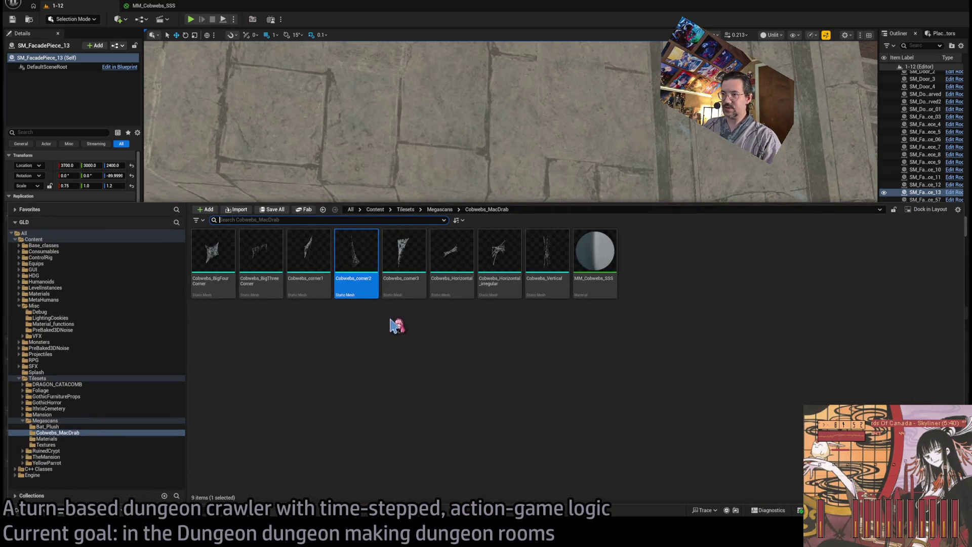
mouse_move(345, 340)
mouse_down()
mouse_move(253, 304)
mouse_move(175, 207)
mouse_up()
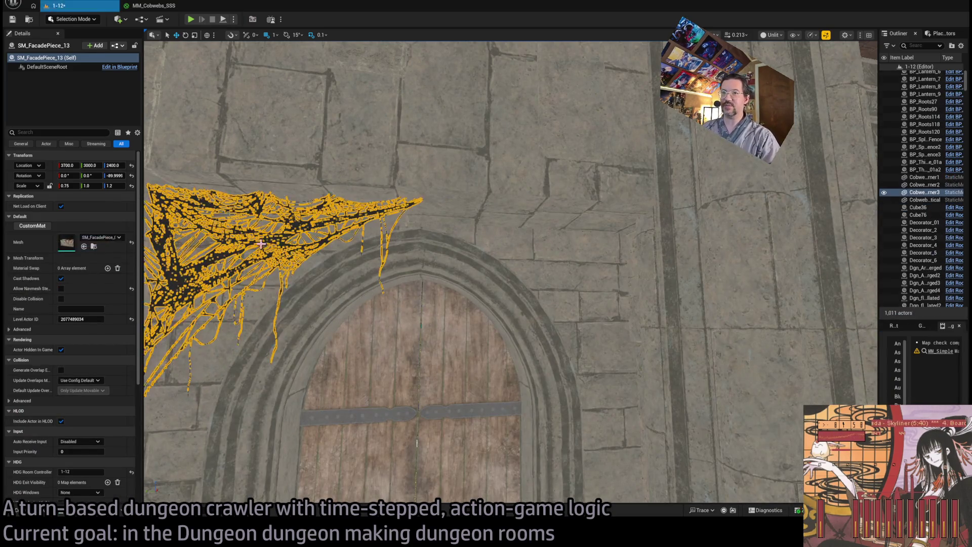
drag(301, 252, 301, 251)
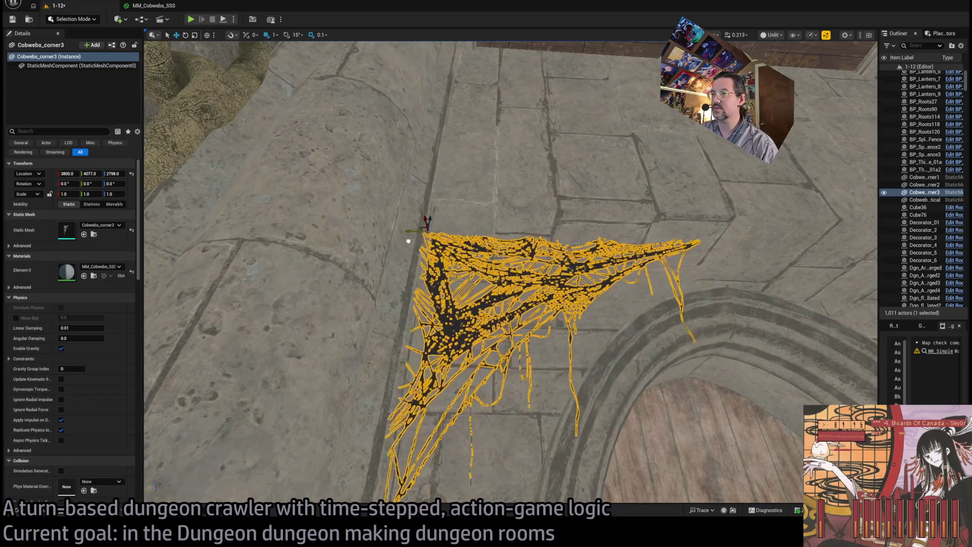
drag(408, 240, 408, 234)
drag(319, 219, 333, 193)
key(f)
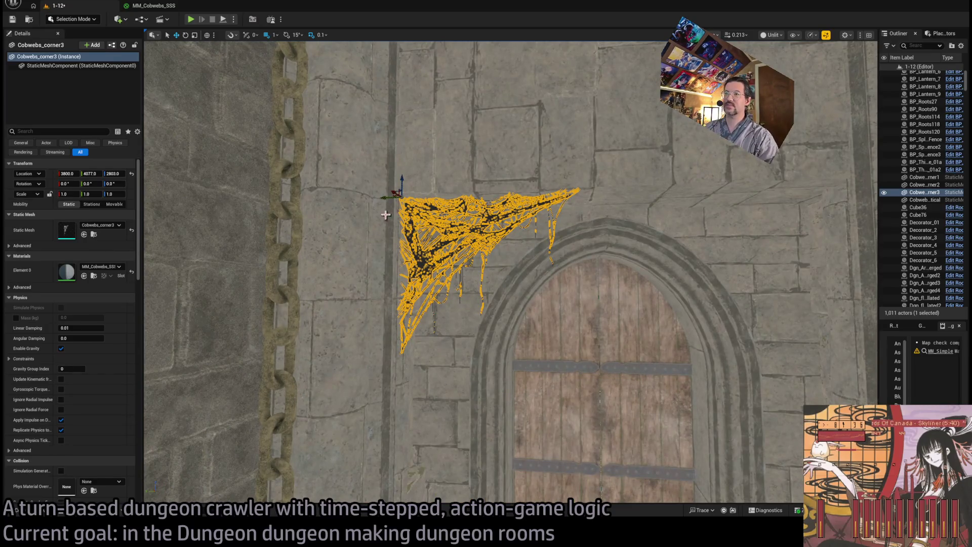
drag(396, 193, 404, 177)
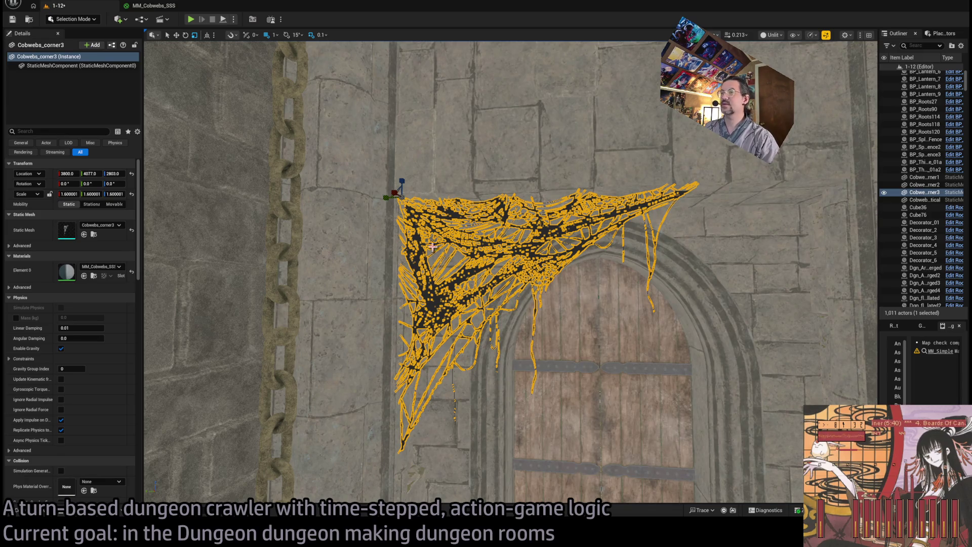
Select all four cobwebs and assign them to the room
click(923, 200)
shift+click(922, 177)
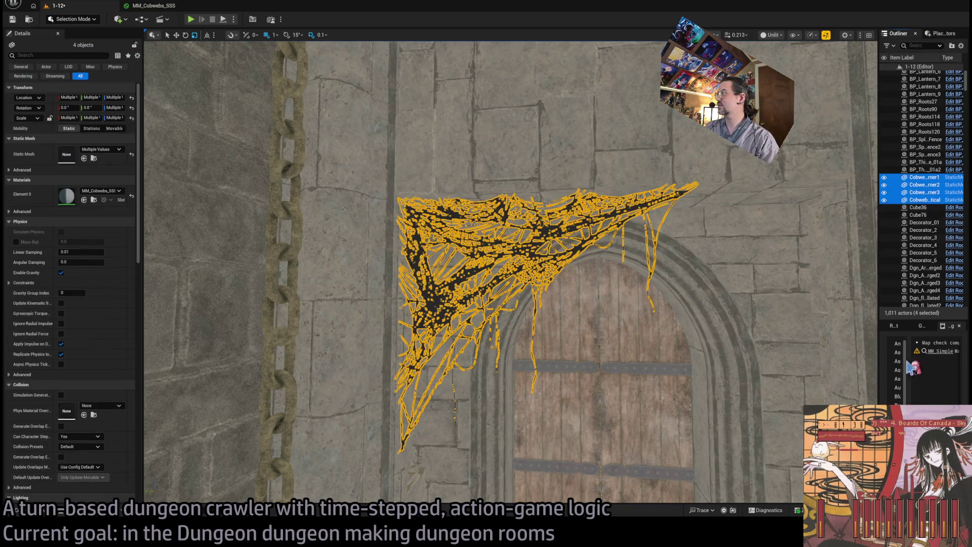
click(894, 327)
click(952, 351)
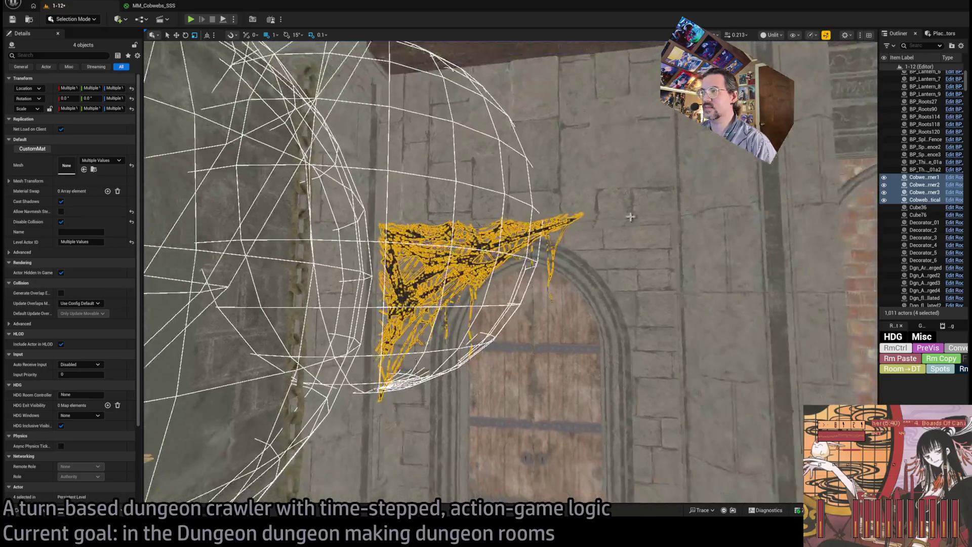
click(645, 189)
click(439, 256)
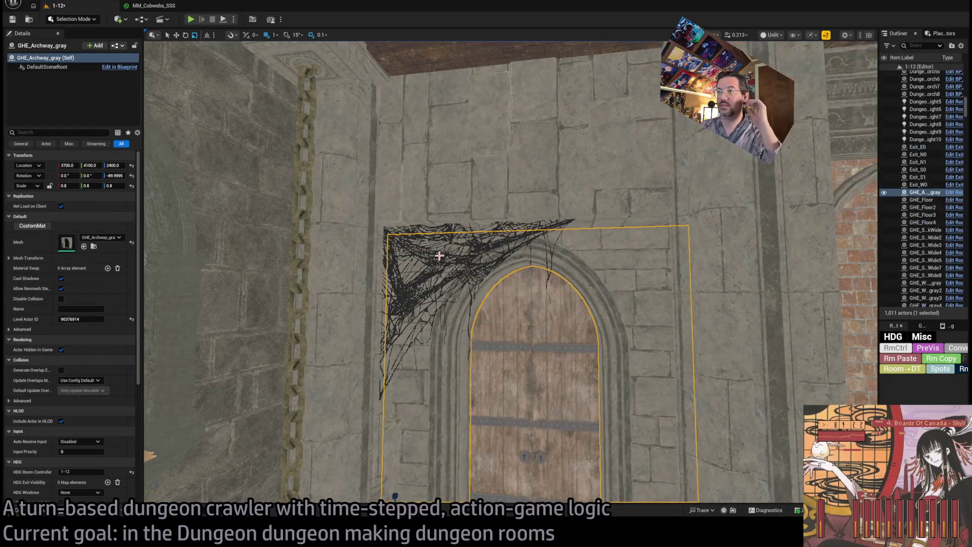
Fly down the corridor to the hooded statue niche in Unlit view and show the cobweb meshes
drag(152, 393, 506, 253)
key(alt+4)
mouse_move(792, 76)
mouse_down()
mouse_move(642, 216)
mouse_move(422, 51)
mouse_move(438, 40)
mouse_move(607, 51)
mouse_up()
key(w)
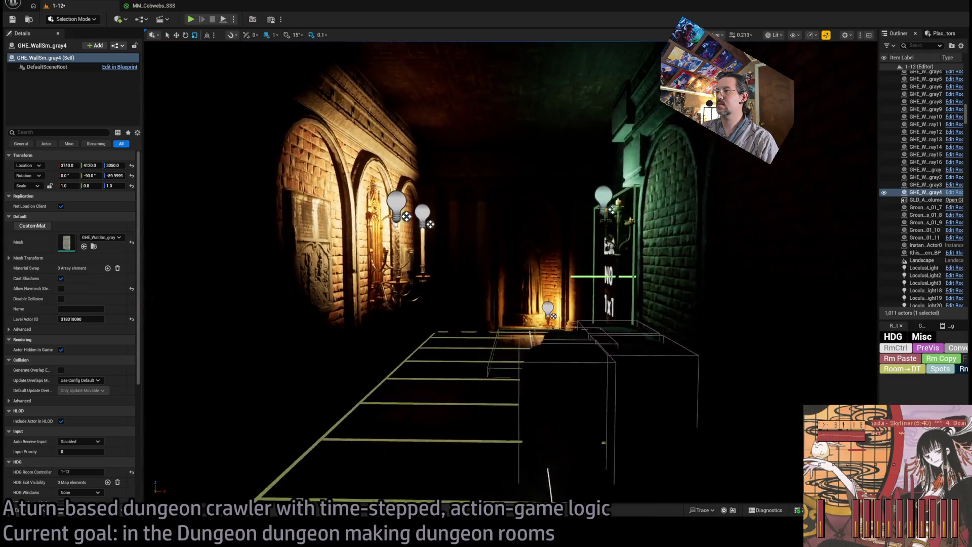
key(w)
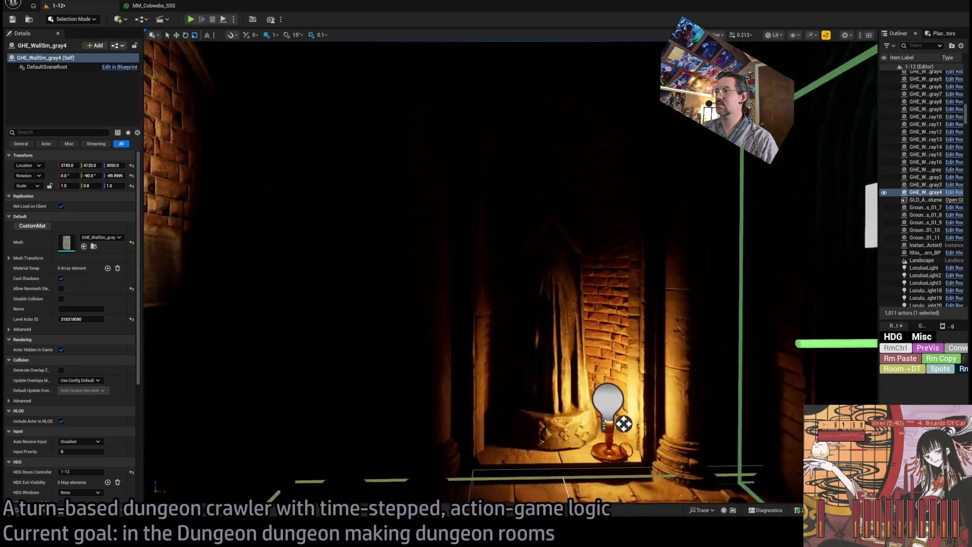
key(alt+3)
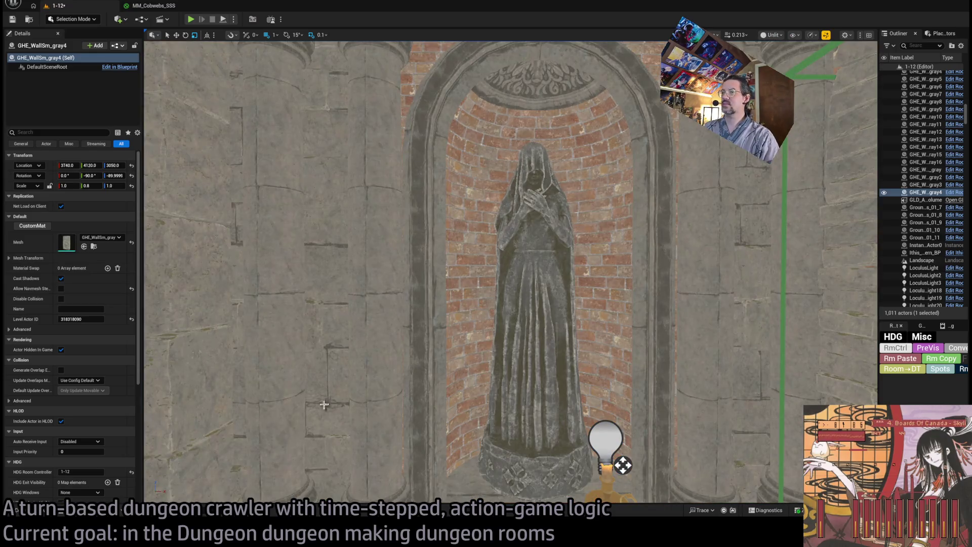
click(38, 511)
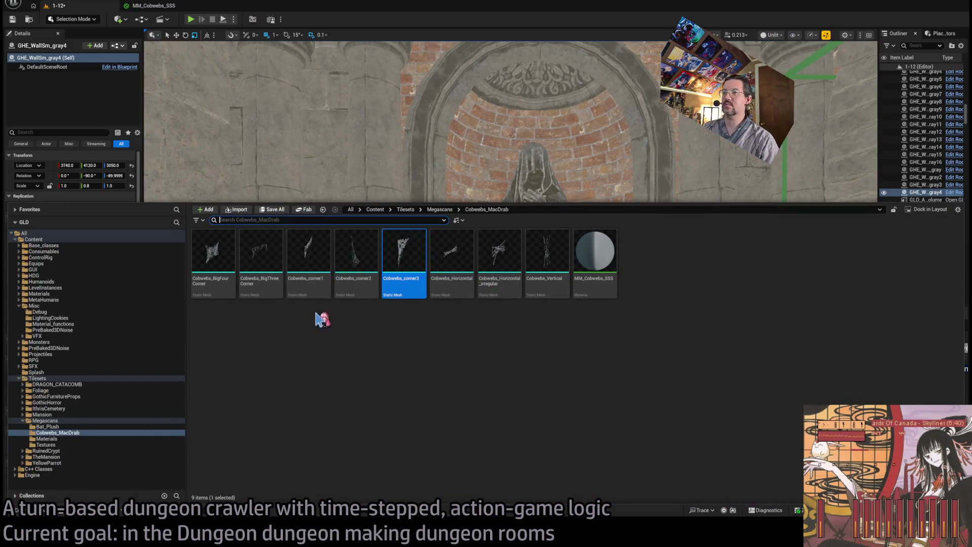
Place Cobwebs_BigFourCorner on the hooded statue and move it out in front
mouse_move(212, 281)
mouse_down()
mouse_move(494, 178)
mouse_move(509, 269)
mouse_move(442, 275)
mouse_move(462, 262)
mouse_up()
key(w)
mouse_move(464, 350)
mouse_down()
mouse_move(498, 381)
mouse_move(492, 360)
mouse_up()
key(f)
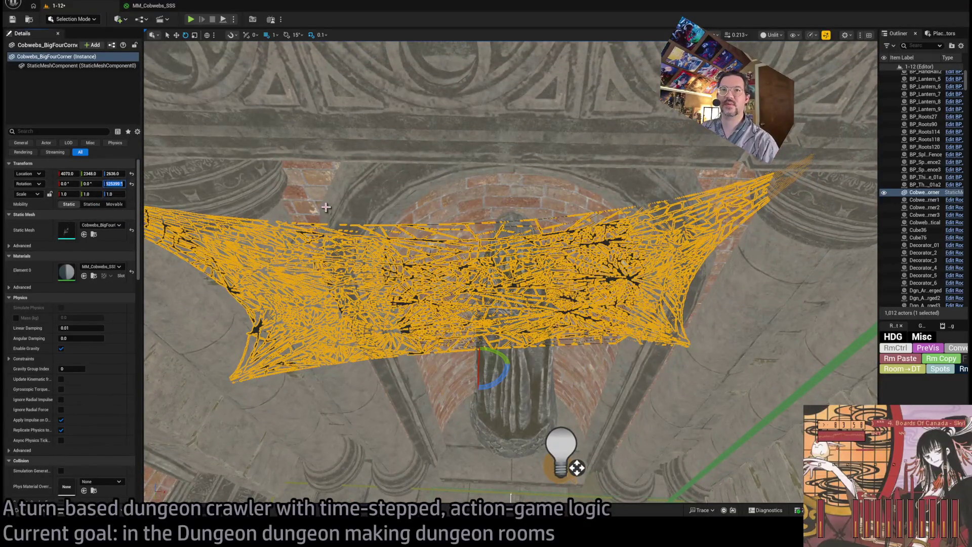
Turn the cobweb to 270°, shrink it to 0.5 scale, nudge it sideways, preview lit
key(Return)
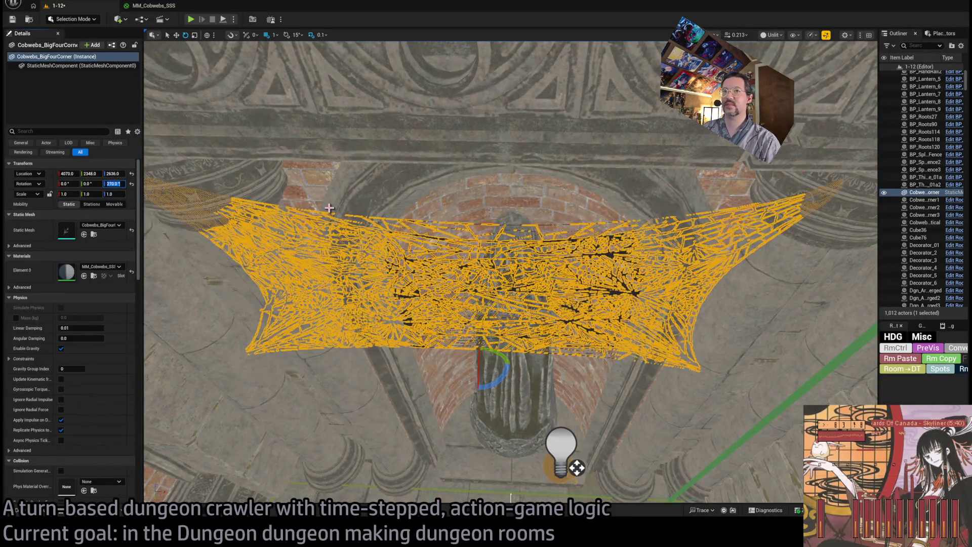
key(f)
mouse_move(488, 290)
mouse_down()
mouse_move(475, 303)
mouse_move(545, 299)
mouse_move(499, 284)
mouse_move(516, 302)
mouse_up()
key(f)
key(w)
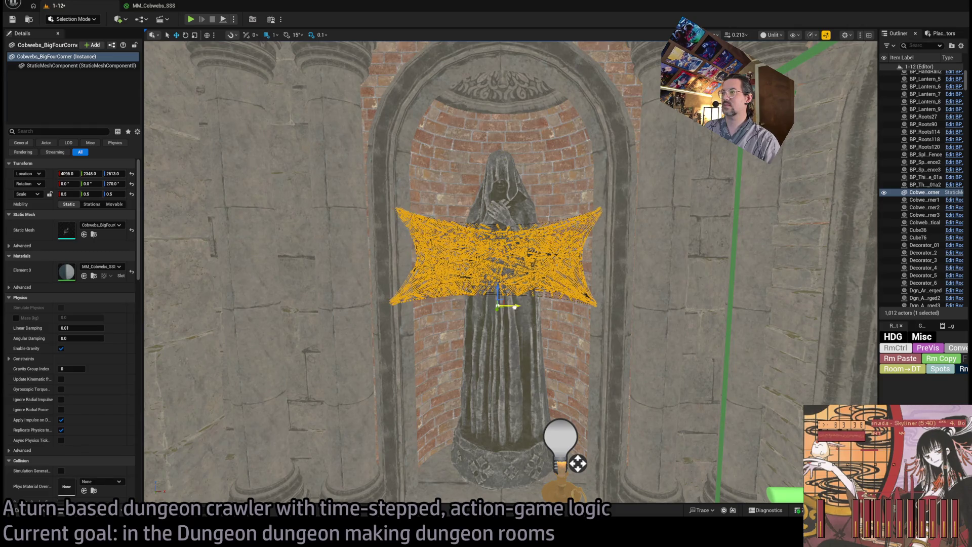
key(f)
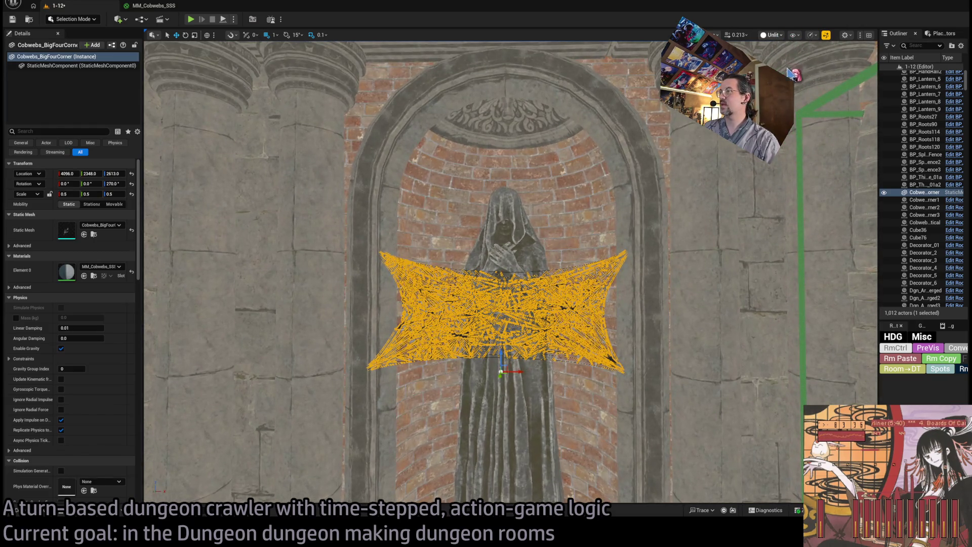
key(alt+4)
click(612, 294)
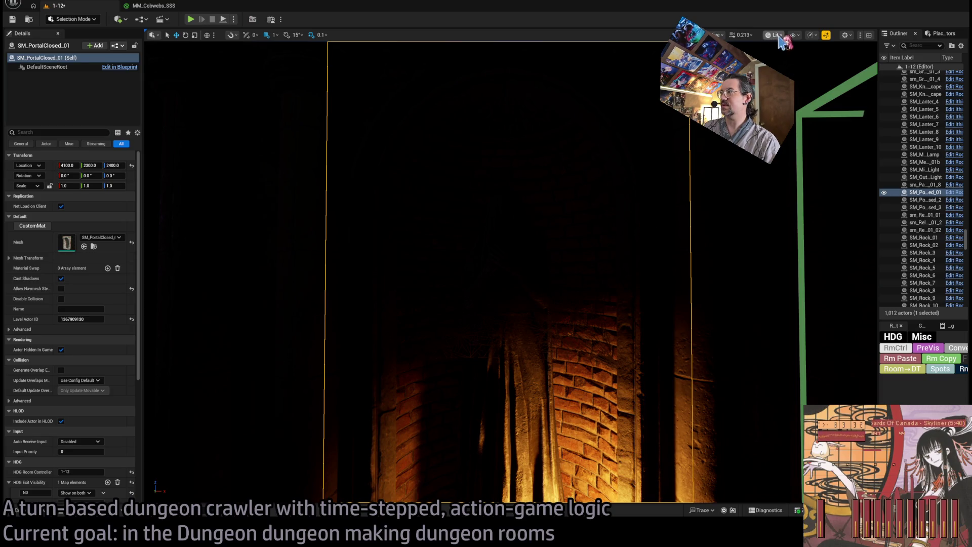
Select the large statue cobweb and set its scale to 0.45
key(alt+2)
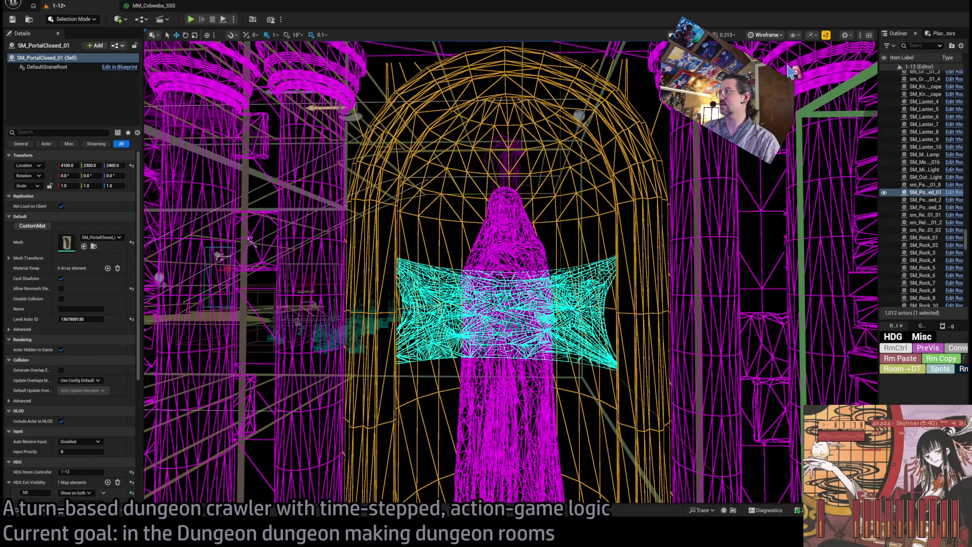
key(alt+3)
scroll(583, 361, down, 5)
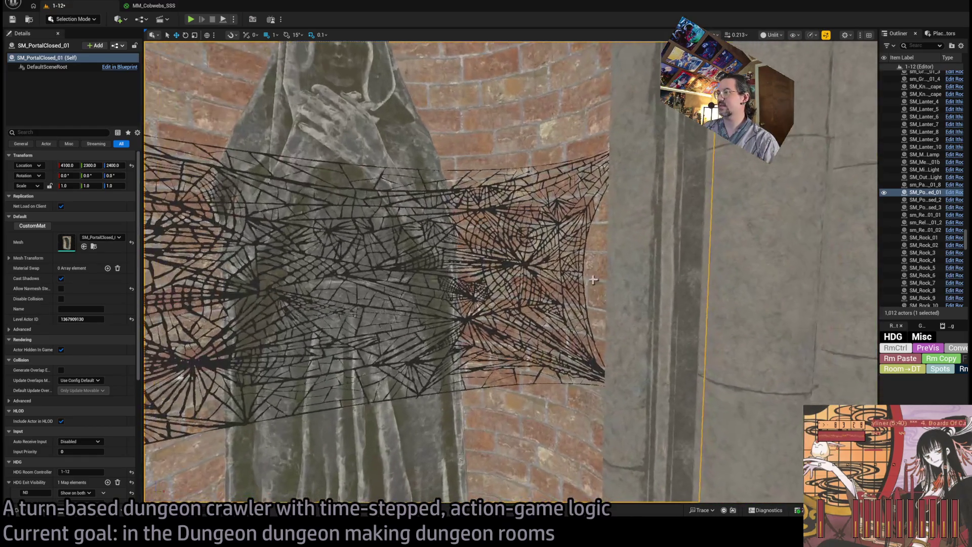
click(582, 361)
key(f)
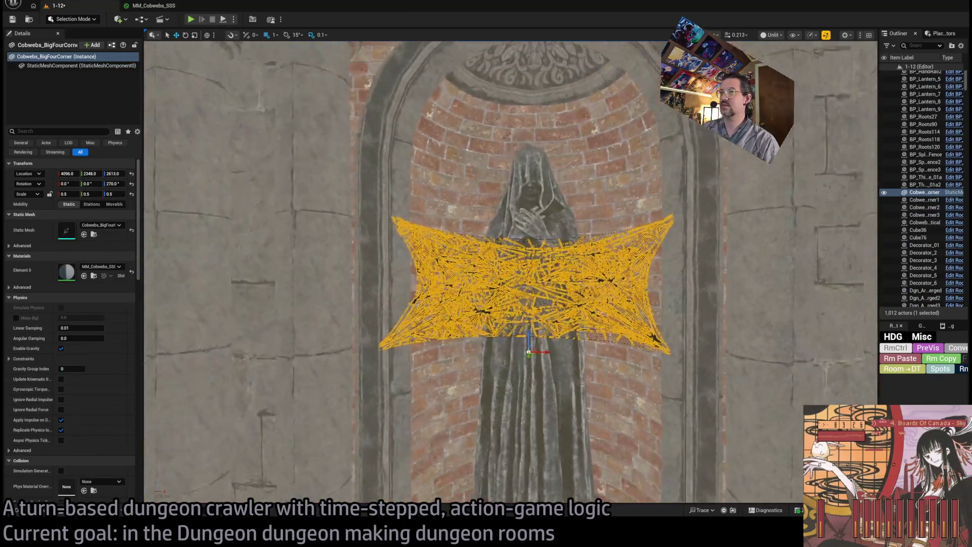
drag(526, 349, 526, 356)
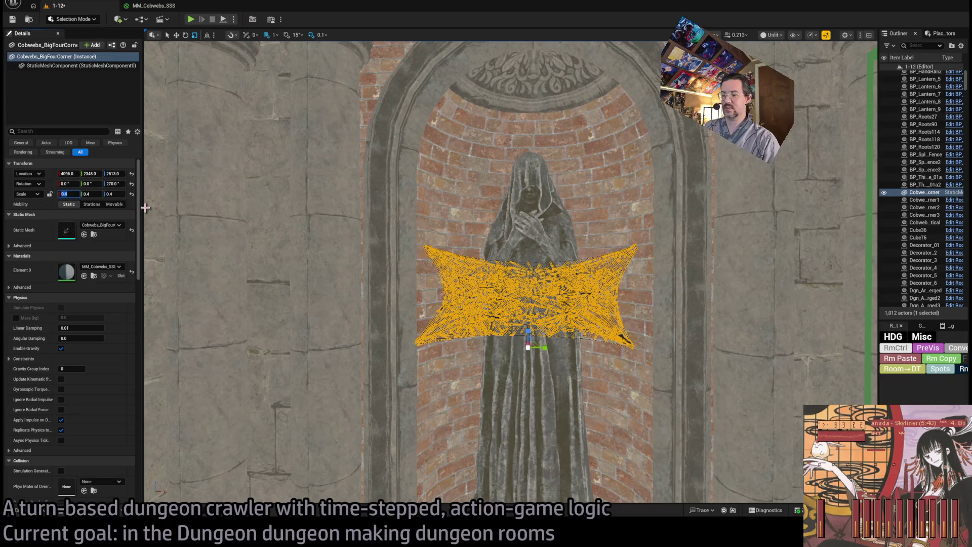
text(0.45)
key(Tab)
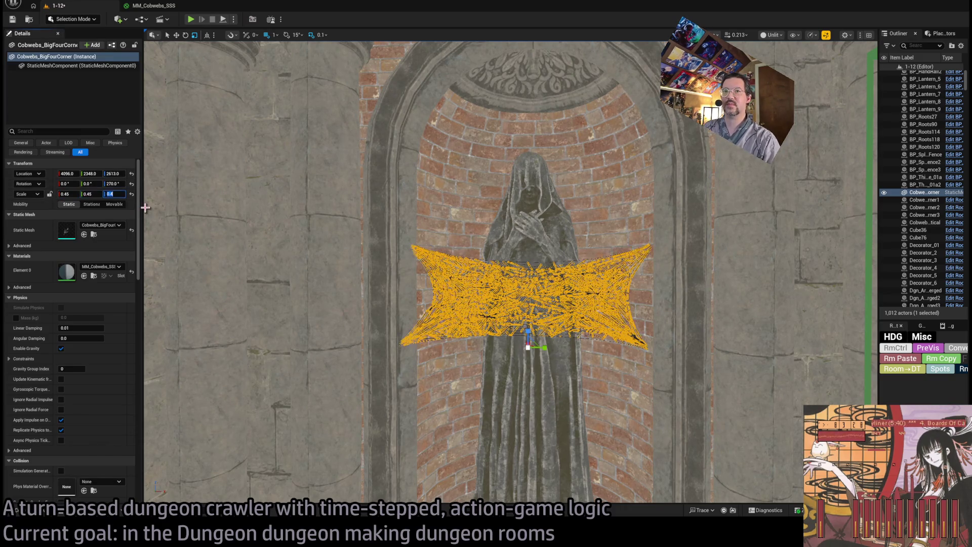
key(Return)
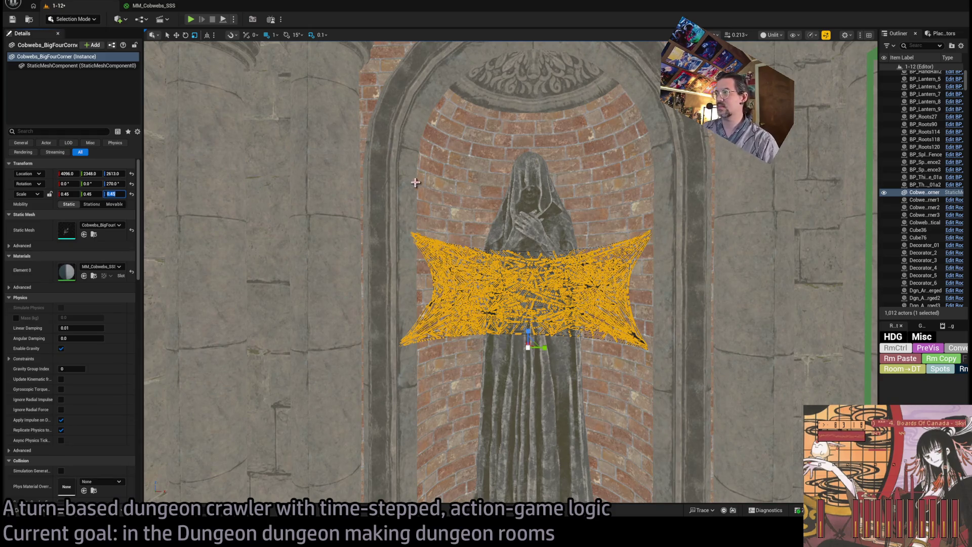
Shift the cobweb along X and Y to about X 4100, Y 2353, back in lit view
scroll(415, 182, up, 2)
drag(543, 293, 552, 177)
mouse_move(582, 261)
mouse_down()
mouse_move(547, 262)
mouse_move(582, 262)
mouse_up()
drag(543, 339, 579, 261)
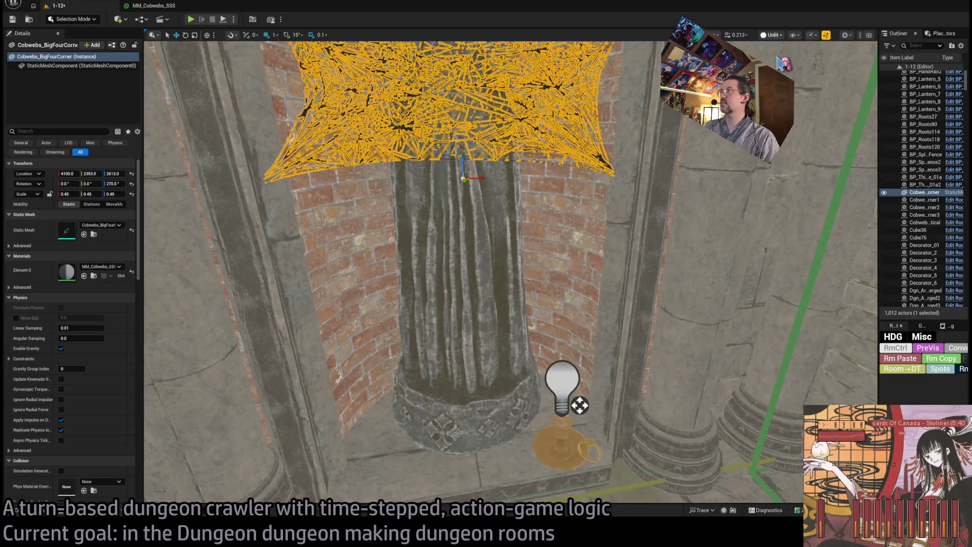
key(alt+4)
click(650, 329)
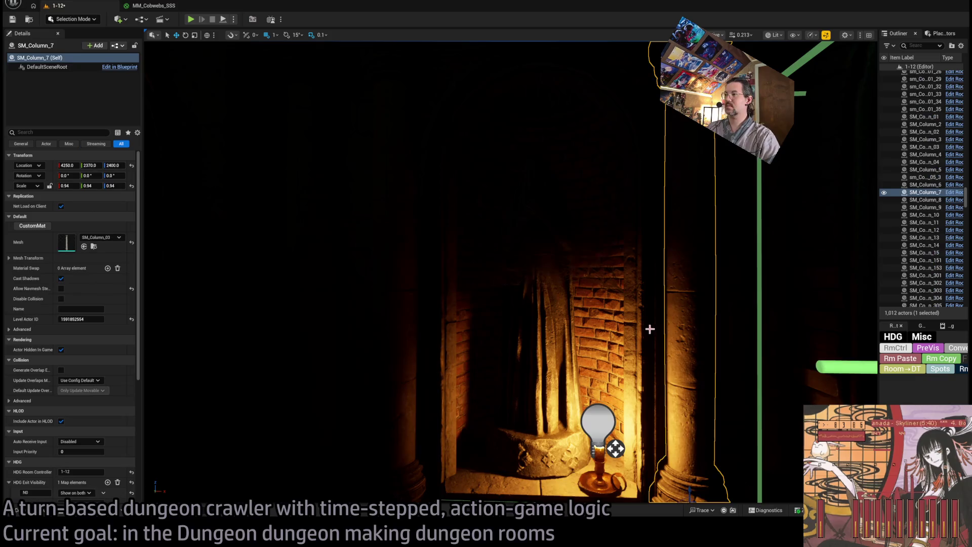
Select Spawn_marker_player and launch a Play In Editor test of level 1-12
key(f)
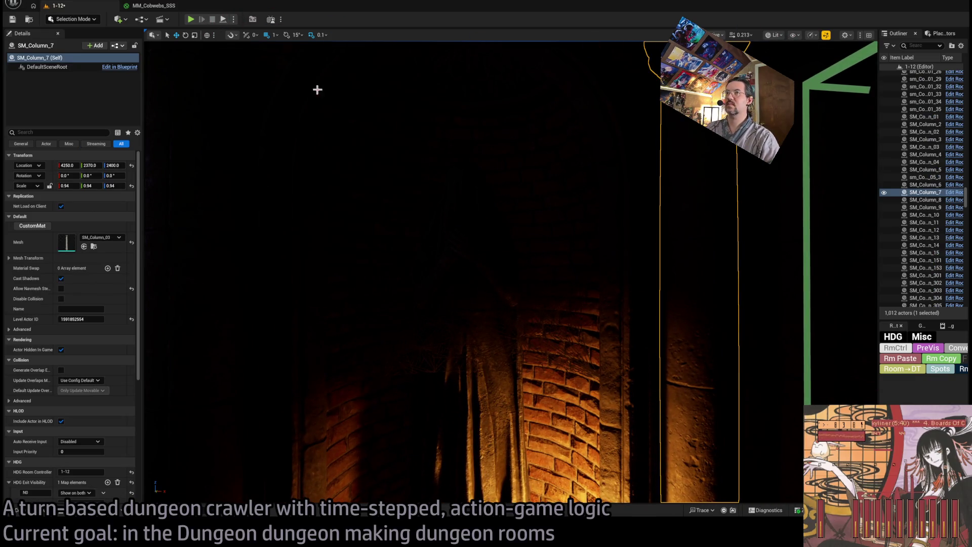
drag(317, 90, 284, 131)
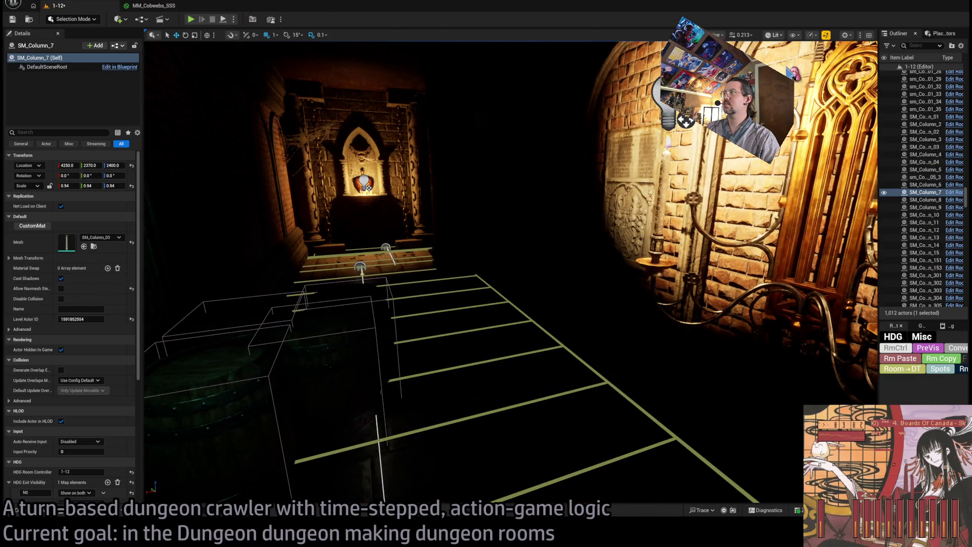
key(alt+3)
key(w)
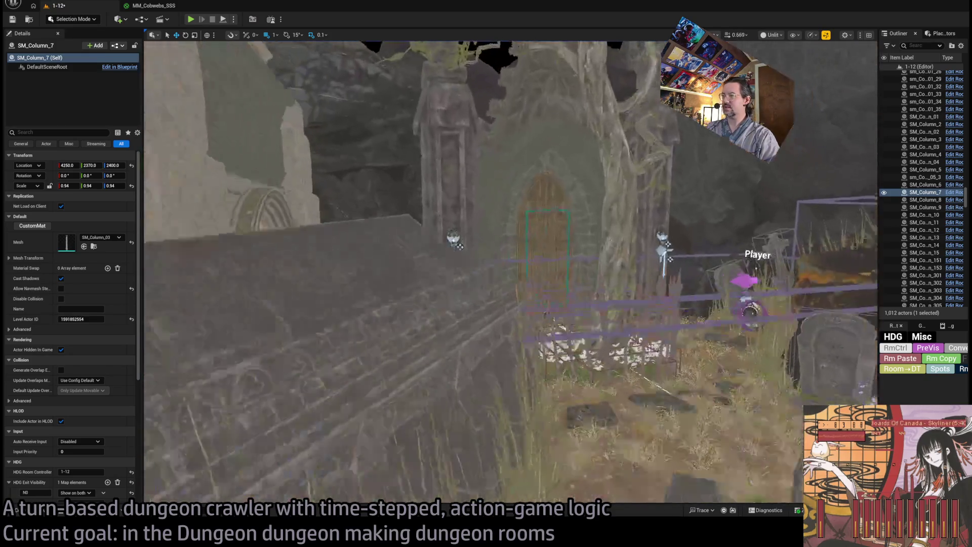
click(639, 307)
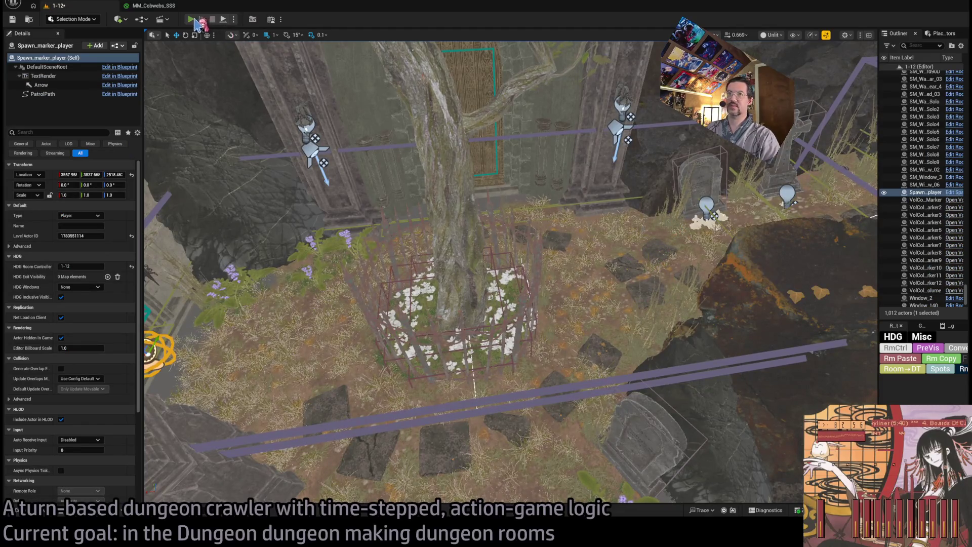
key(alt+p)
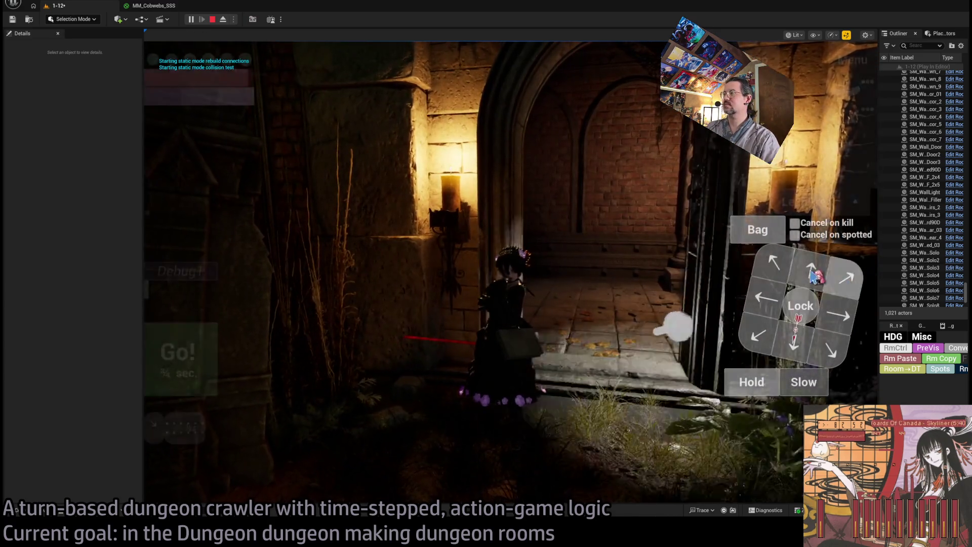
Walk the character through the doorway and up the lit corridor to the statue, then stop playing
click(771, 302)
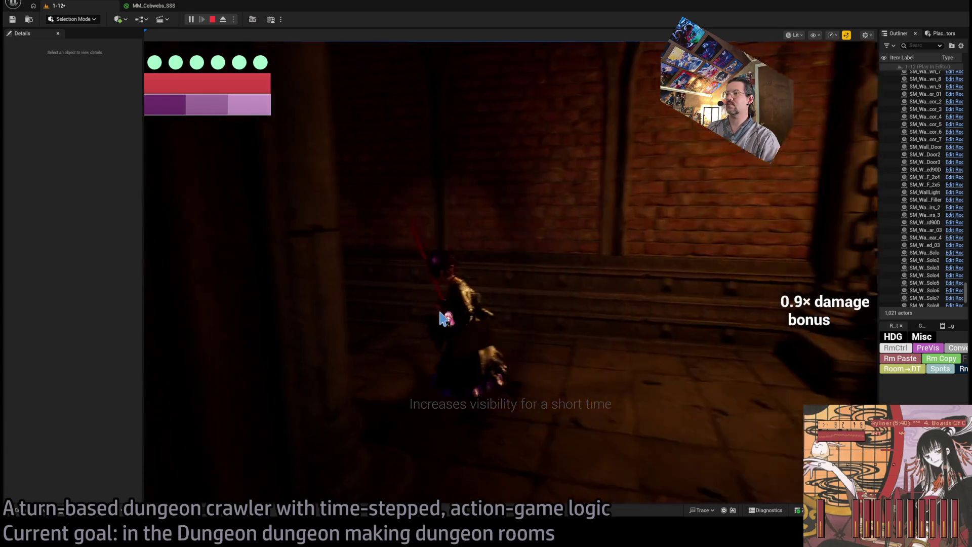
click(651, 299)
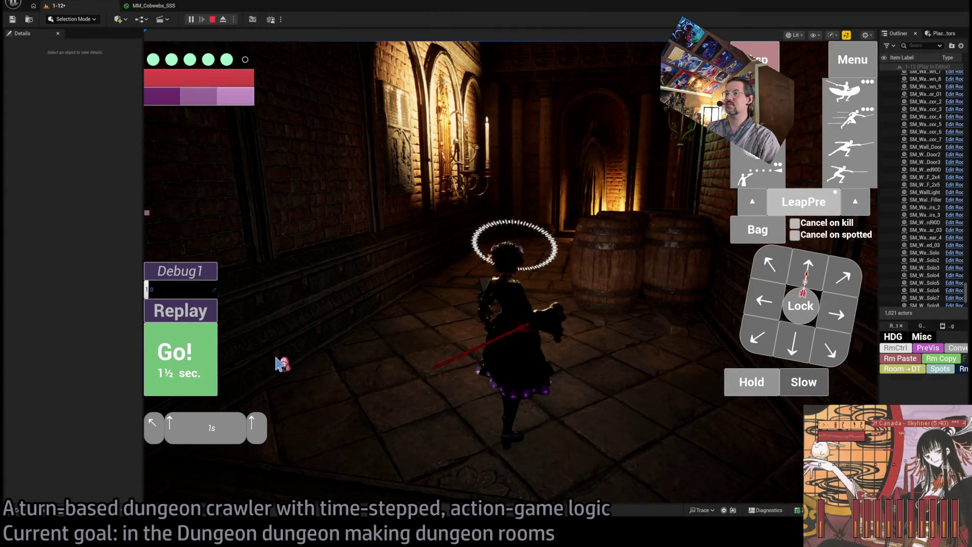
click(277, 363)
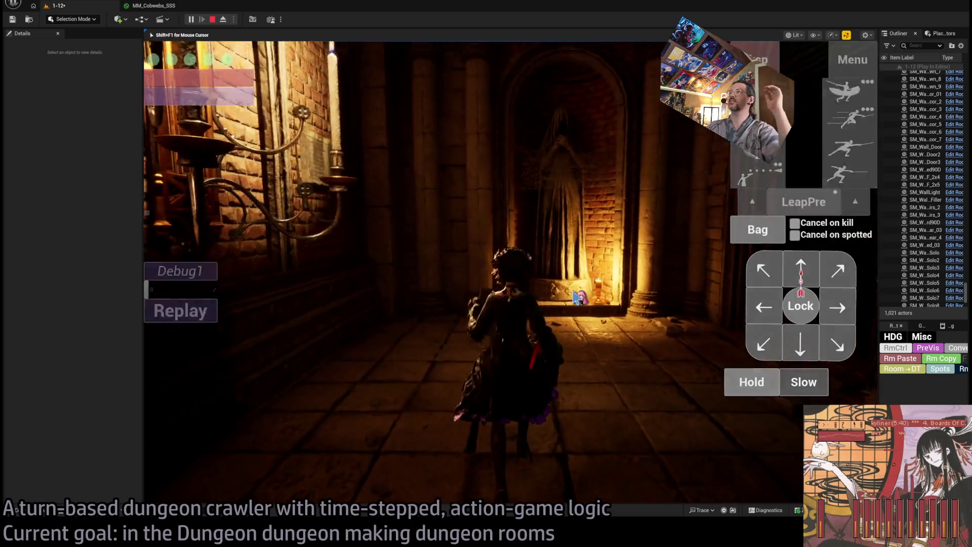
click(799, 274)
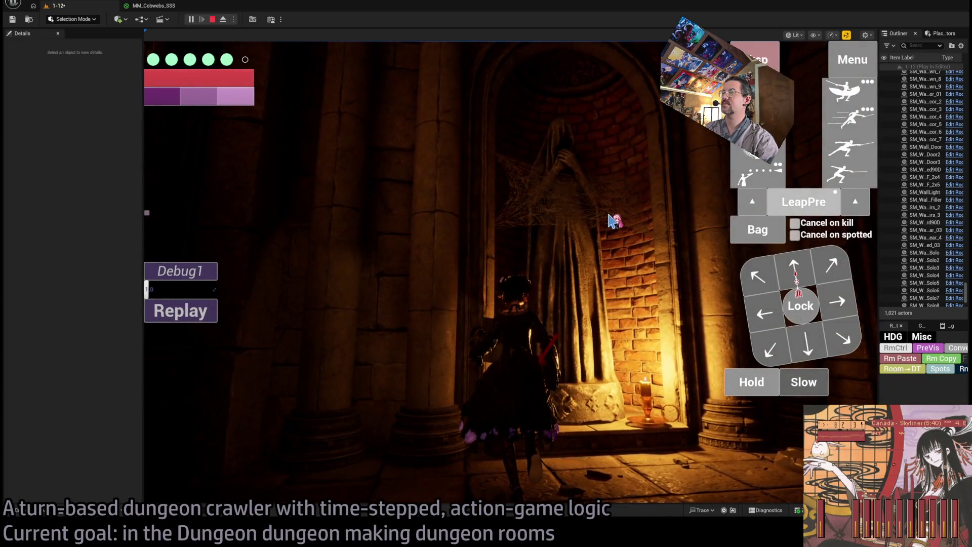
key(Escape)
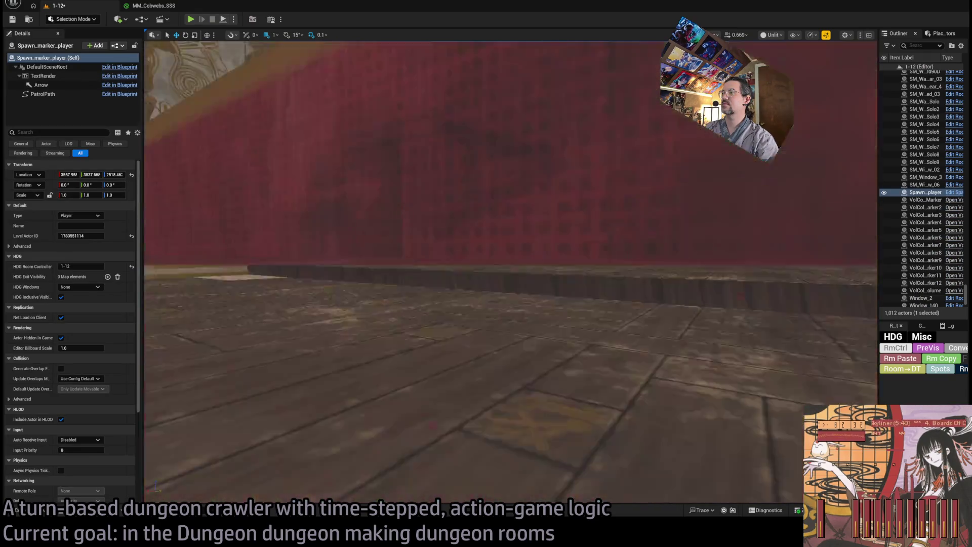
Raise the big four-corner cobweb on the statue, then try and discard an irregular horizontal cobweb
click(472, 287)
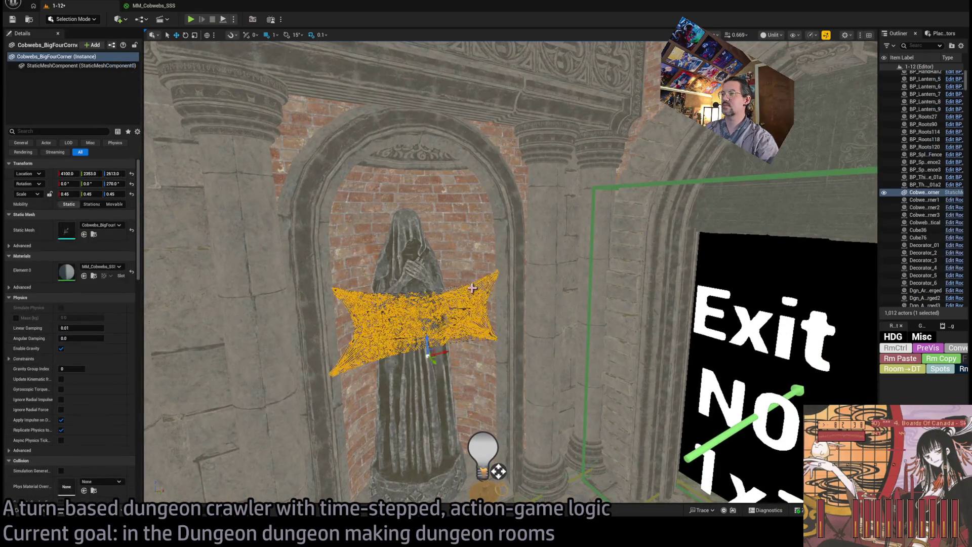
mouse_move(422, 337)
mouse_down()
mouse_move(416, 286)
mouse_move(427, 287)
mouse_up()
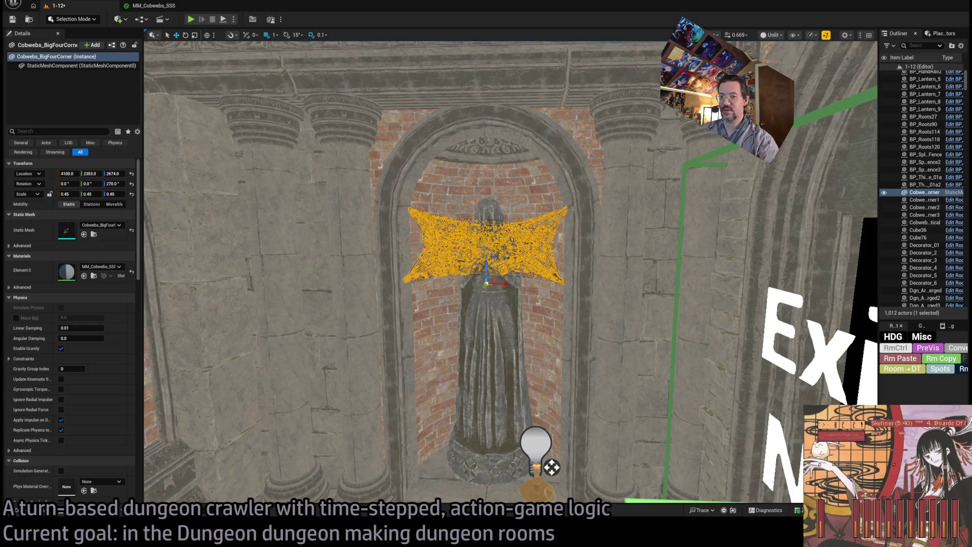
key(ctrl+b)
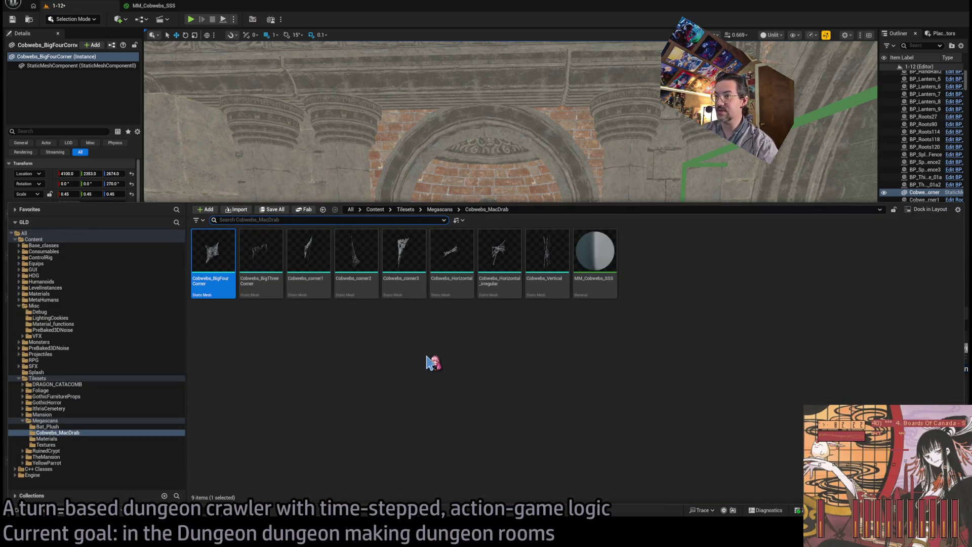
mouse_move(500, 253)
mouse_down()
mouse_move(499, 264)
mouse_move(507, 192)
mouse_move(552, 192)
mouse_up()
key(e)
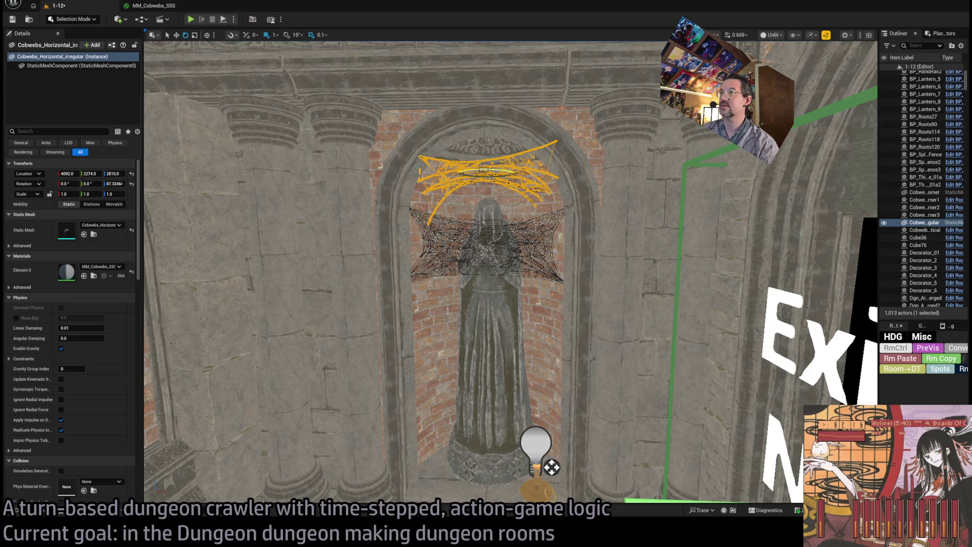
key(Escape)
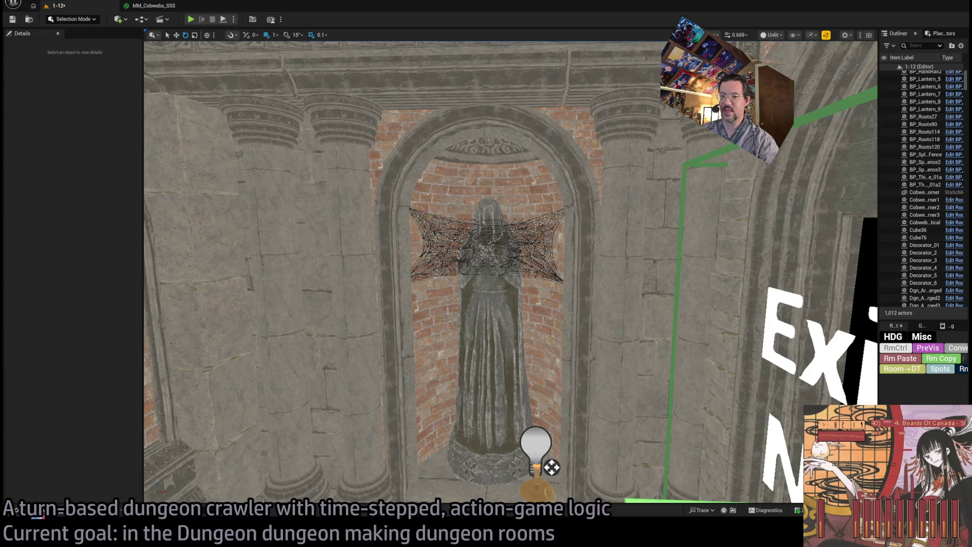
Place Cobwebs_Horizontal on the statue, move it down-left, and set rotation X 0, Z 90
key(ctrl+space)
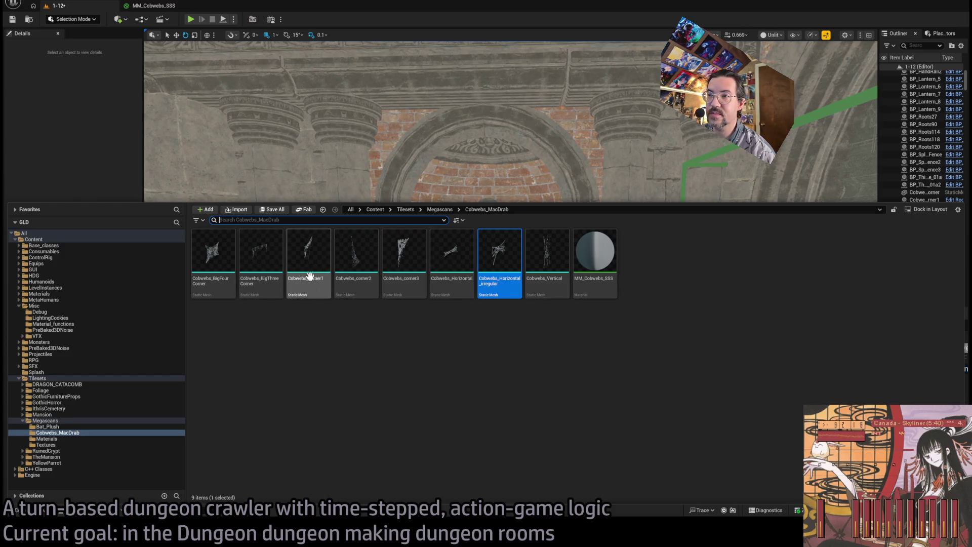
mouse_move(453, 273)
mouse_down()
mouse_move(533, 191)
mouse_move(499, 189)
mouse_move(522, 191)
mouse_up()
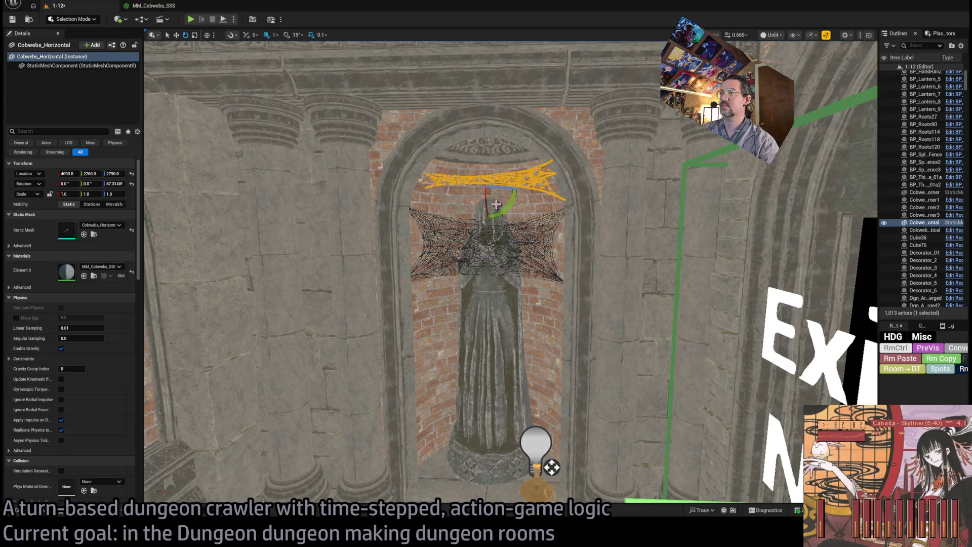
mouse_move(508, 199)
mouse_down()
mouse_move(516, 186)
mouse_move(493, 188)
mouse_move(528, 229)
mouse_move(544, 351)
mouse_move(501, 329)
mouse_move(509, 365)
mouse_up()
key(w)
mouse_move(559, 346)
mouse_down()
mouse_move(537, 385)
mouse_move(436, 311)
mouse_up()
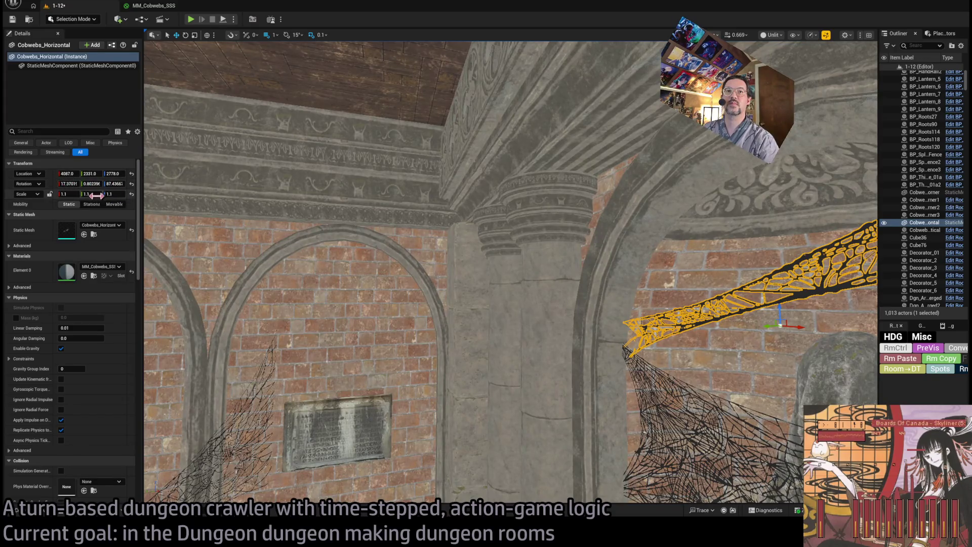
text(0)
key(Tab)
text(0)
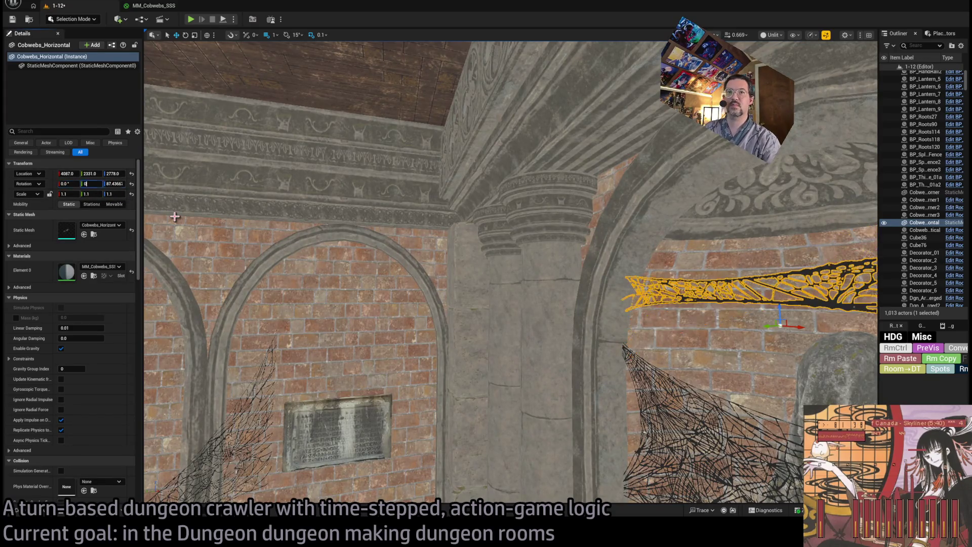
key(Return)
key(f)
Tilt the horizontal cobweb about 18°, shorten it along X, and shift it toward the wall
key(e)
drag(643, 275, 650, 287)
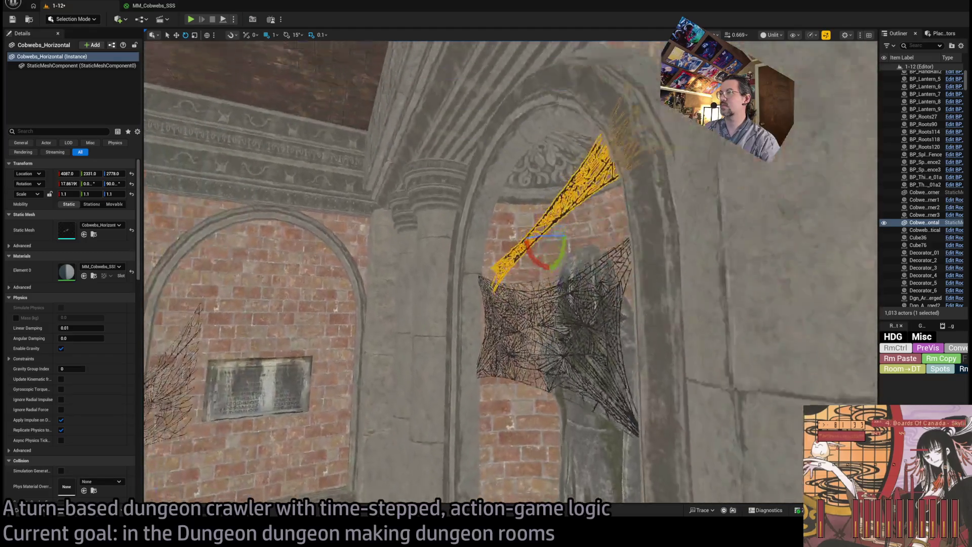
key(w)
mouse_move(542, 283)
mouse_down()
mouse_move(524, 277)
mouse_move(551, 279)
mouse_up()
key(f)
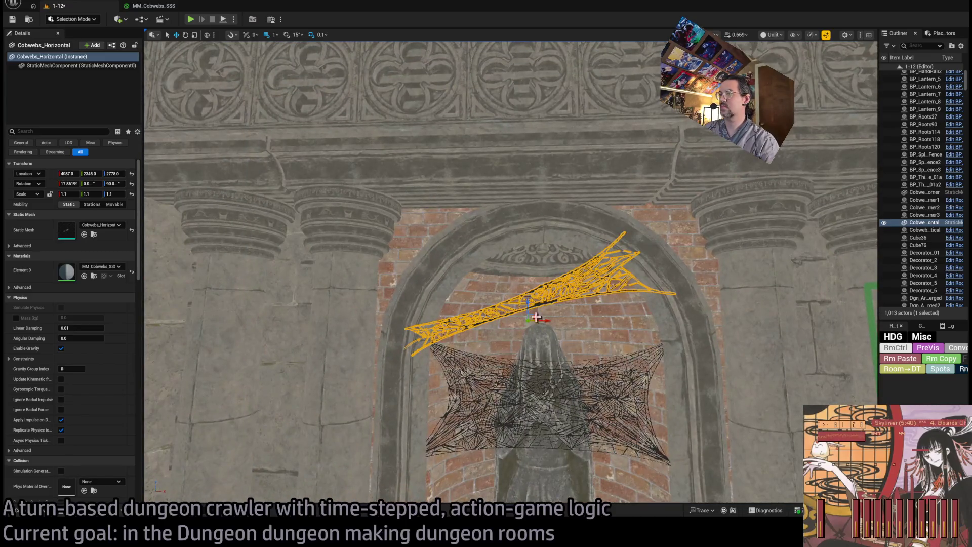
key(ctrl+z)
drag(535, 329, 525, 204)
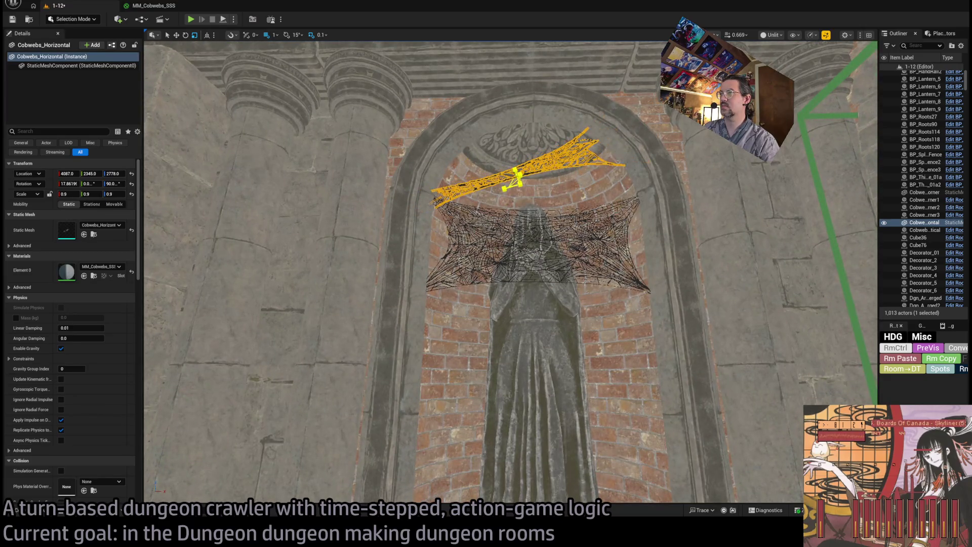
scroll(541, 194, up, 5)
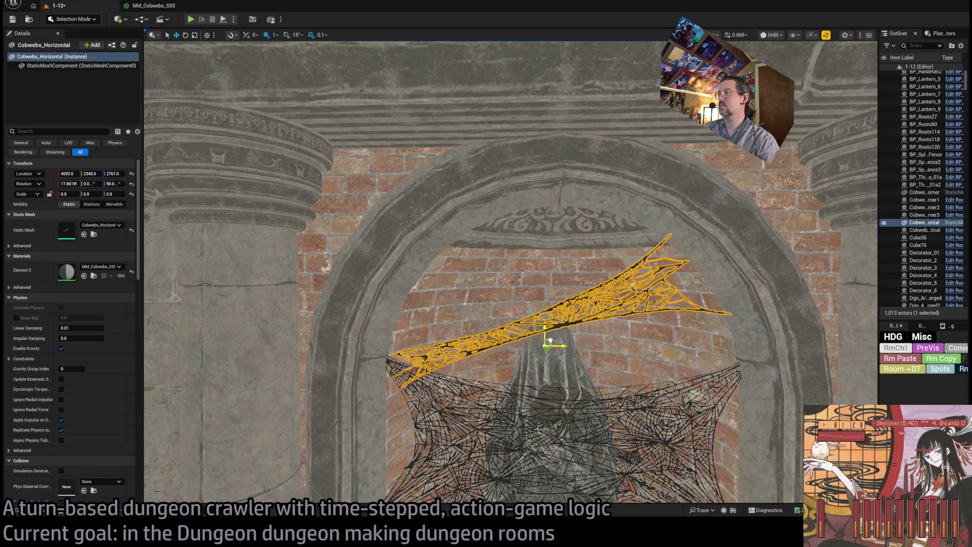
mouse_move(549, 339)
mouse_down()
mouse_move(477, 422)
mouse_move(489, 444)
mouse_up()
mouse_move(507, 304)
mouse_down()
mouse_move(445, 263)
mouse_move(471, 283)
mouse_move(499, 284)
mouse_move(512, 304)
mouse_move(501, 299)
mouse_move(506, 344)
mouse_move(507, 304)
mouse_up()
click(506, 304)
Place a corner cobweb beside the statue, rotate it to Z 90, and shift it to the niche edge
key(ctrl+space)
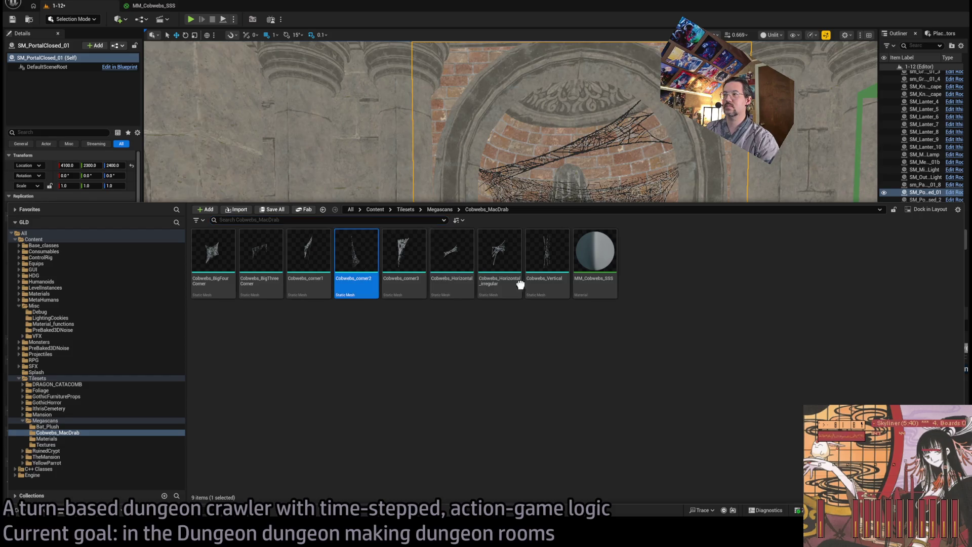
click(559, 160)
drag(464, 296, 534, 314)
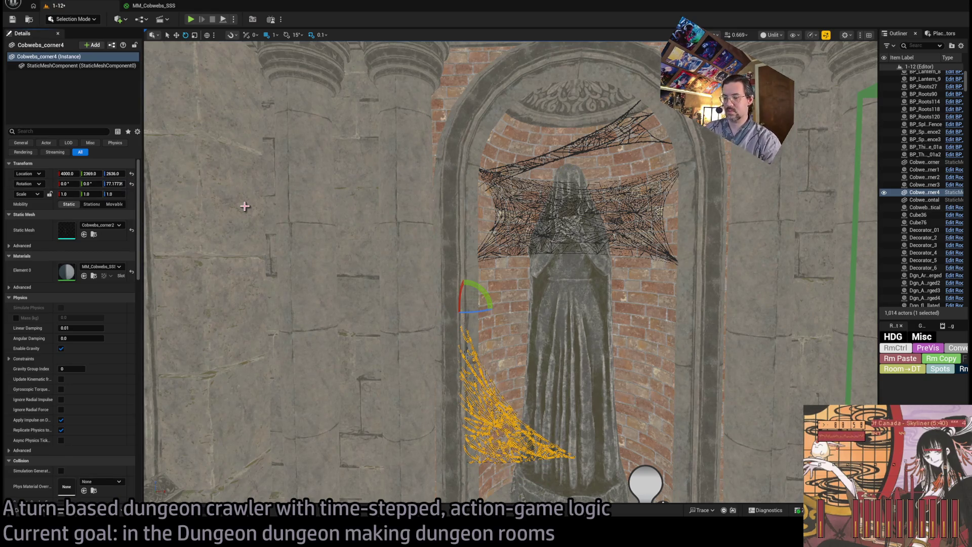
text(90)
key(Return)
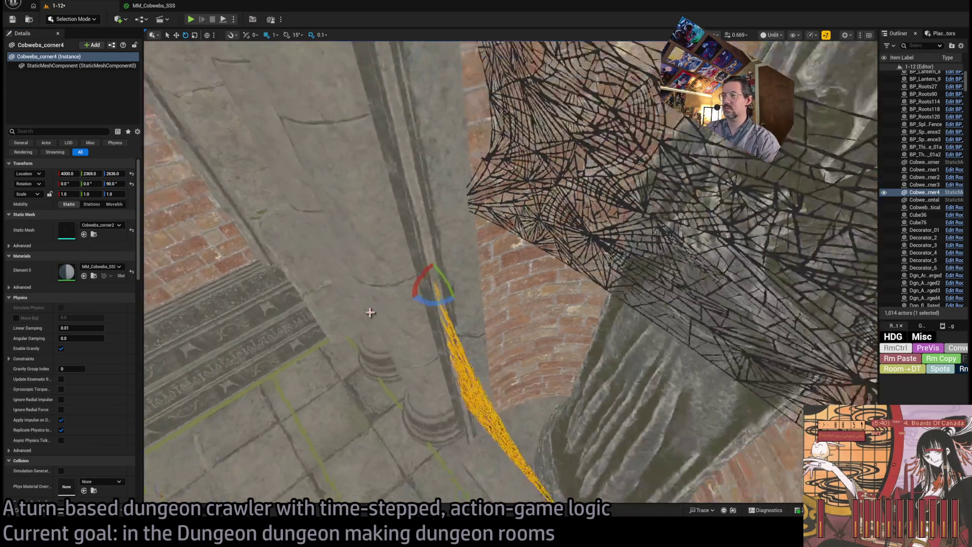
key(w)
drag(435, 289, 481, 291)
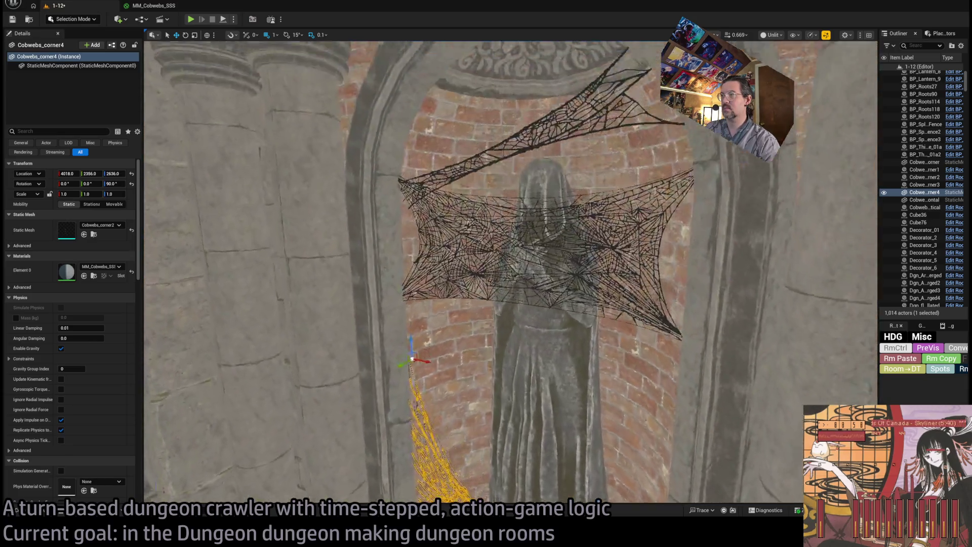
Try placing a Cobwebs_Vertical web, cancel it, and launch a new play-test
mouse_move(499, 330)
mouse_down()
mouse_move(486, 324)
mouse_move(499, 330)
mouse_up()
mouse_move(452, 224)
mouse_down()
mouse_move(424, 262)
mouse_move(400, 244)
mouse_move(385, 61)
mouse_up()
mouse_move(506, 273)
mouse_down()
mouse_move(496, 319)
mouse_move(398, 281)
mouse_up()
key(w)
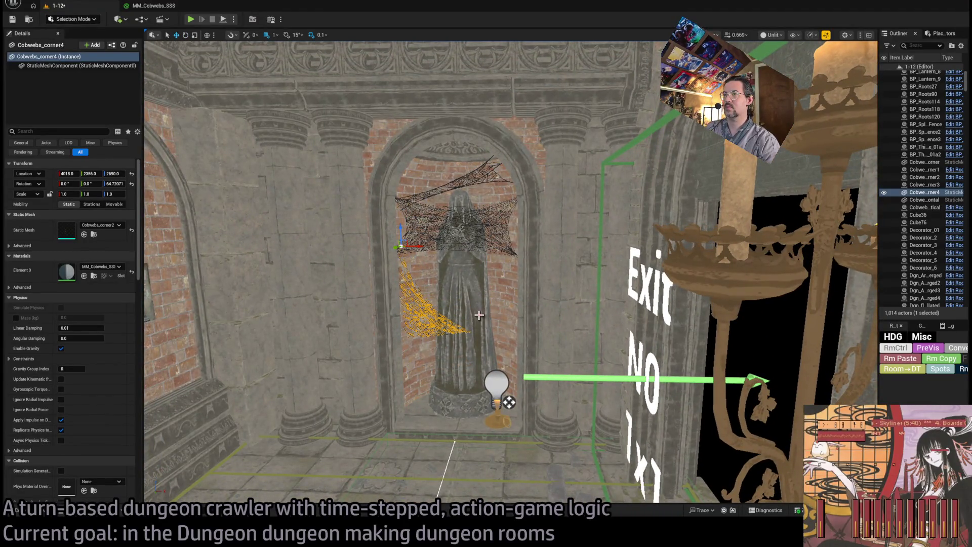
key(ctrl+space)
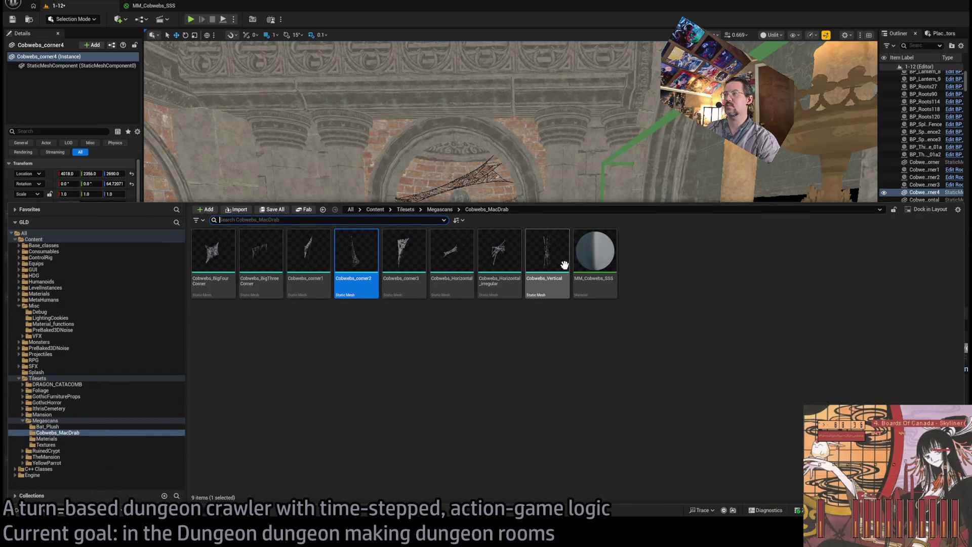
mouse_move(549, 271)
mouse_down()
mouse_move(489, 344)
mouse_move(479, 303)
mouse_up()
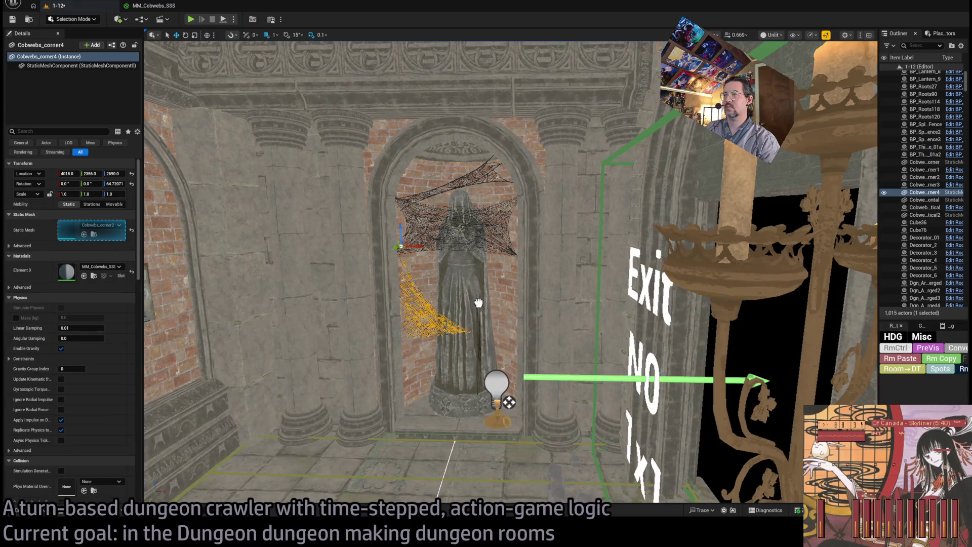
mouse_move(465, 190)
mouse_down()
mouse_move(463, 167)
mouse_move(290, 31)
mouse_up()
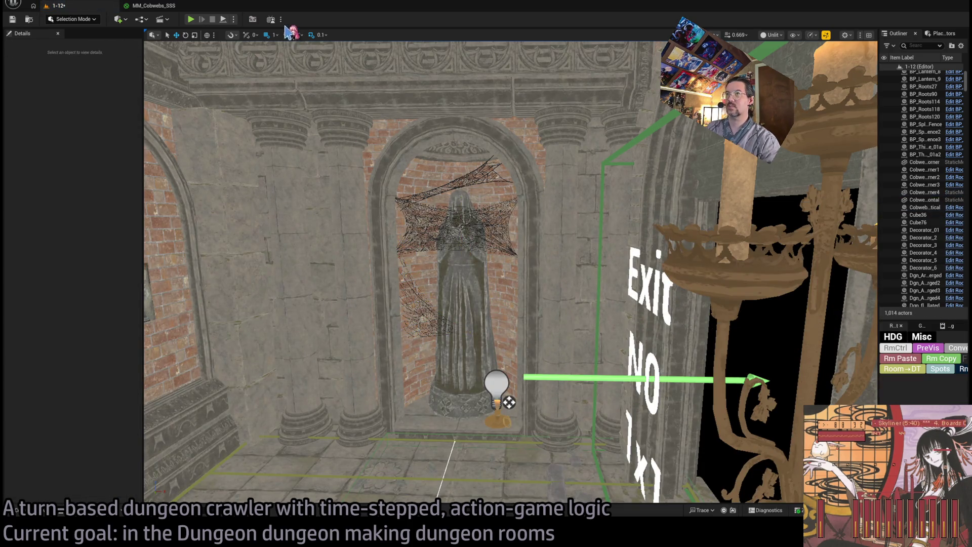
key(alt+p)
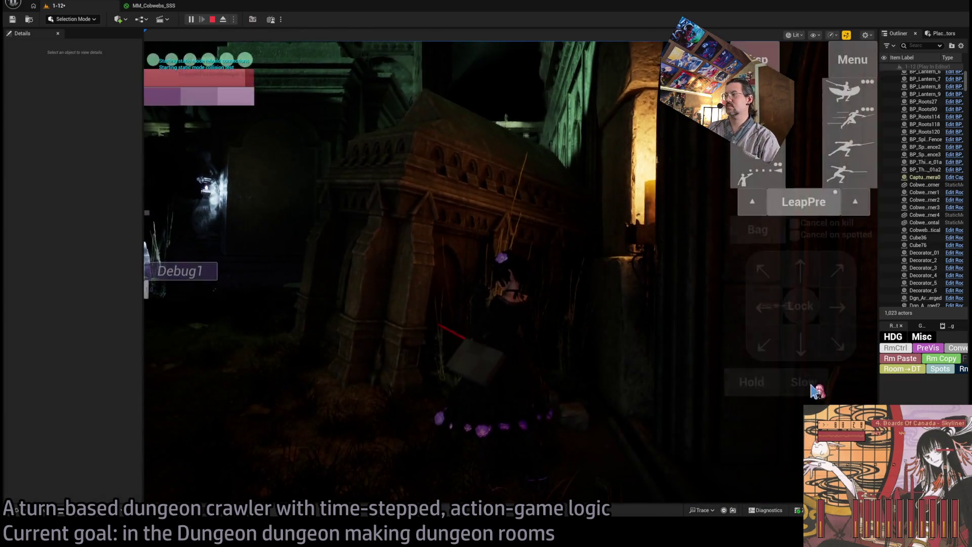
Queue right and up movement steps and run the first turn
key(Right)
key(Right)
key(Up)
key(Up)
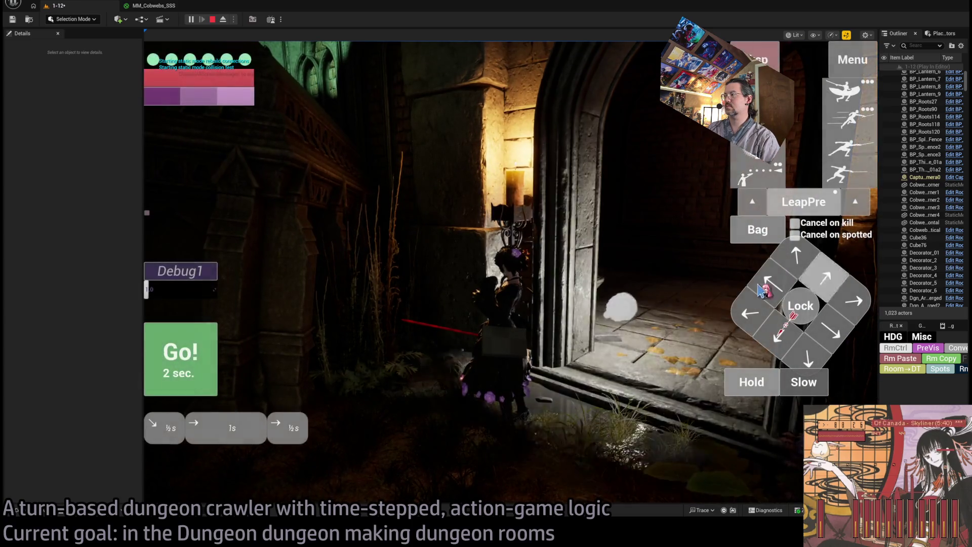
click(215, 366)
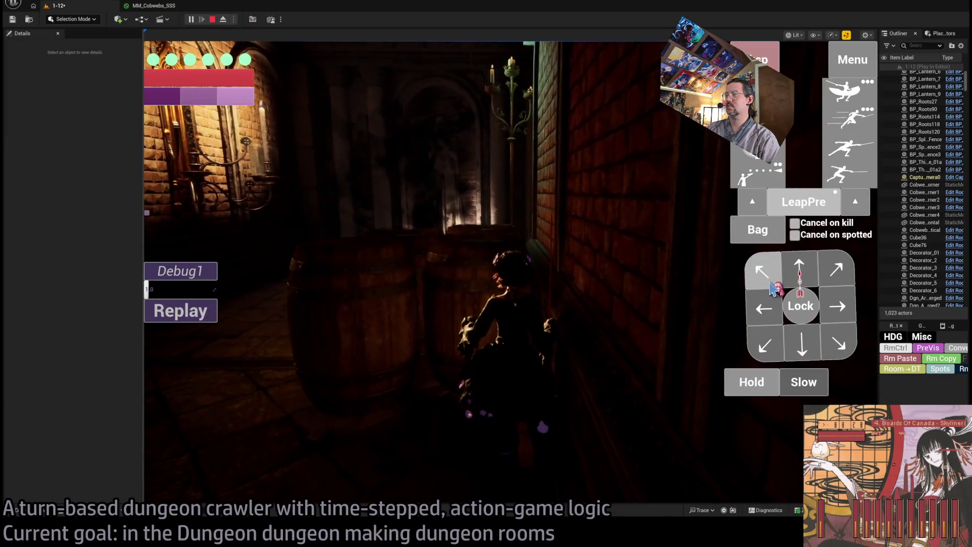
Queue upward moves, a thrust and second skill, walk down the corridor, then stop playing
click(798, 268)
click(850, 147)
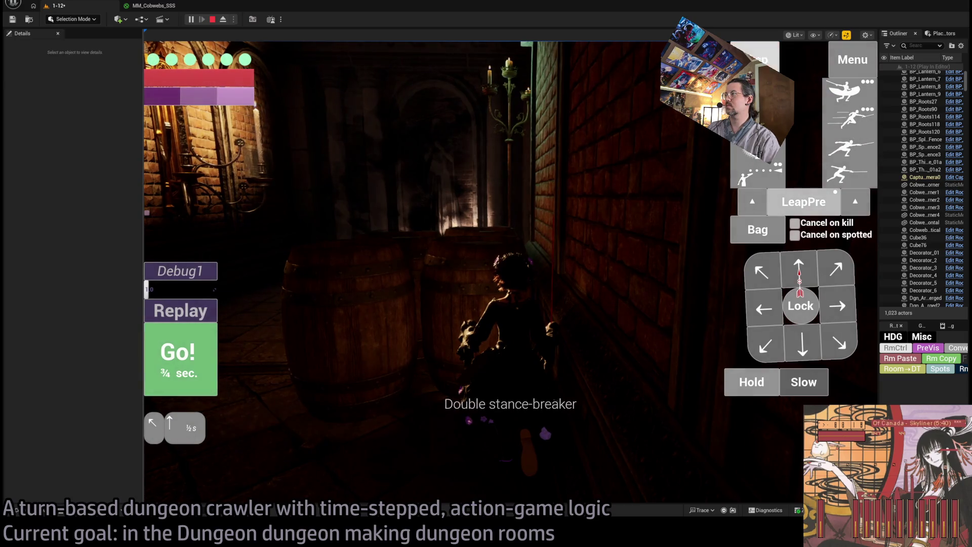
click(851, 117)
click(799, 268)
click(762, 272)
click(170, 354)
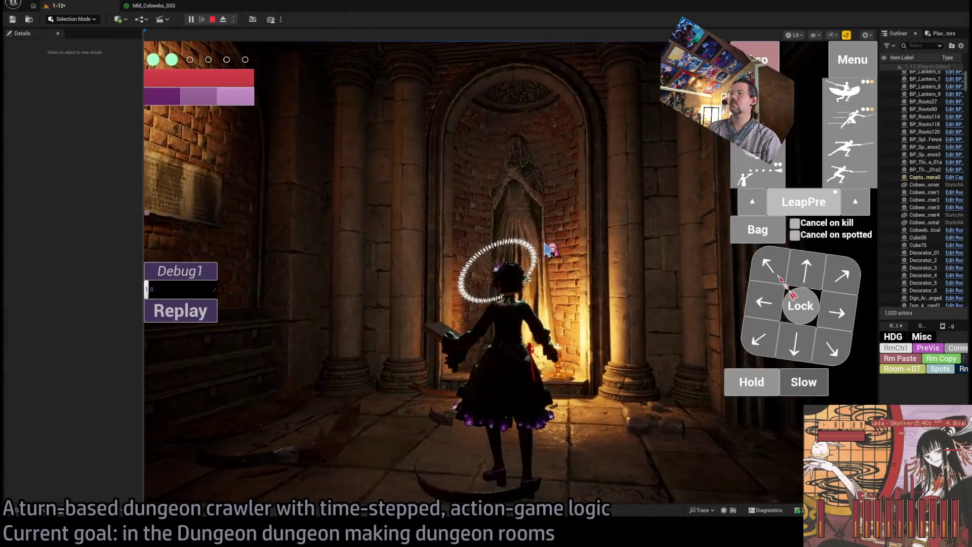
click(549, 249)
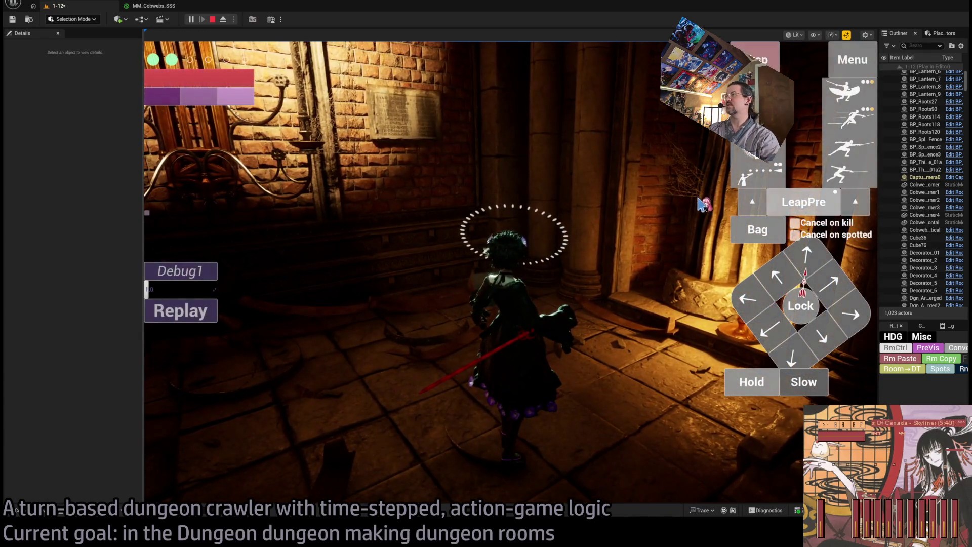
key(Escape)
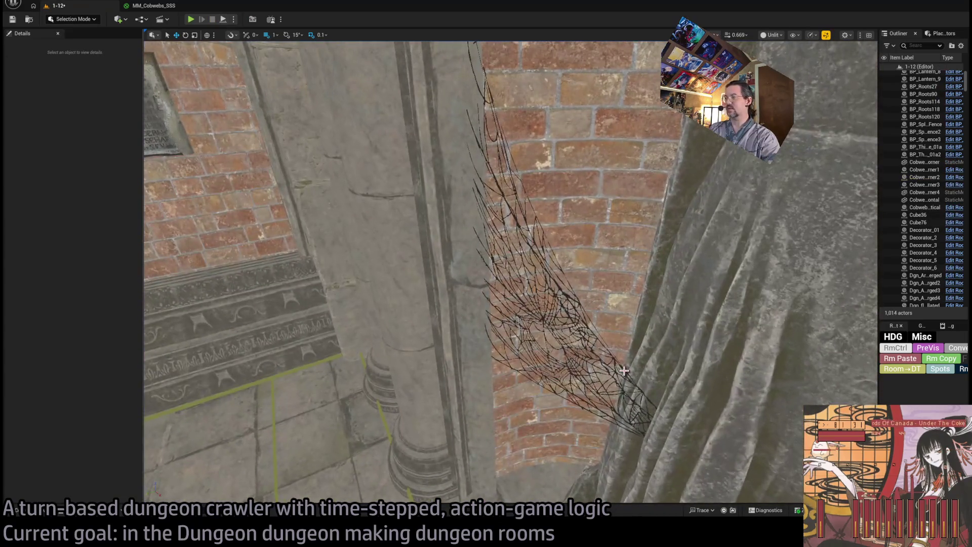
Select the cobweb beside the statue, turn it to 79°, and shrink it slightly
click(546, 313)
key(f)
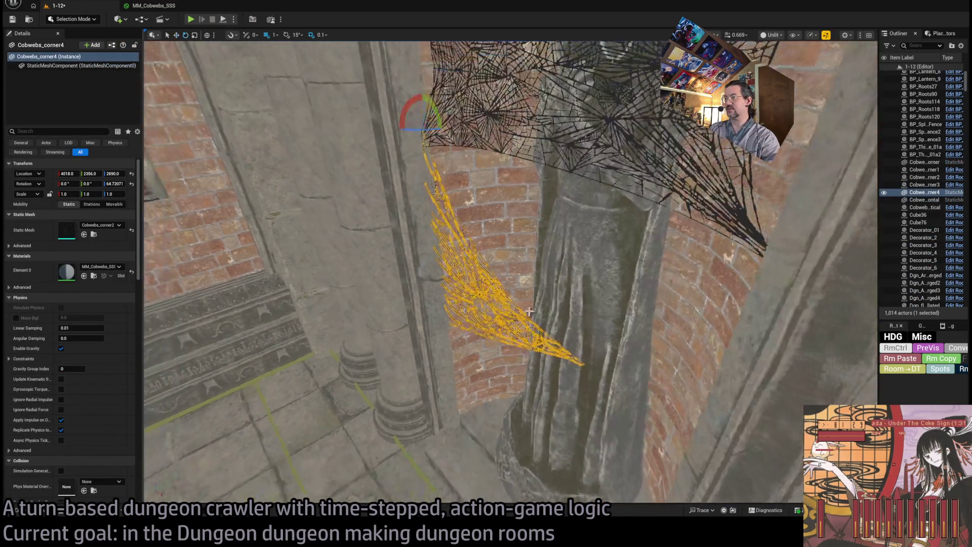
key(e)
mouse_move(510, 354)
mouse_down()
mouse_move(514, 481)
mouse_move(505, 476)
mouse_up()
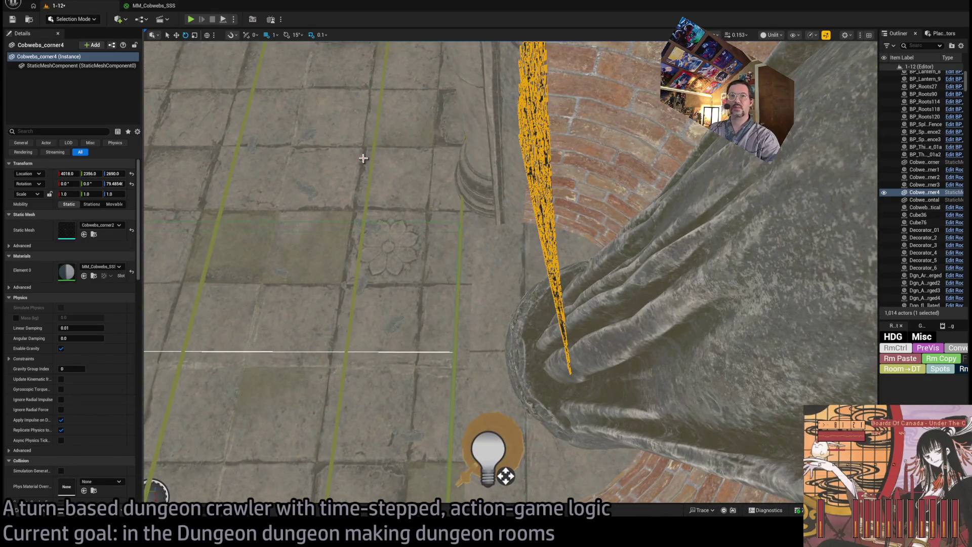
mouse_move(113, 183)
mouse_down()
mouse_move(127, 183)
mouse_move(104, 184)
mouse_up()
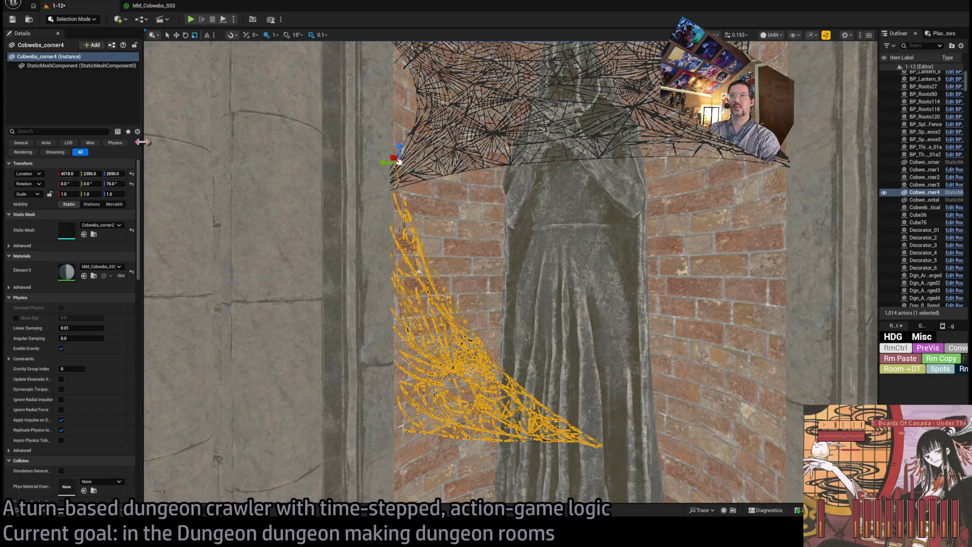
drag(402, 166, 405, 113)
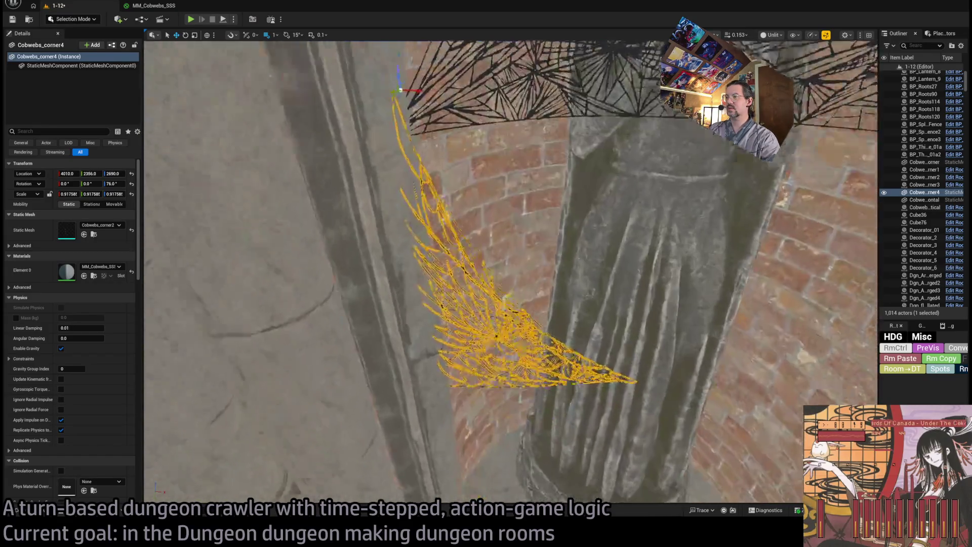
Fine-tune the corner cobweb to about 0.89 scale and rotate it to hug the niche edge
drag(507, 253, 506, 293)
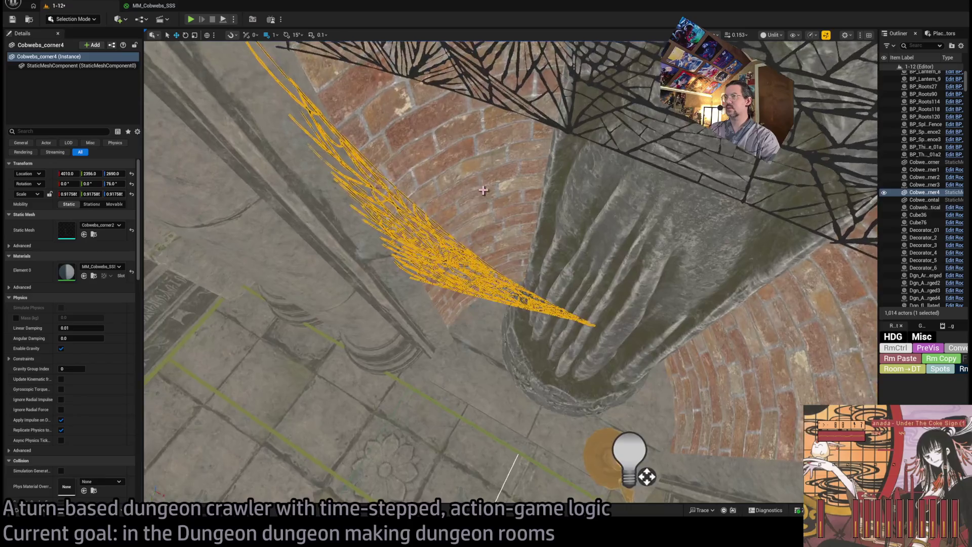
drag(483, 190, 418, 129)
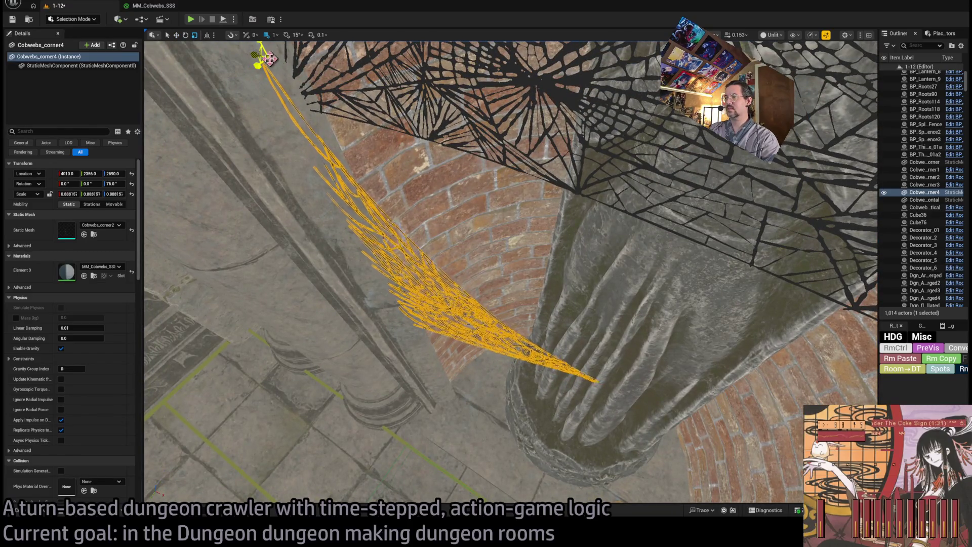
drag(269, 59, 284, 66)
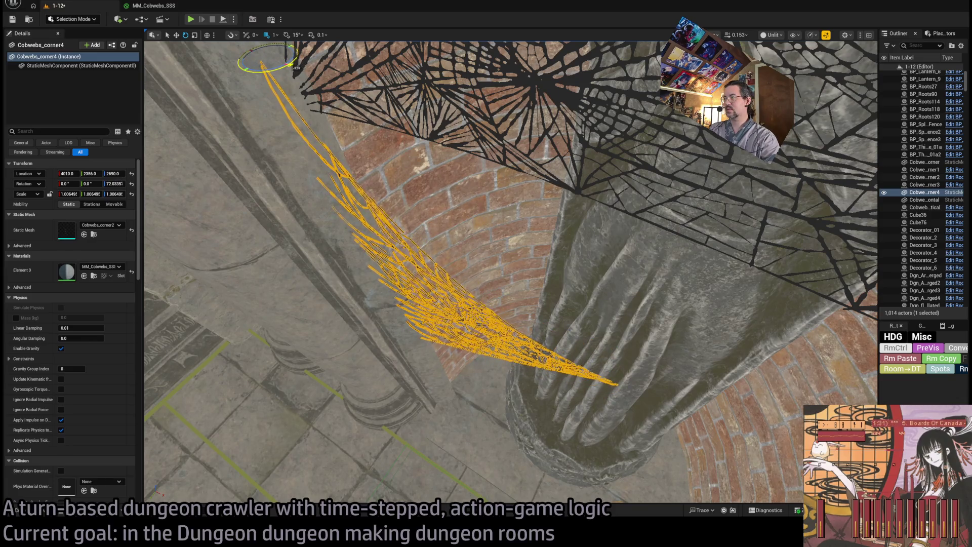
drag(506, 274, 506, 177)
drag(175, 271, 180, 207)
drag(510, 253, 509, 248)
drag(469, 149, 467, 149)
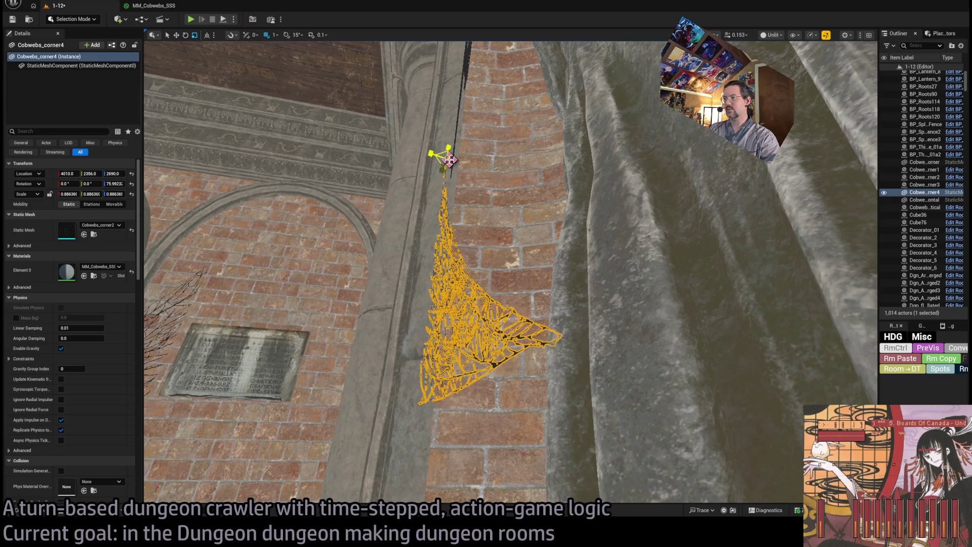
Select and frame the closed portal niche, turning the view toward the arched left wall
click(449, 160)
drag(449, 159, 443, 183)
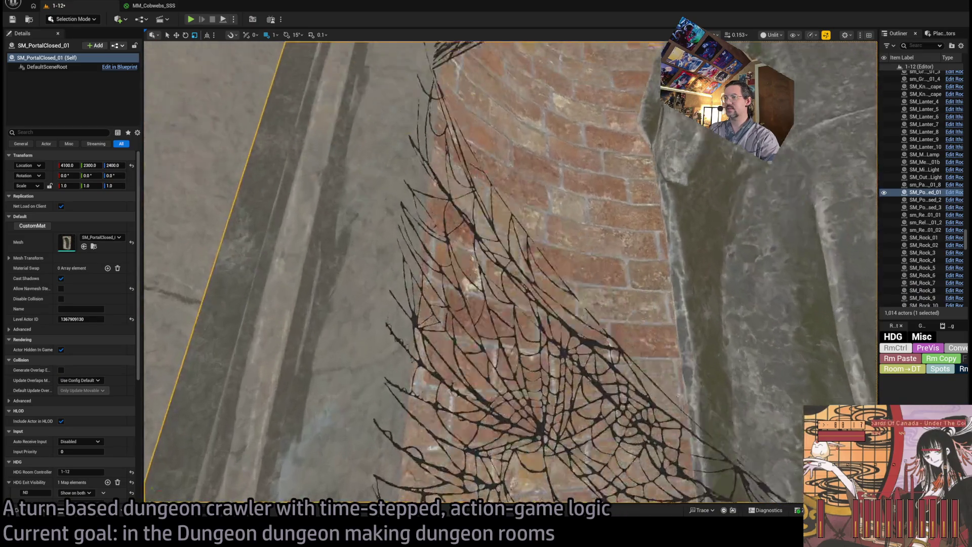
key(f)
scroll(505, 220, down, 5)
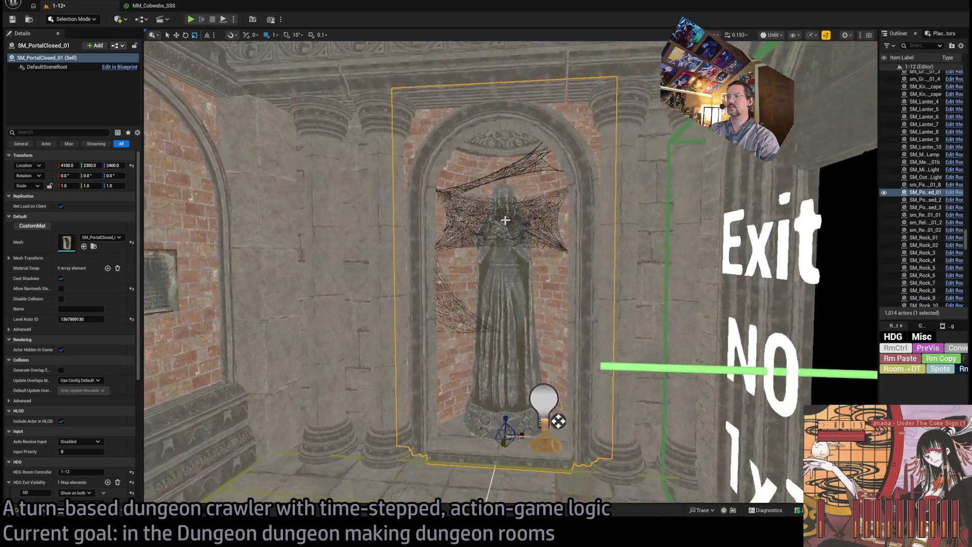
scroll(505, 220, down, 1)
mouse_move(320, 215)
mouse_down()
mouse_move(233, 218)
mouse_move(364, 202)
mouse_move(263, 199)
mouse_up()
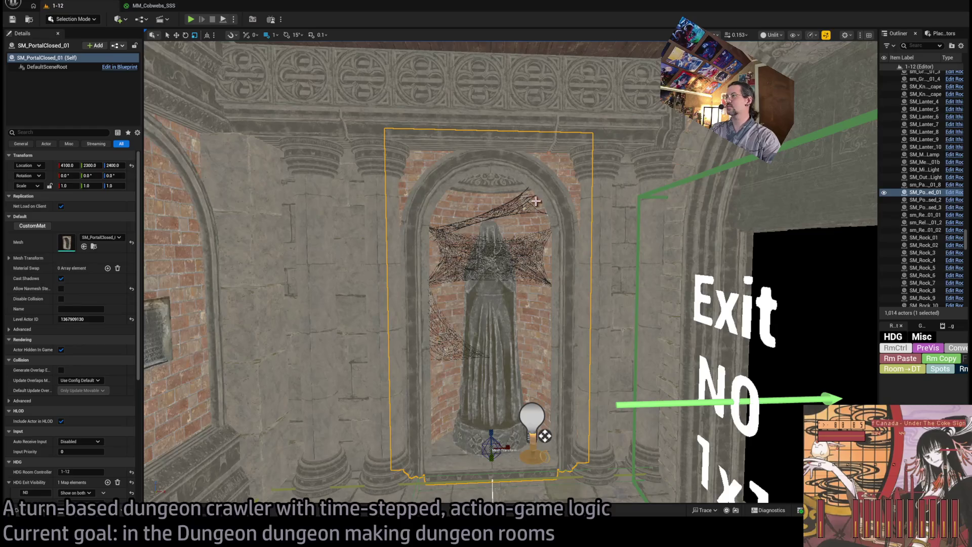
Select the statue cobwebs in the viewport and Outliner, then save level 1-12
click(453, 328)
click(450, 328)
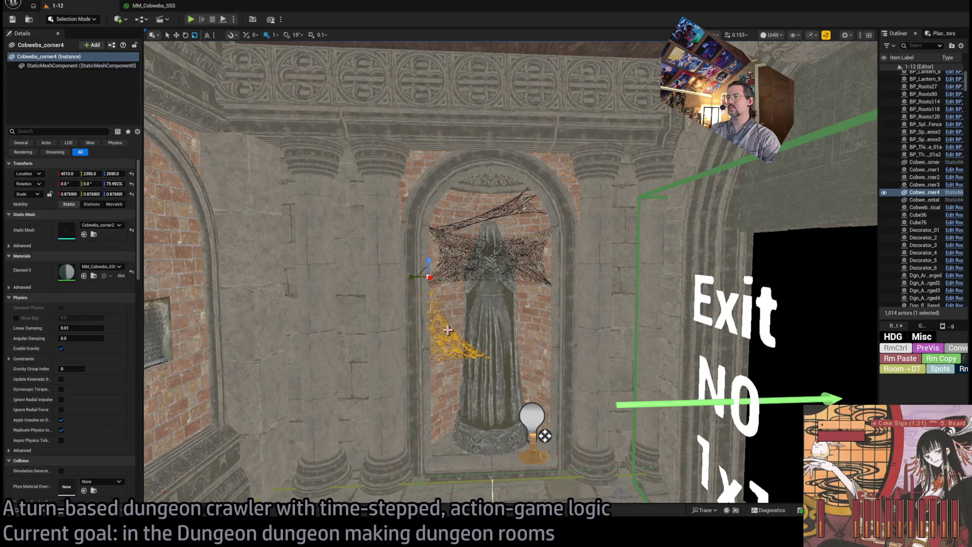
ctrl+click(925, 200)
ctrl+click(925, 162)
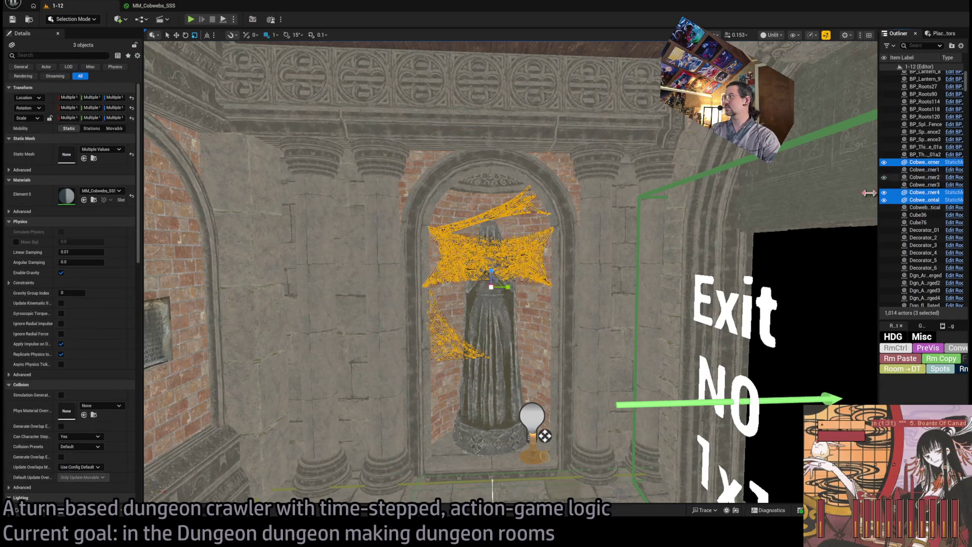
click(964, 348)
click(965, 349)
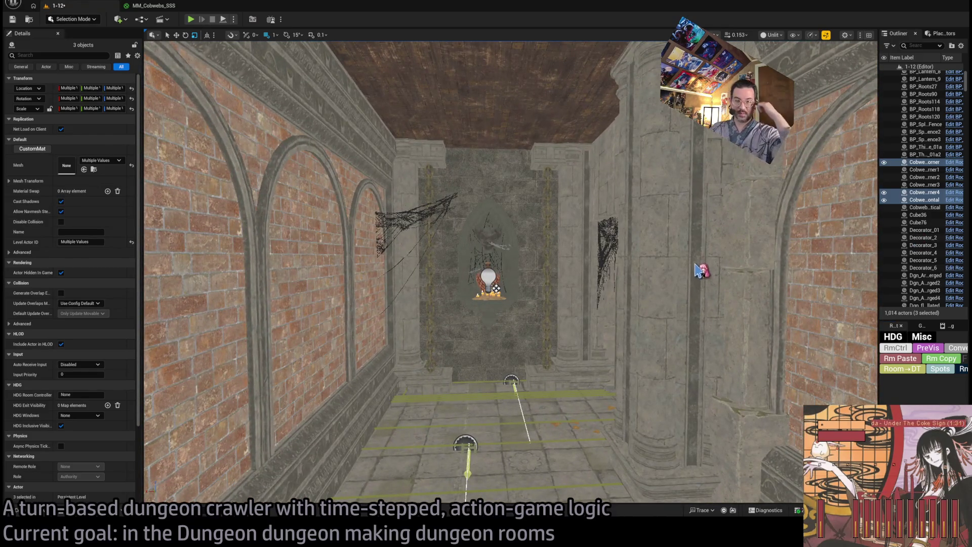
key(ctrl+s)
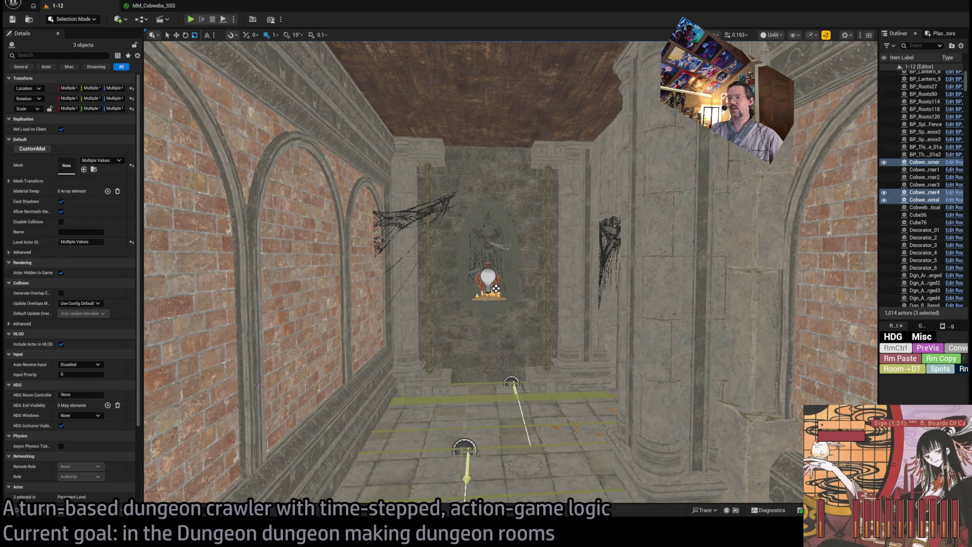
Switch to the web browser and show the Twitch Following page of live channels
key(alt+Tab)
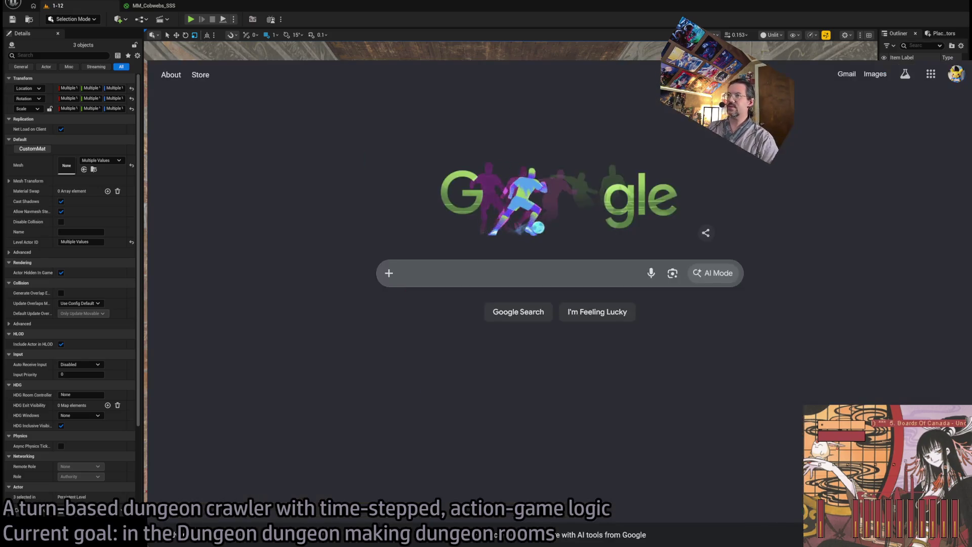
key(ctrl+Tab)
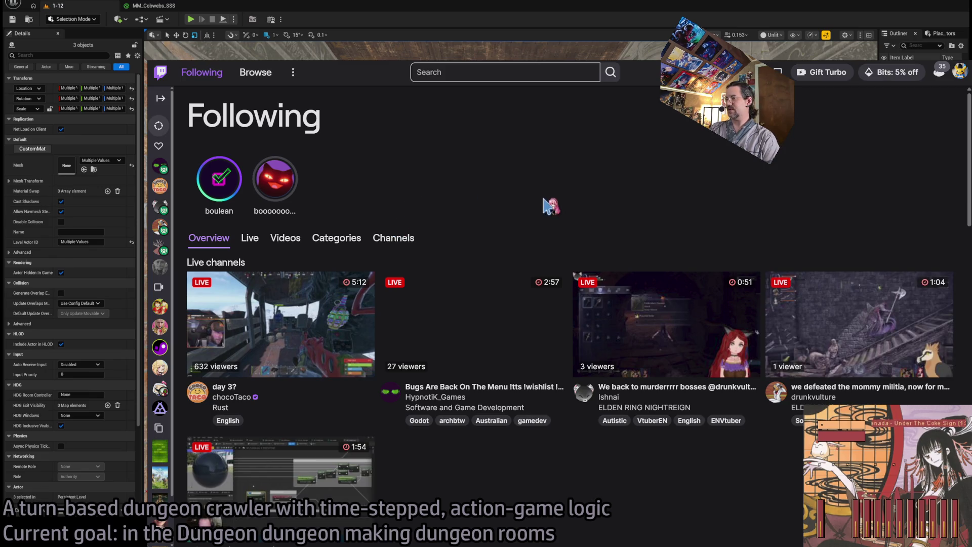
scroll(536, 197, down, 2)
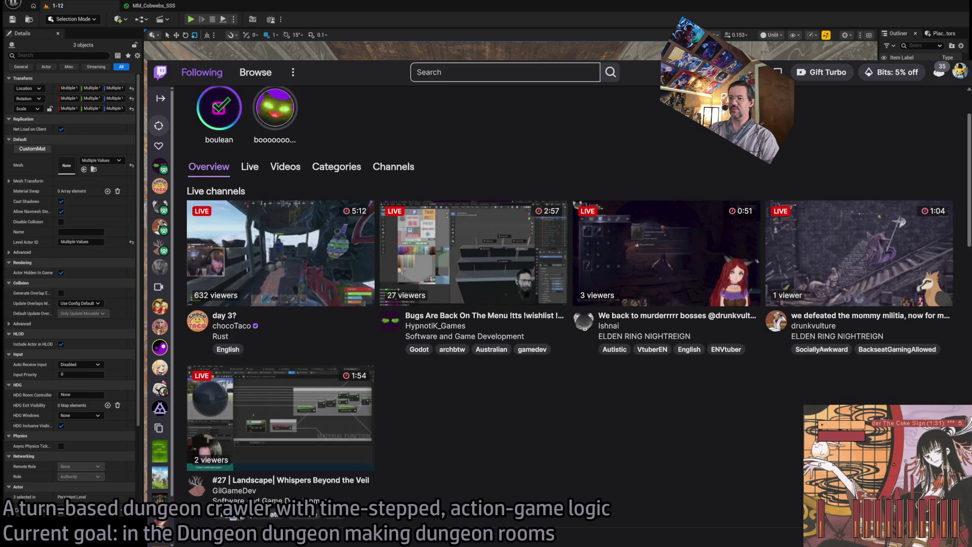